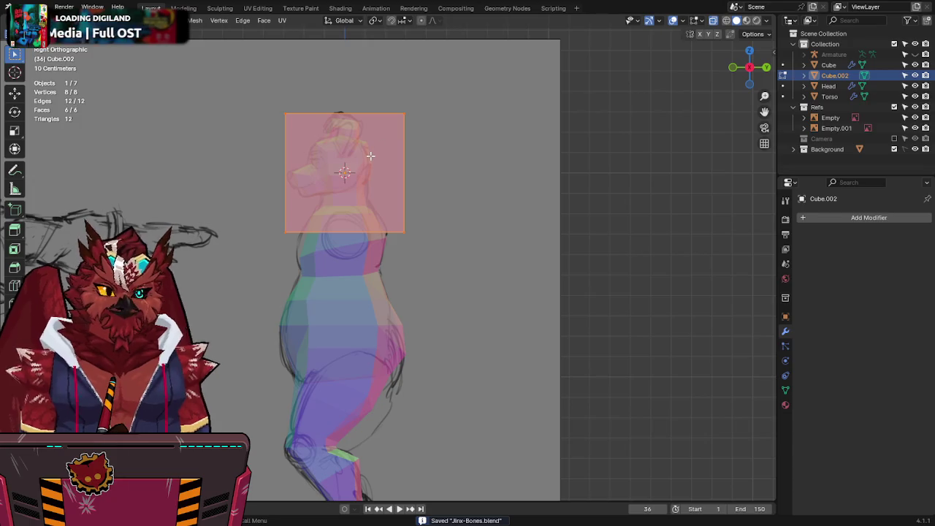
Step: Move the small cube onto the character's back and scale it down
key("g")
left_click(448, 328)
scroll(453, 327, "up", 2)
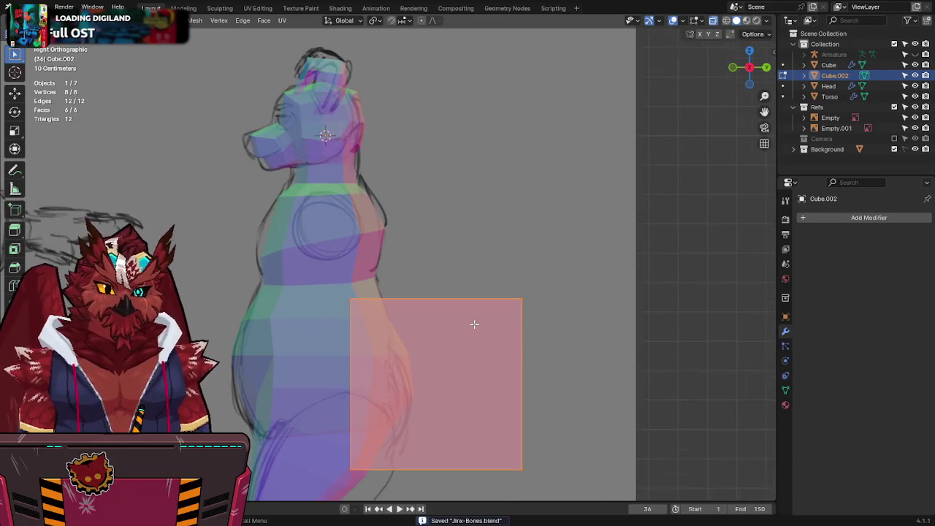
scroll(475, 324, "down", 4, "shift")
key("s")
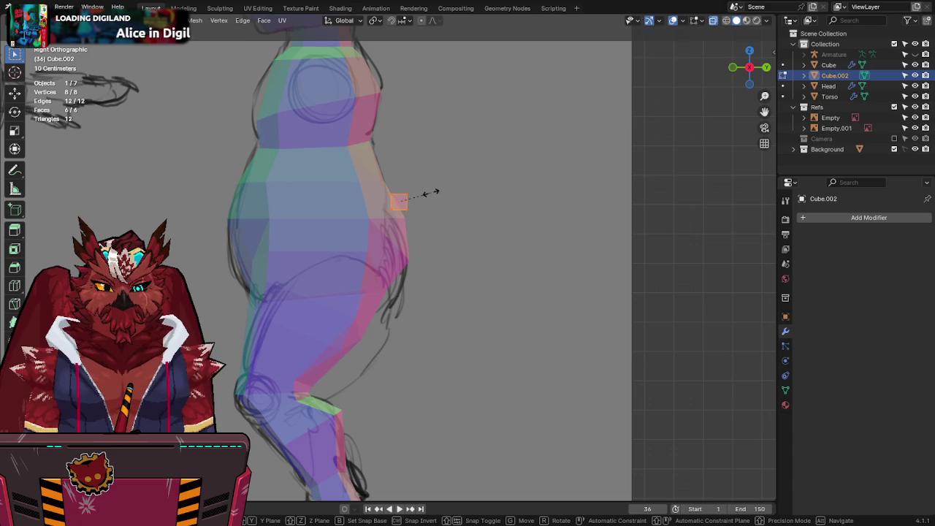
left_click(407, 210)
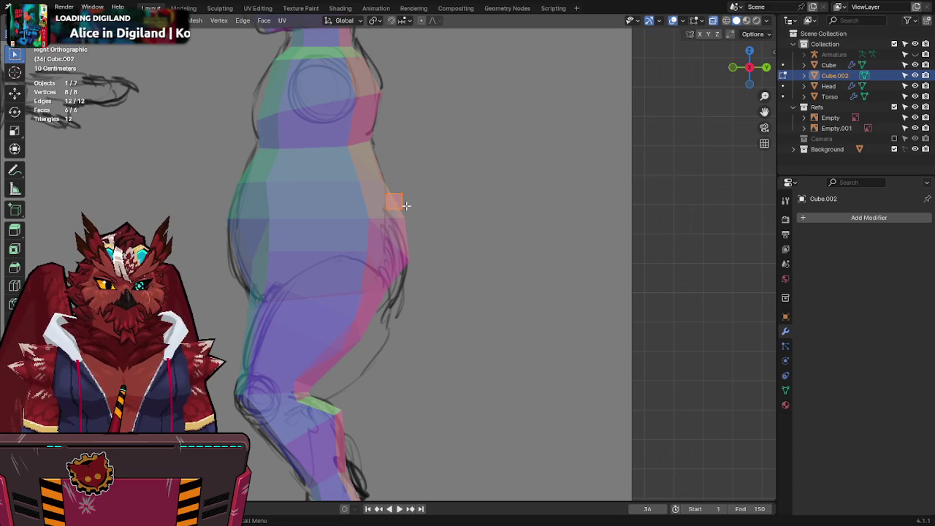
Step: Extrude the cube's face into a bar behind the body and add segmenting loop cuts
key("e")
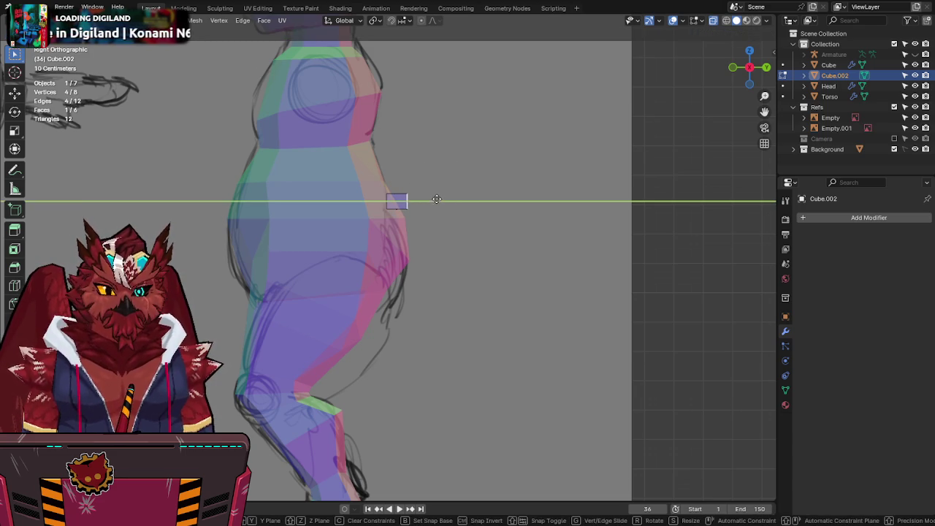
left_click(570, 194)
key("ctrl+r")
scroll(470, 190, "up", 1)
left_click(468, 188)
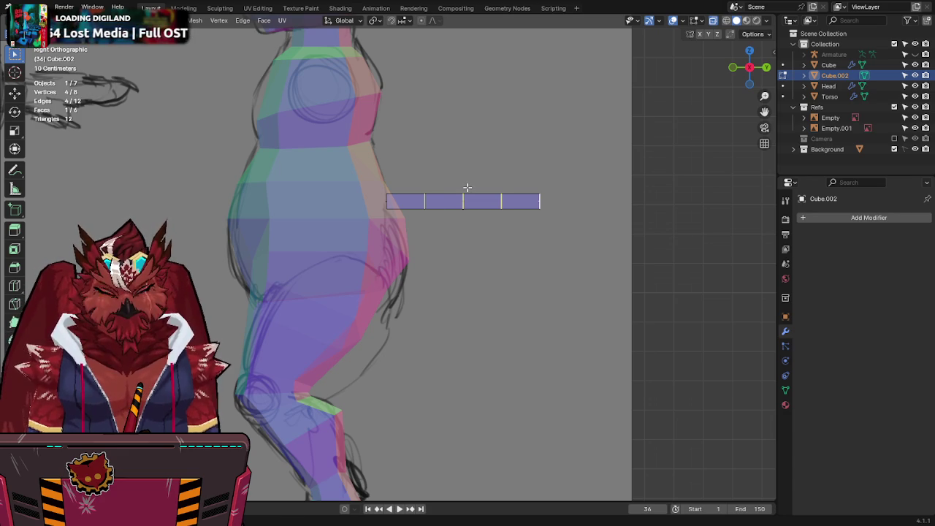
Step: Edge-slide the bar's base edge to taper that end
left_click(388, 195)
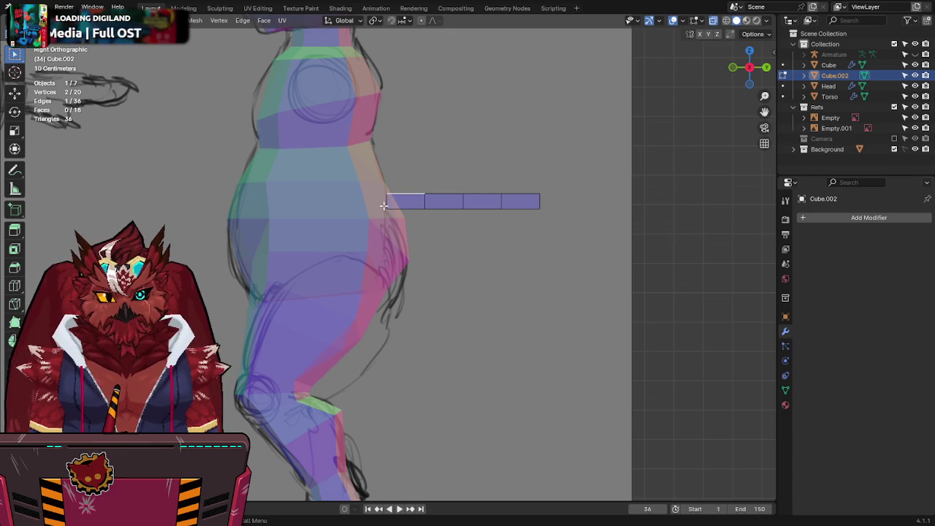
key("g")
key("g")
right_click(471, 207)
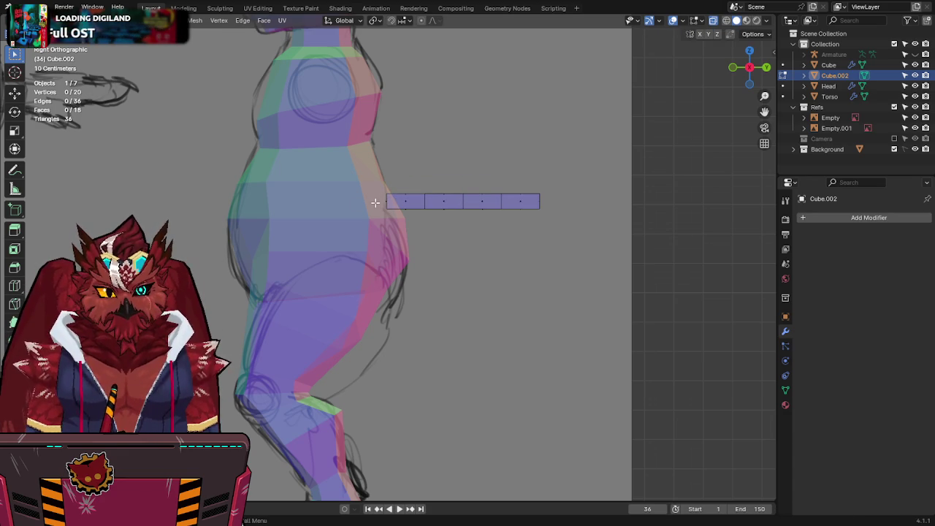
key("g")
key("g")
left_click(527, 210)
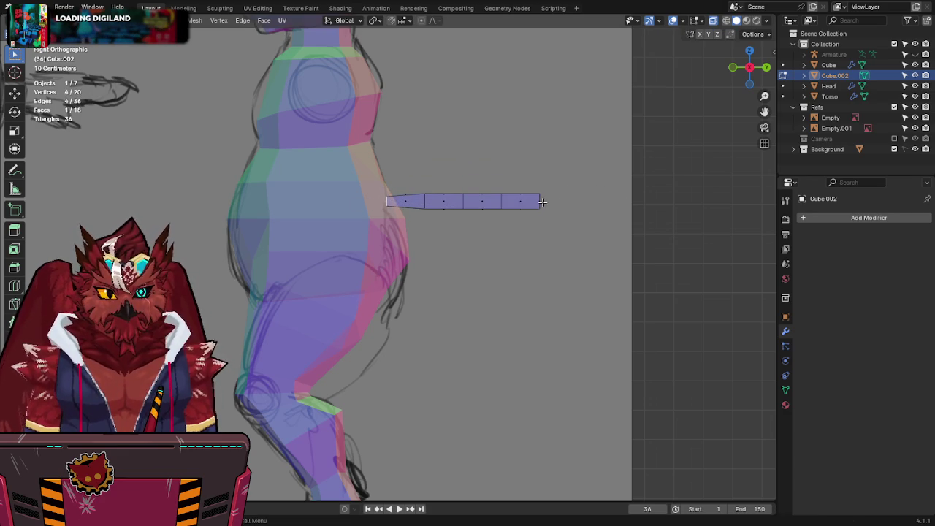
Step: Slide the tip to a point and shift the nearest loop toward the body
key("g")
key("g")
left_click(554, 198)
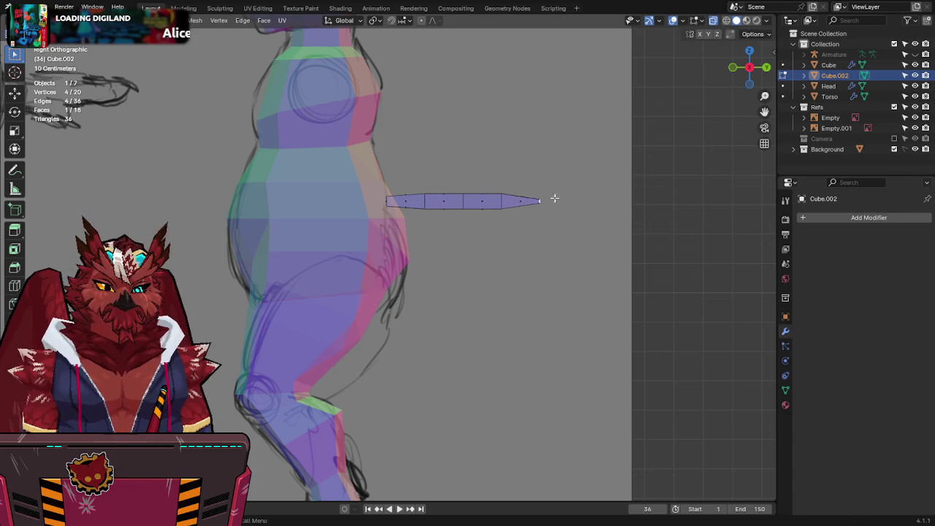
left_click(500, 201, "alt")
key("g")
key("g")
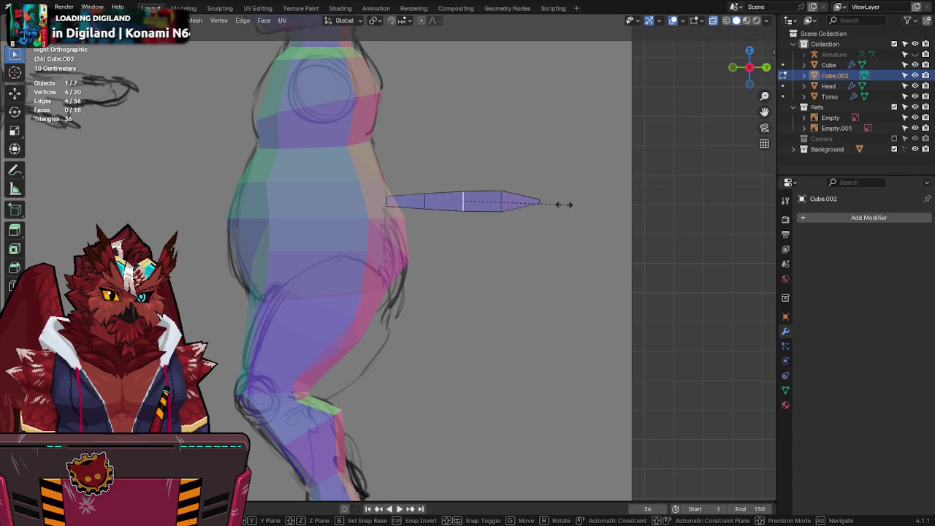
left_click(565, 204)
middle_click_drag(561, 204, 574, 209)
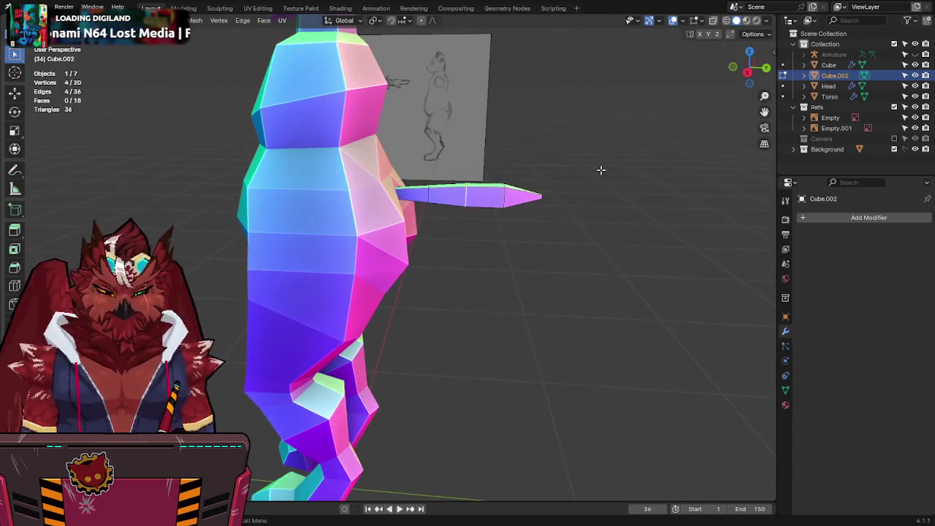
Step: In X-ray side view, enlarge the whole tail slightly and move it higher, keeping it level
key("KP_3")
key("alt+z")
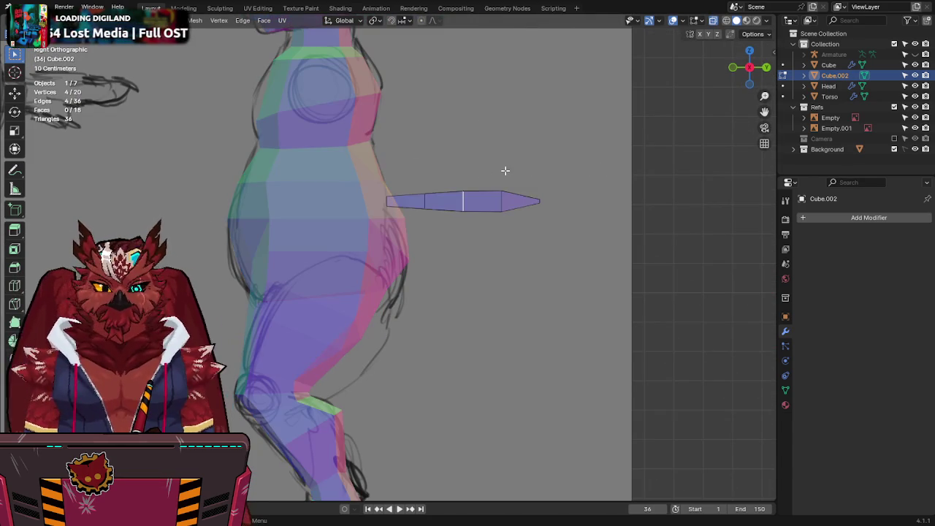
key("a")
key("s")
left_click(577, 159)
key("r")
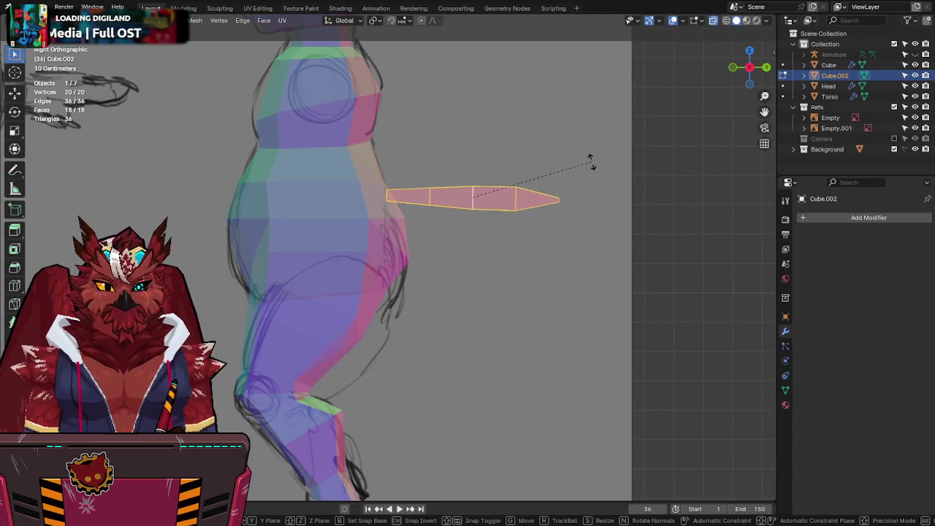
right_click(573, 194)
key("g")
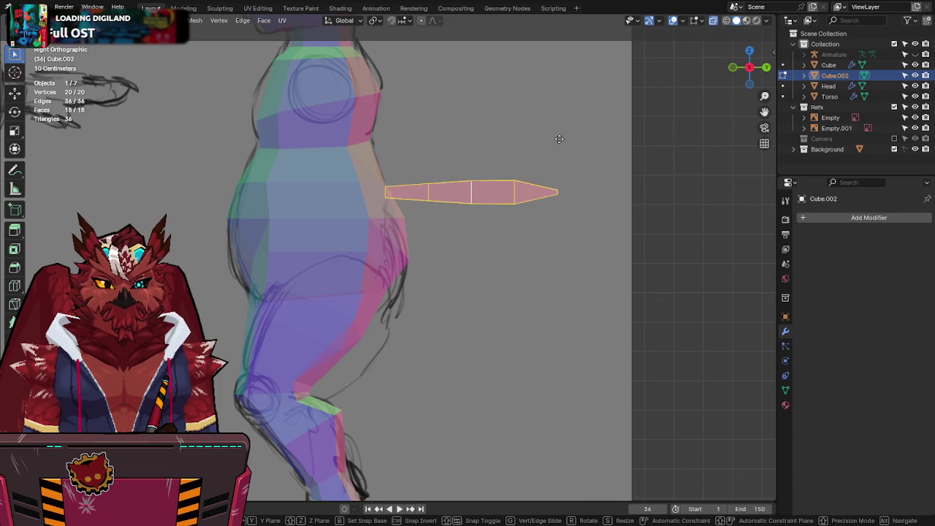
left_click(539, 167)
Step: Return to solid display and save Jinx-Bones.blend
key("alt+z")
middle_click_drag(538, 167, 422, 221)
key("ctrl+s")
Step: Deselect the tail vertices, return to Object Mode and select the Torso
key("KP_3")
key("alt+z")
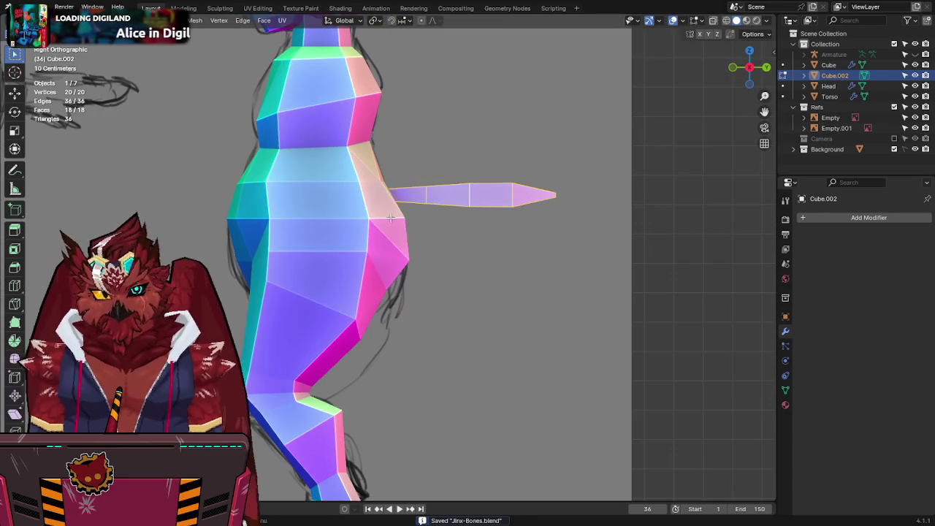
key("alt+a")
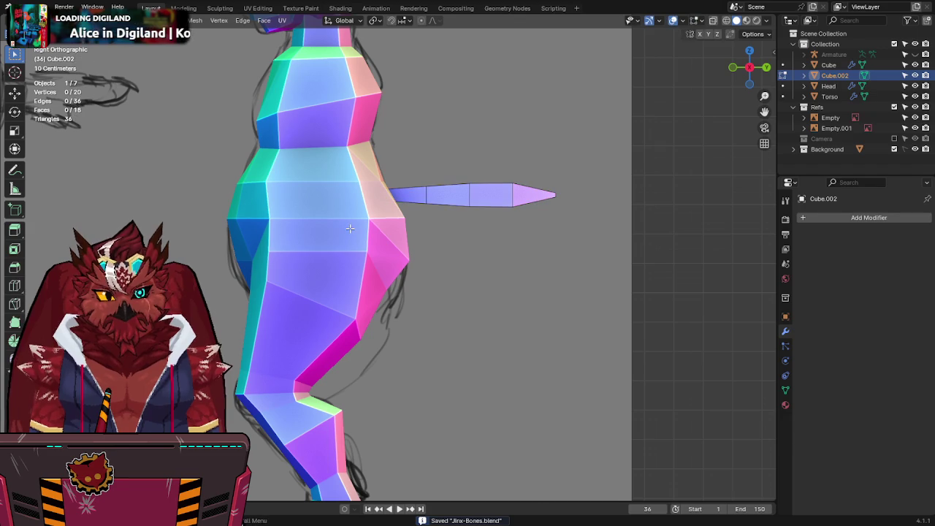
key("ctrl+Tab")
left_click(367, 219)
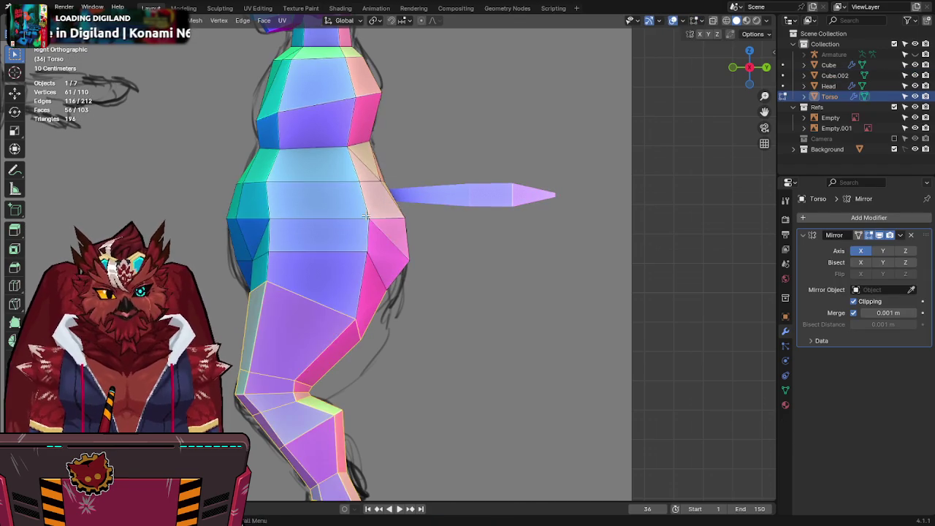
Step: In the Torso's Edit Mode, move two vertices near the tail vertically
key("Tab")
left_click_drag(419, 155, 374, 196)
key("g")
key("z")
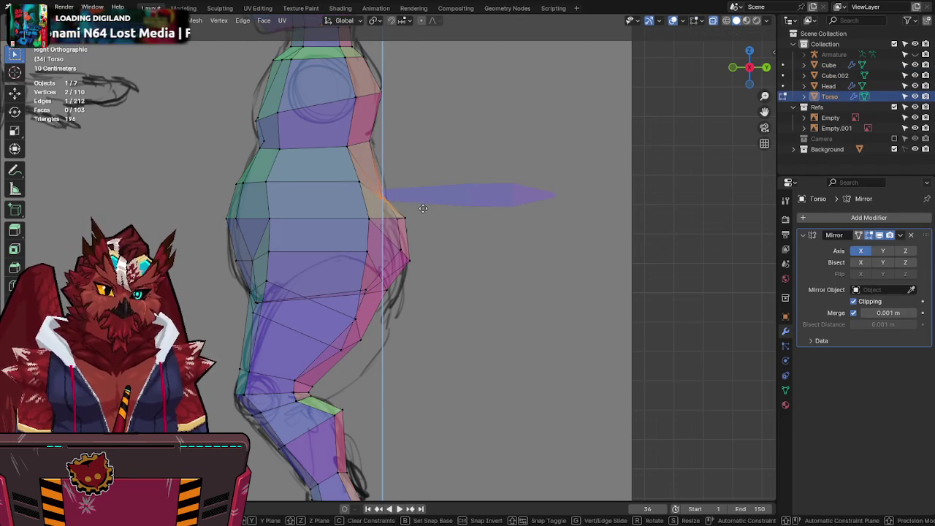
left_click(423, 208)
Step: Shift a lower back vertex and then three selected vertices along Z
key("g")
key("z")
left_click_drag(375, 270, 360, 300)
left_click(389, 279)
key("g")
key("z")
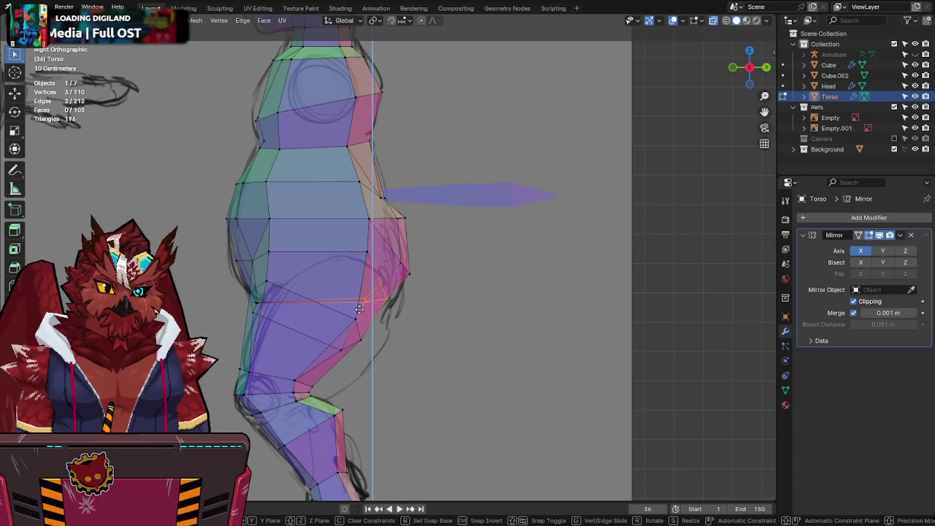
left_click(359, 309)
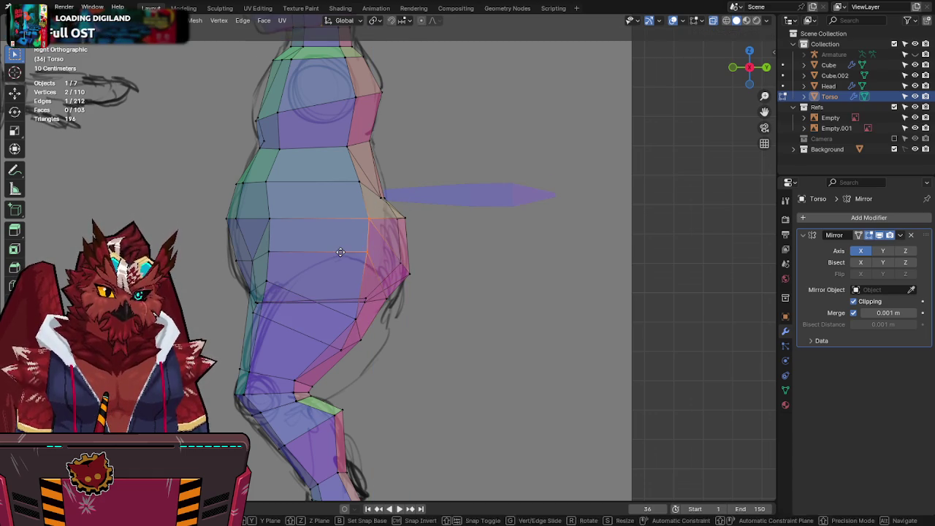
Step: Reposition two more back vertices around the tail base
left_click_drag(376, 241, 346, 269)
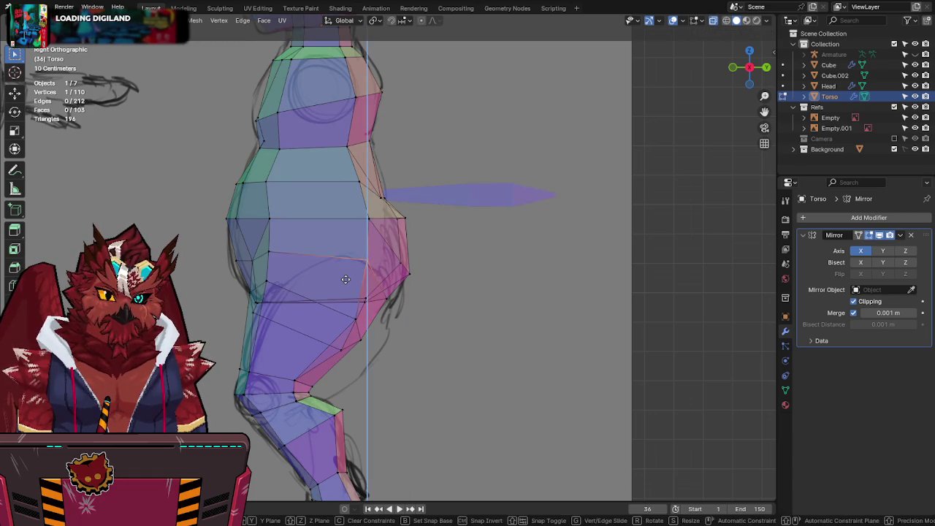
key("g")
left_click(401, 304)
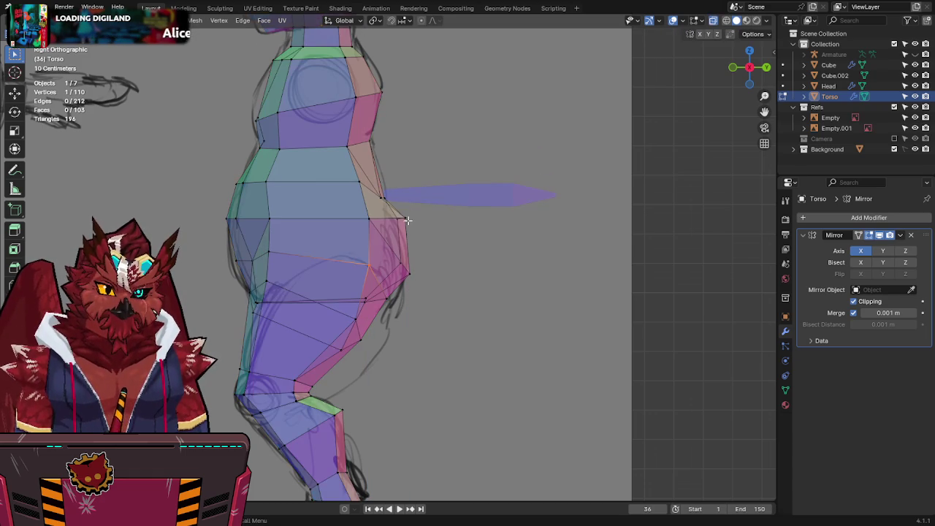
left_click(364, 170)
key("g")
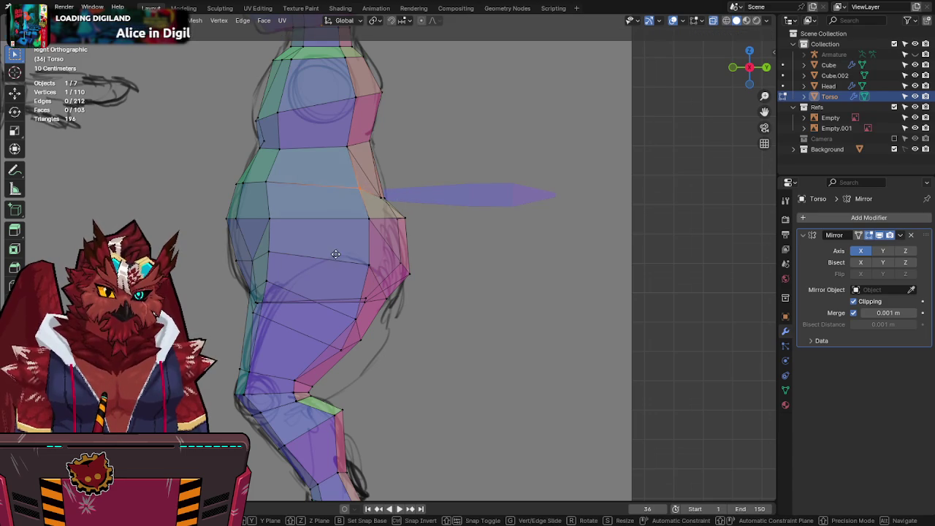
left_click(349, 282)
Step: Check the torso from behind in solid view, exit Edit Mode and select Cube.002
key("alt+z")
mouse_move(419, 198)
middle_mouse_down()
mouse_move(371, 223)
mouse_move(458, 223)
middle_mouse_up()
key("Tab")
left_click(465, 196)
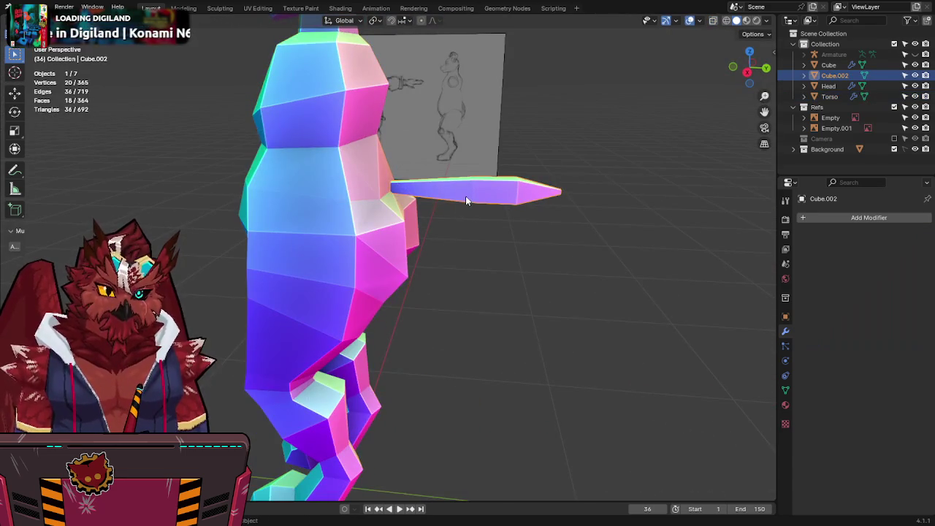
Step: Select the whole tail mesh in Edit Mode and lower it slightly
key("KP_3")
key("alt+z")
key("Tab")
key("alt+z")
key("a")
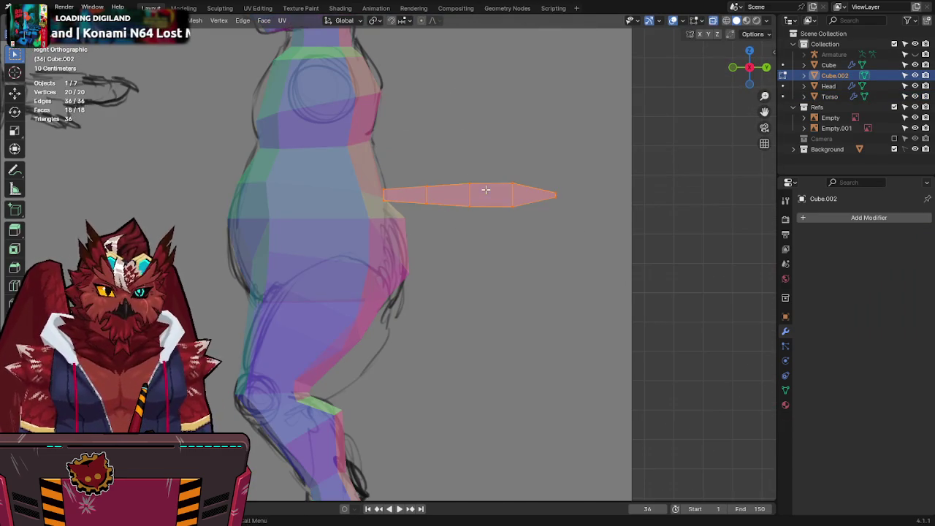
key("g")
key("Return")
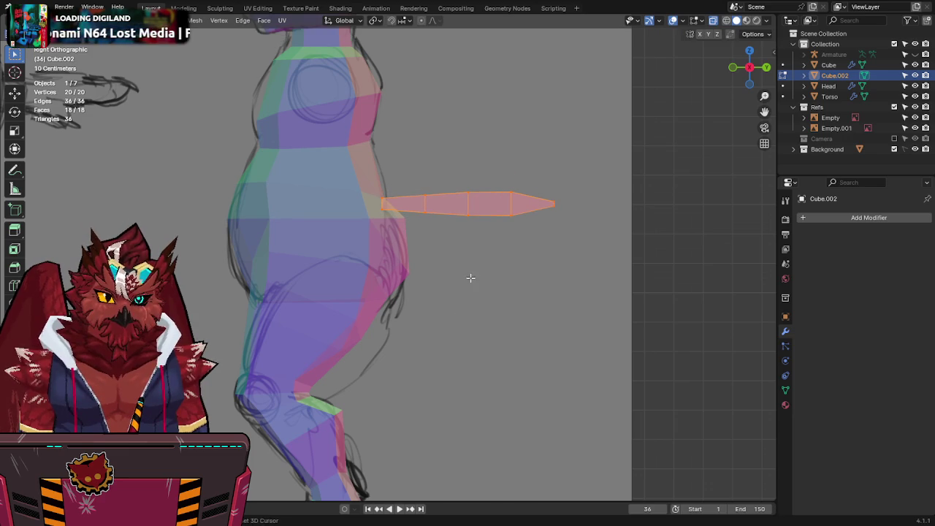
key("alt+z")
mouse_move(499, 221)
middle_mouse_down()
mouse_move(455, 251)
mouse_move(411, 261)
mouse_move(381, 199)
mouse_move(534, 217)
mouse_move(506, 203)
middle_mouse_up()
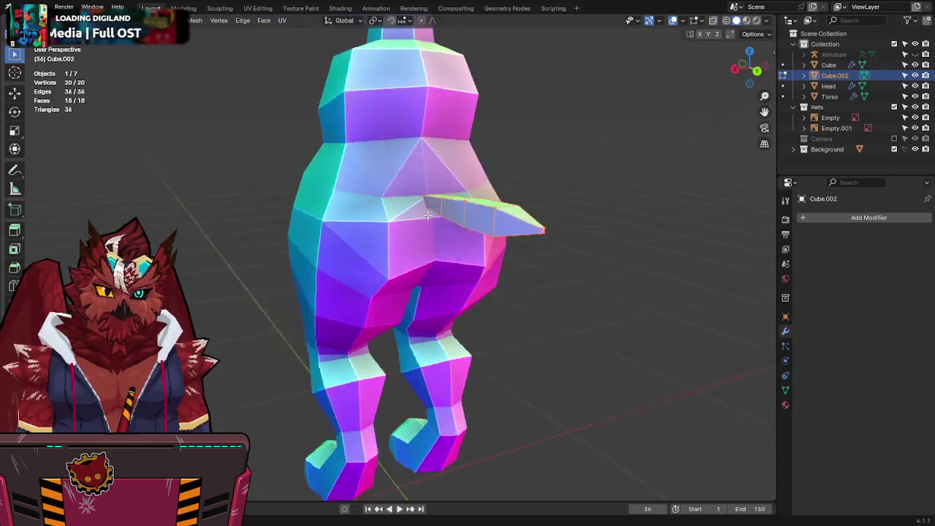
Step: Shift the tail along the Y axis, return to Object Mode and save
key("g")
key("y")
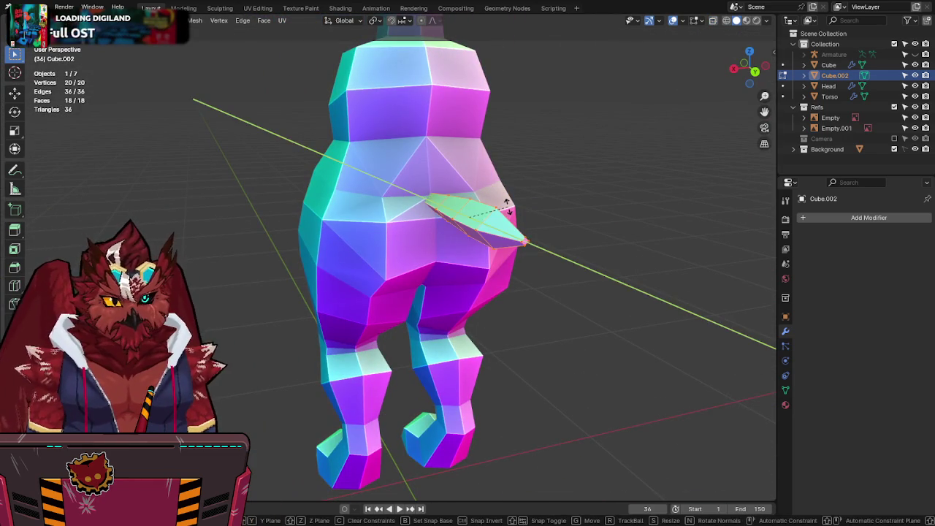
key("Return")
key("KP_3")
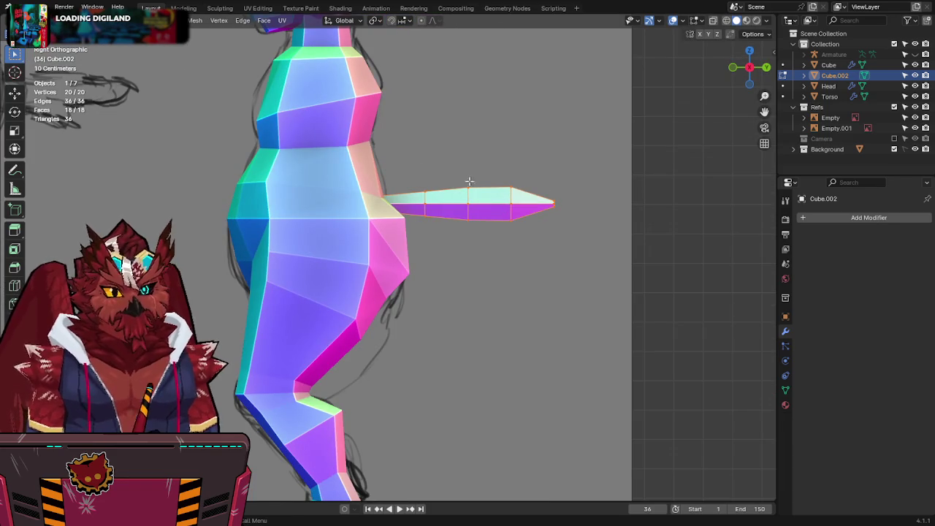
key("Tab")
mouse_move(555, 300)
middle_mouse_down()
mouse_move(330, 295)
mouse_move(403, 319)
mouse_move(529, 275)
mouse_move(551, 257)
mouse_move(423, 256)
mouse_move(561, 272)
mouse_move(543, 271)
middle_mouse_up()
key("ctrl+s")
Step: Delete a single face from the tail mesh, leaving 17 faces
scroll(440, 242, "up", 5)
key("Tab")
key("alt+z")
left_click(358, 205)
key("x")
left_click(475, 185)
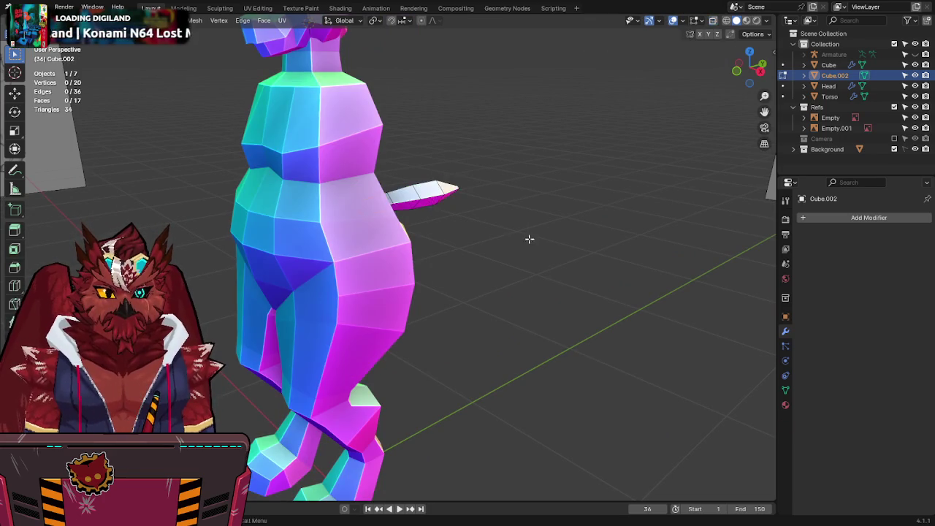
key("Tab")
Step: Switch to Front view, save Jinx-Bones.blend and pan to bring the head into view
key("KP_1")
scroll(511, 238, "up", 3)
key("ctrl+s")
mouse_move(510, 244)
middle_mouse_down("shift")
mouse_move(469, 215)
mouse_move(475, 264)
middle_mouse_up("shift")
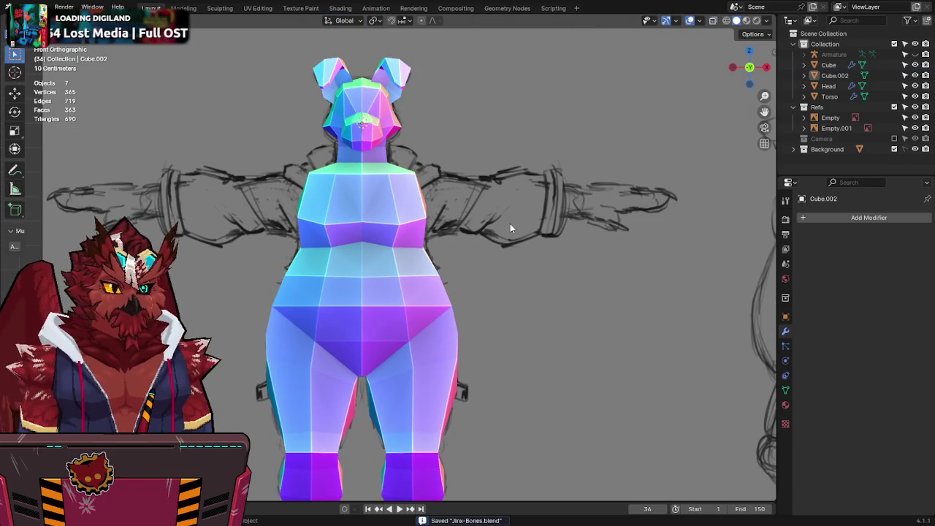
Step: Rename the tail object Cube.002 to 'Tail'
middle_click_drag(516, 220, 404, 245)
left_click(436, 271)
key("F2")
type("Tail")
key("Return")
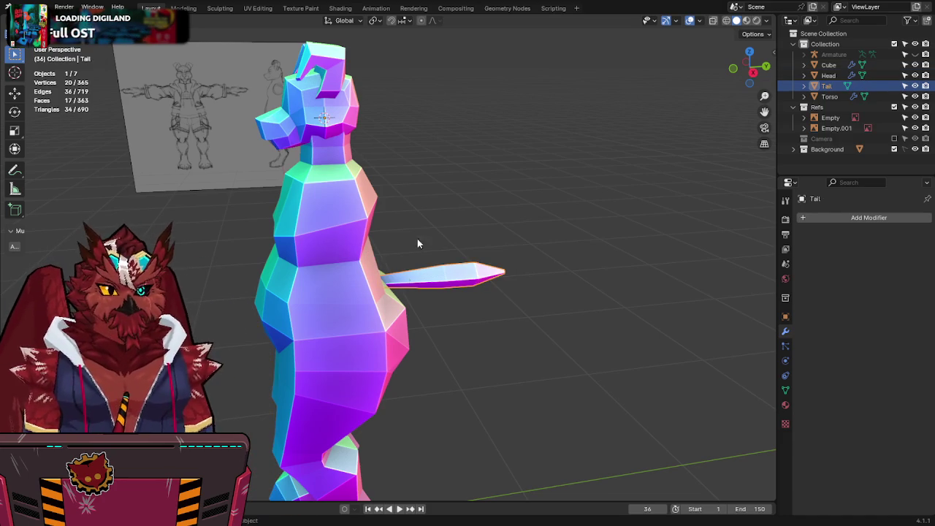
Step: Rename the Cube object to 'Ears' and save the file
left_click(347, 78)
key("F2")
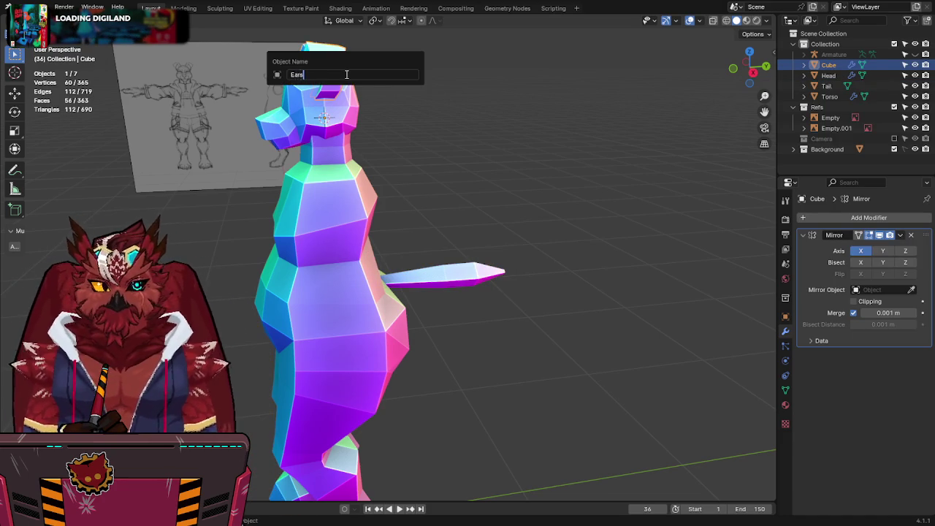
type("Ears")
key("Return")
key("ctrl+s")
middle_click_drag(400, 204, 347, 165)
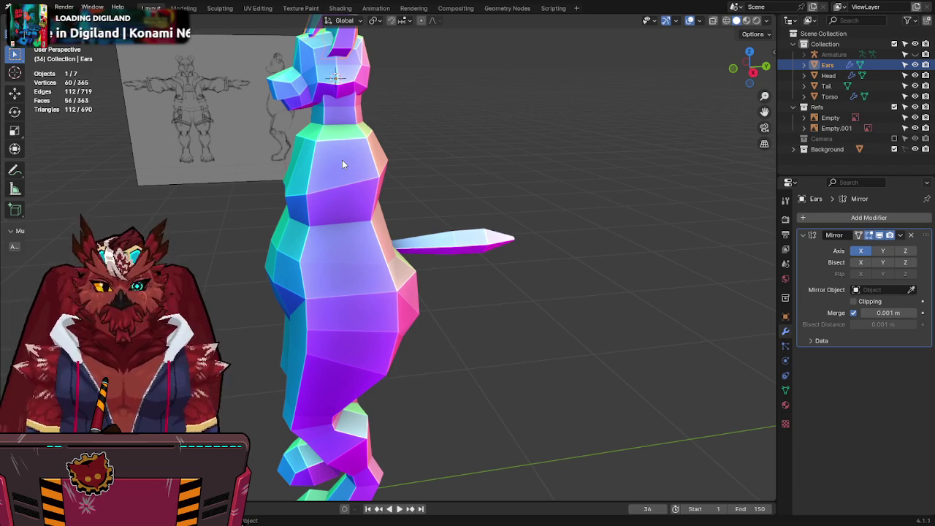
key("KP_3")
Step: In the Torso's Edit Mode, reposition a chest vertex, including a Y-locked move
left_click(333, 149)
mouse_move(333, 149)
middle_mouse_down()
mouse_move(442, 271)
mouse_move(327, 305)
middle_mouse_up()
key("Tab")
scroll(441, 270, "up", 5)
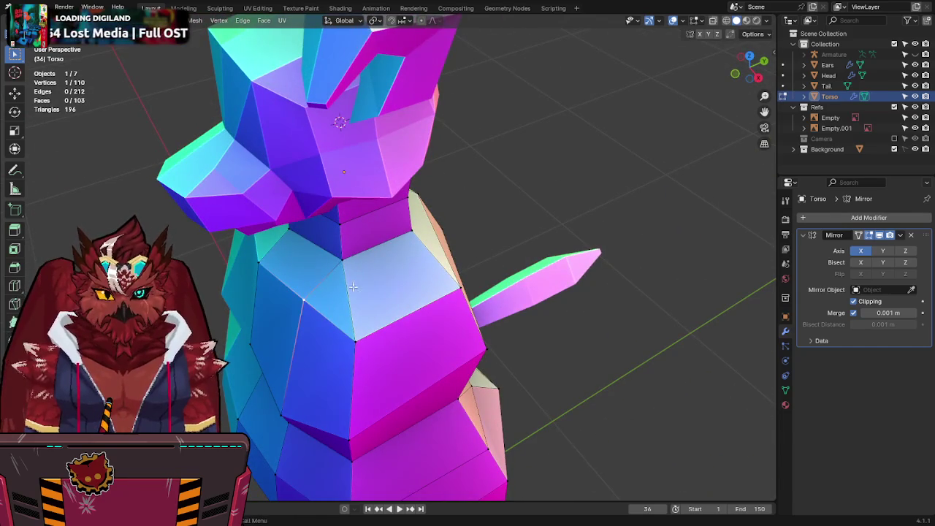
key("g")
left_click(340, 292)
mouse_move(341, 292)
middle_mouse_down()
mouse_move(319, 254)
mouse_move(373, 191)
middle_mouse_up()
key("g")
key("y")
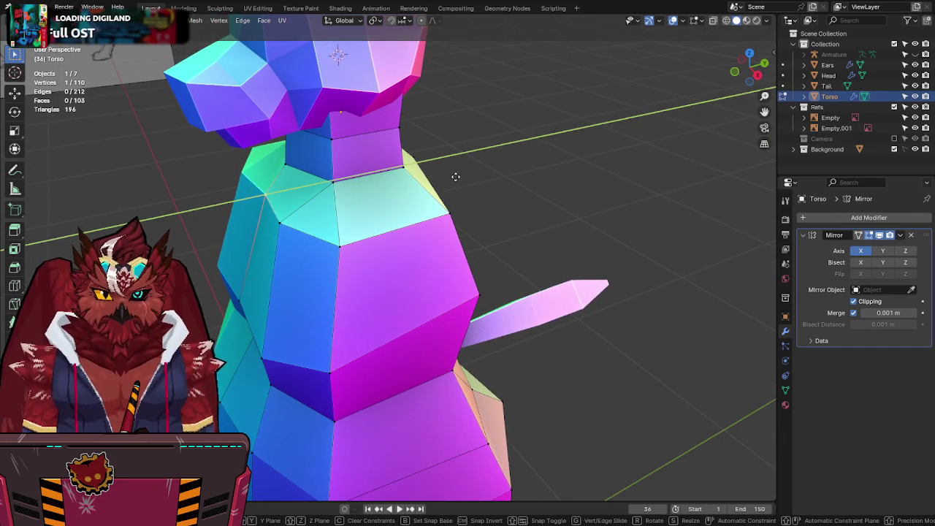
left_click(455, 177)
middle_click_drag(455, 178, 441, 181)
Step: In X-ray right view, move the front chest vertices forward to match the sketch
key("KP_3")
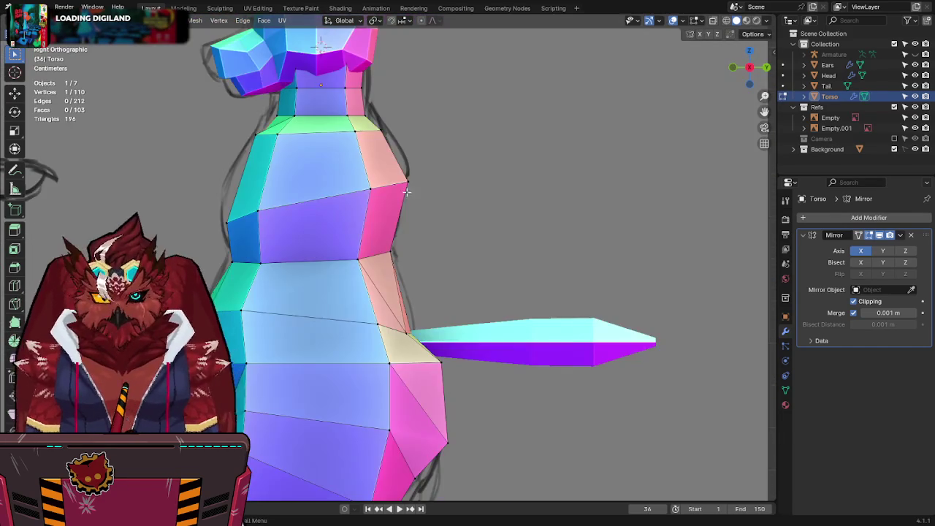
key("alt+z")
key("c")
key("Escape")
left_click_drag(297, 194, 192, 252)
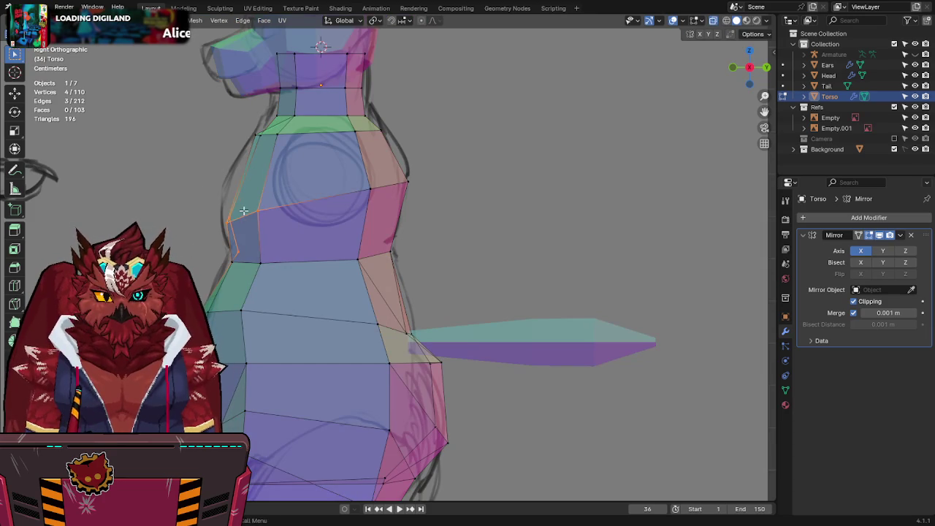
left_click_drag(194, 219, 192, 218)
key("g")
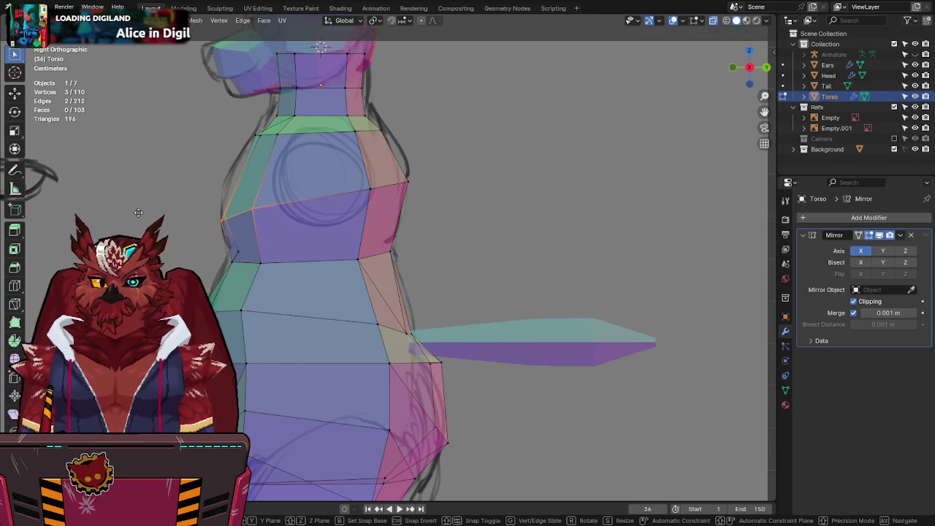
left_click(141, 225)
Step: Add an edge loop across the chest and slide it forward and up
key("ctrl+r")
left_click(266, 164)
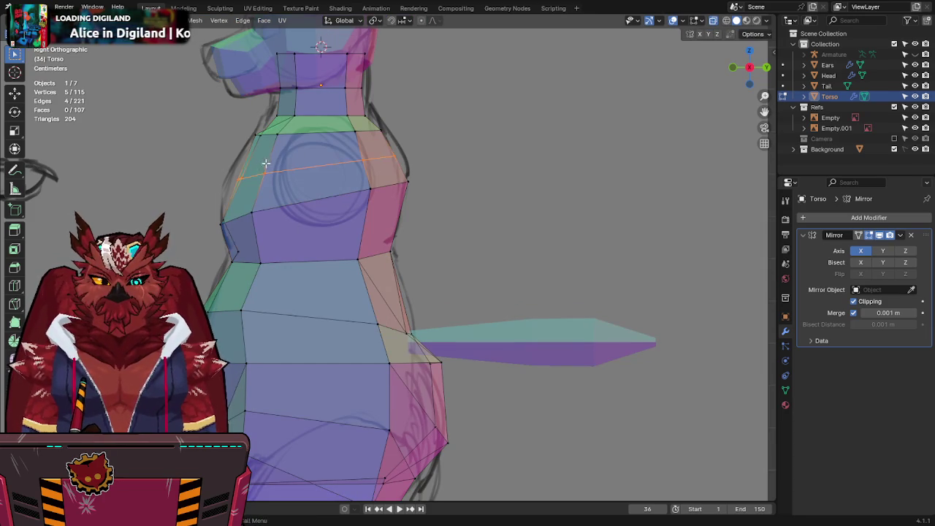
key("g")
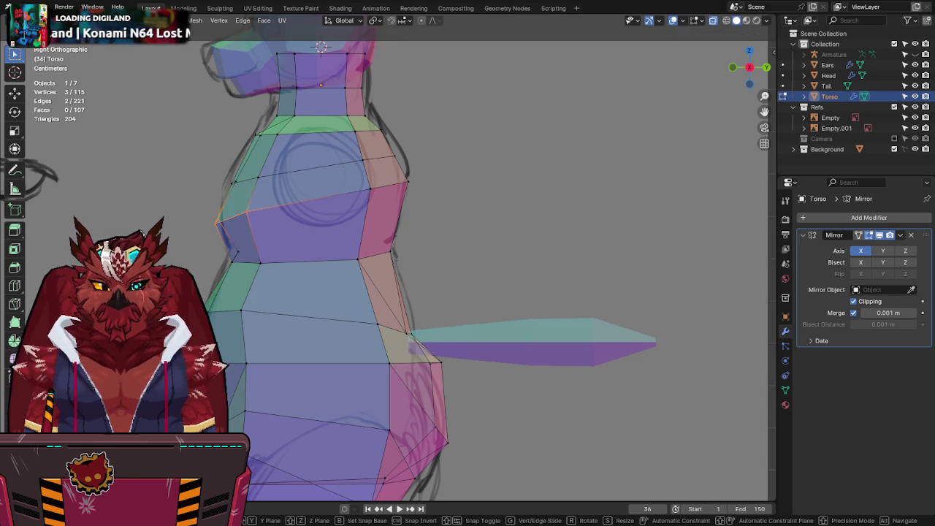
left_click(166, 256)
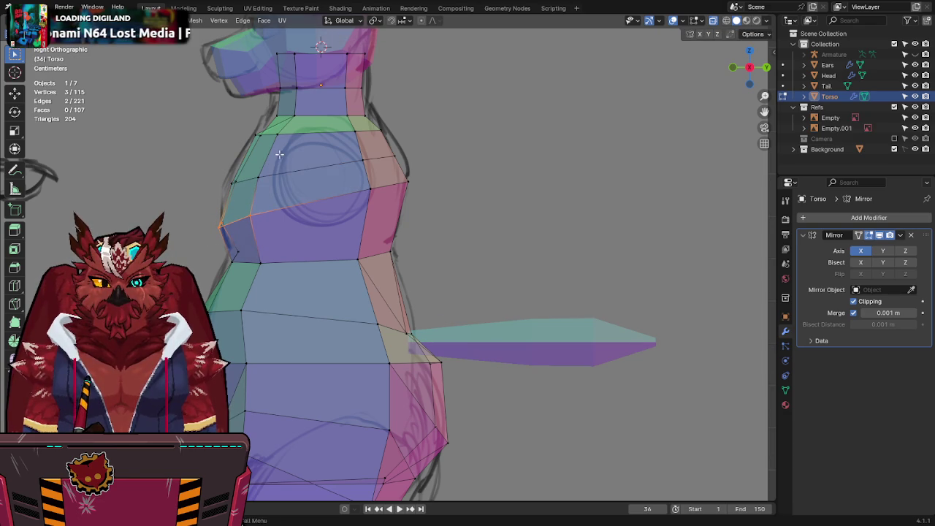
key("g")
left_click(302, 182)
Step: Select two torso outline vertices, zoom out over the whole torso and select all vertices
left_click_drag(431, 138, 325, 179)
mouse_move(446, 234)
middle_mouse_down()
mouse_move(500, 230)
mouse_move(470, 248)
middle_mouse_up()
scroll(500, 229, "down", 3)
scroll(521, 219, "down", 3)
key("a")
key("F3")
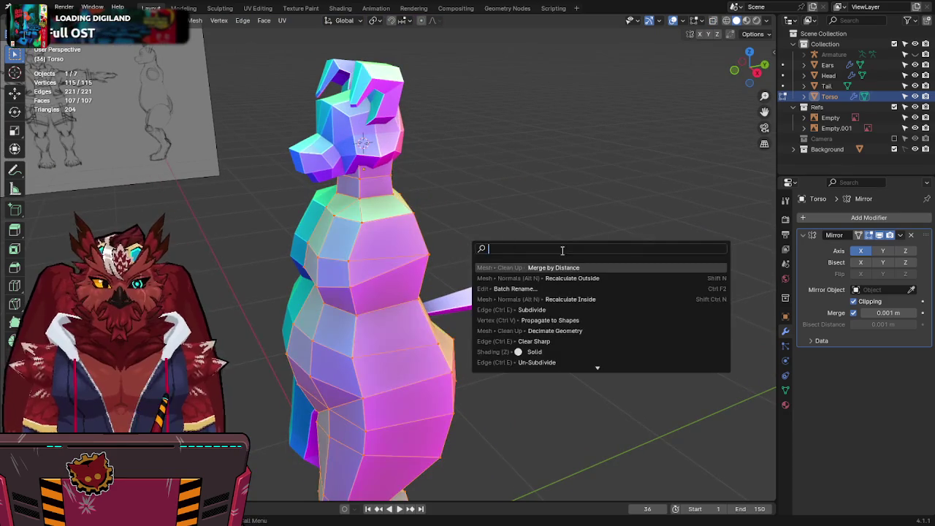
key("Escape")
Step: Leave Edit Mode, deselect the torso, save Jinx-Bones.blend and switch to Front view
key("Tab")
middle_click_drag(563, 236, 598, 293)
left_click(597, 292)
key("ctrl+s")
mouse_move(661, 259)
middle_mouse_down()
mouse_move(707, 255)
mouse_move(585, 301)
mouse_move(528, 287)
mouse_move(592, 258)
middle_mouse_up()
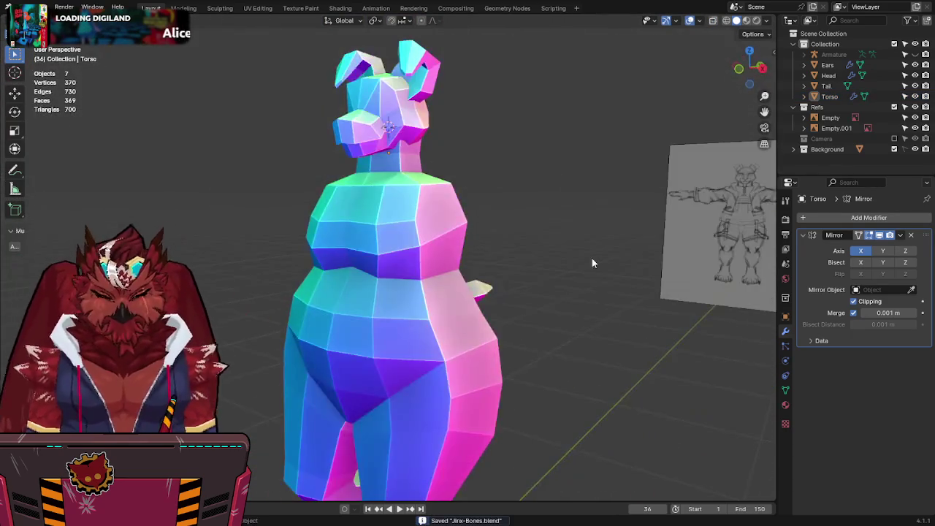
key("KP_1")
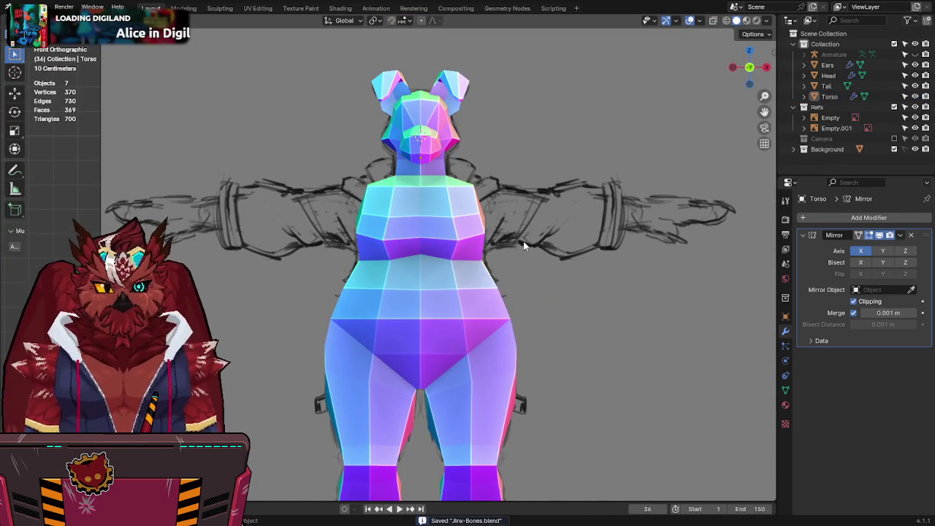
Step: Pan the front orthographic view over the torso and save Jinx-Bones.blend
middle_click_drag(523, 245, 504, 248, "shift")
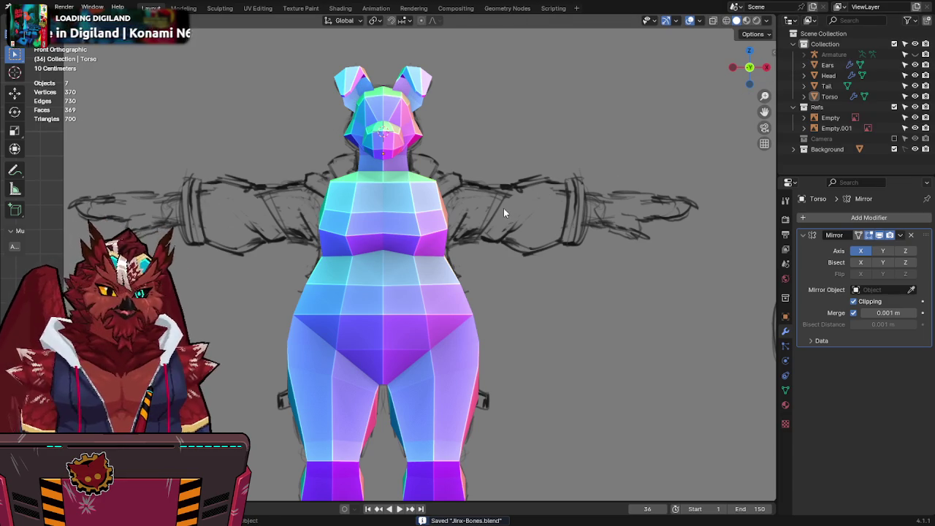
middle_click_drag(503, 208, 498, 197, "shift")
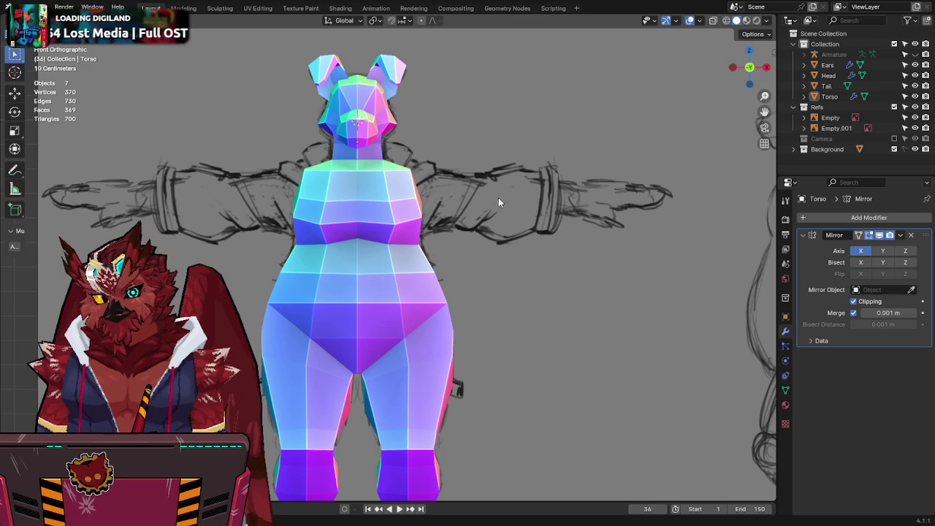
middle_click_drag(498, 208, 492, 187, "shift")
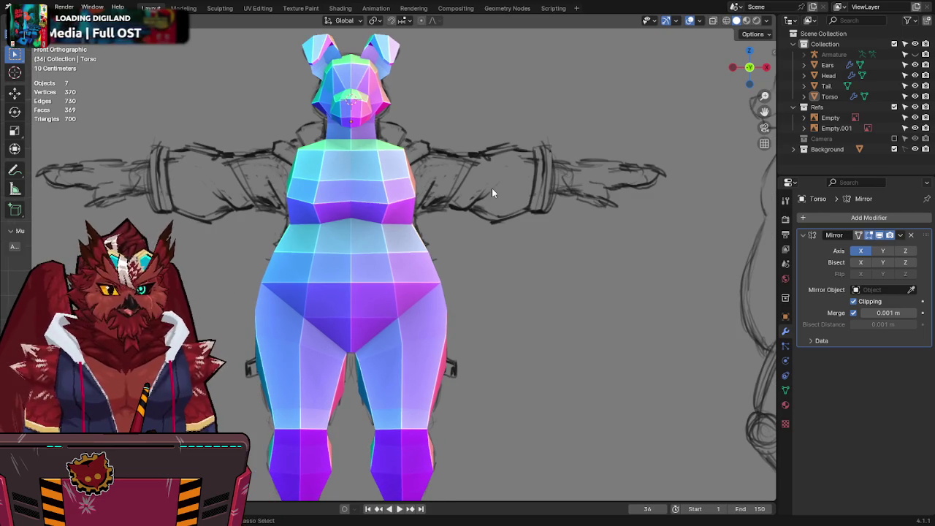
key("ctrl+s")
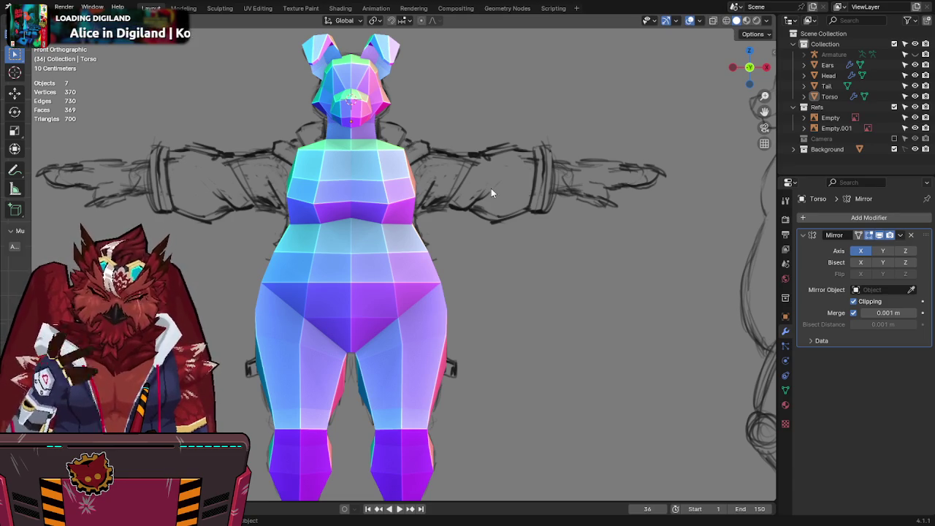
scroll(475, 179, "up", 1)
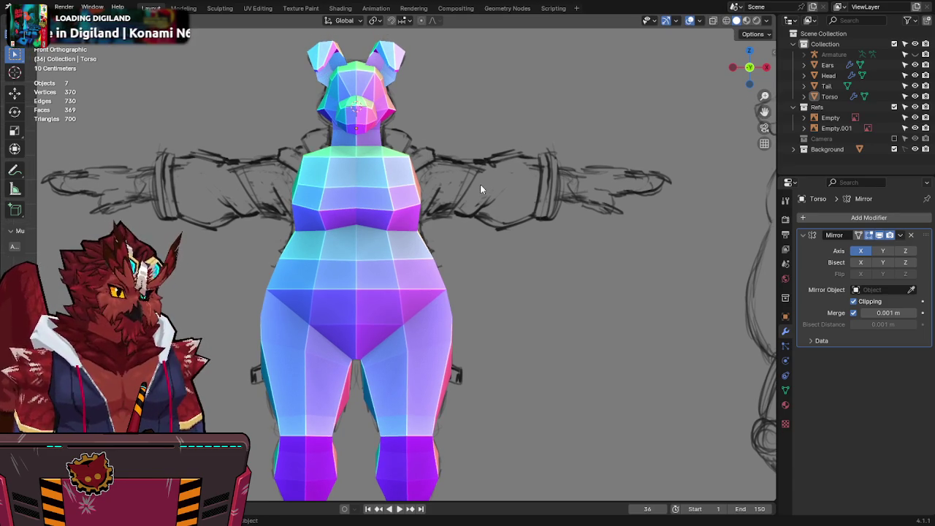
key("ctrl+s")
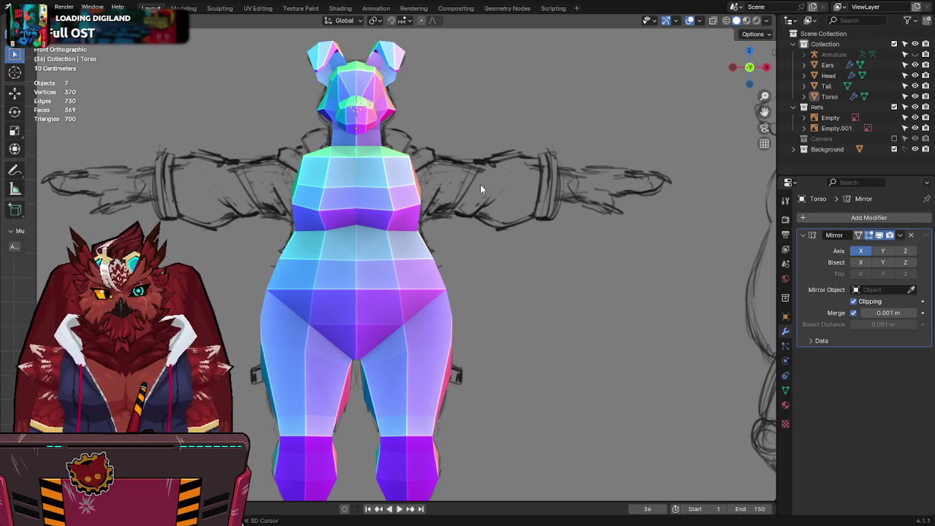
middle_click_drag(480, 184, 469, 212, "shift")
Step: Add a cube from Quick Favorites, shrink it to head size, and edit it in X-ray
key("q")
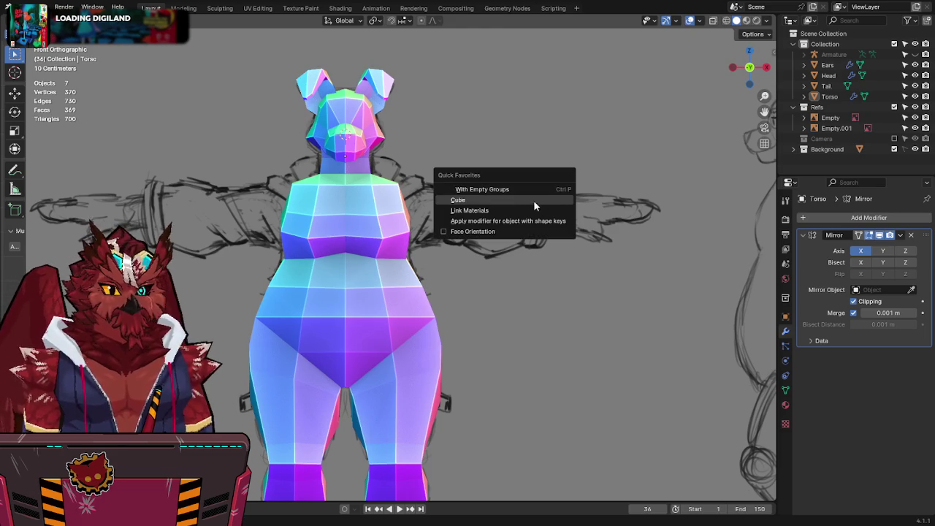
left_click(530, 202)
key("s")
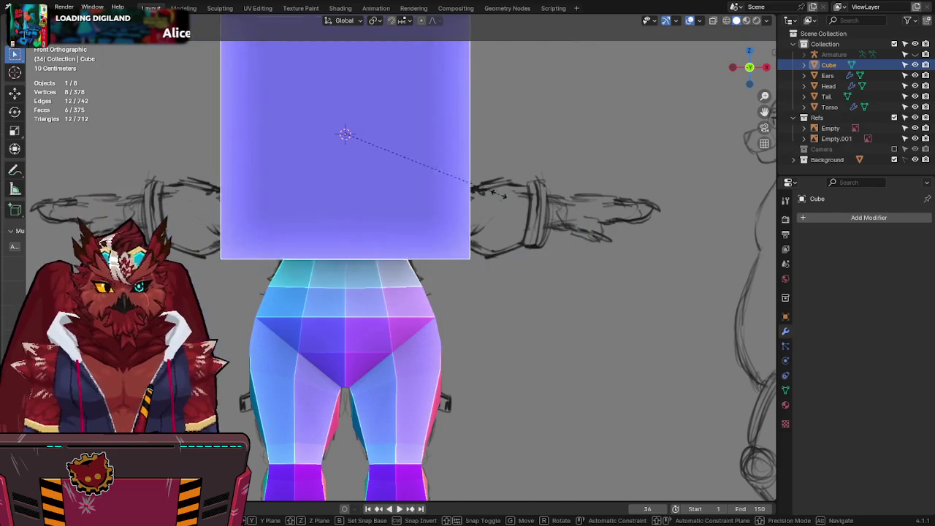
left_click(387, 170)
key("Tab")
key("alt+z")
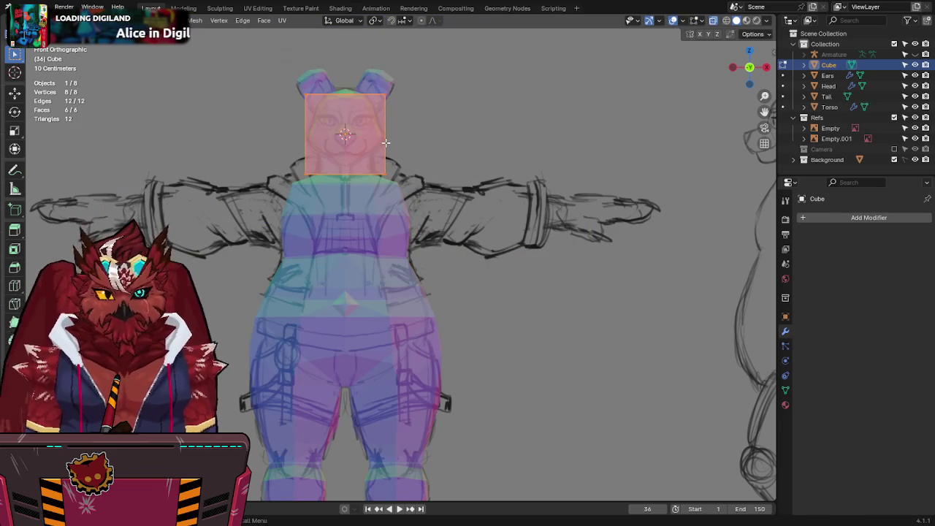
key("ctrl+s")
Step: Move the cube onto the shoulder and split it with a new edge loop
key("g")
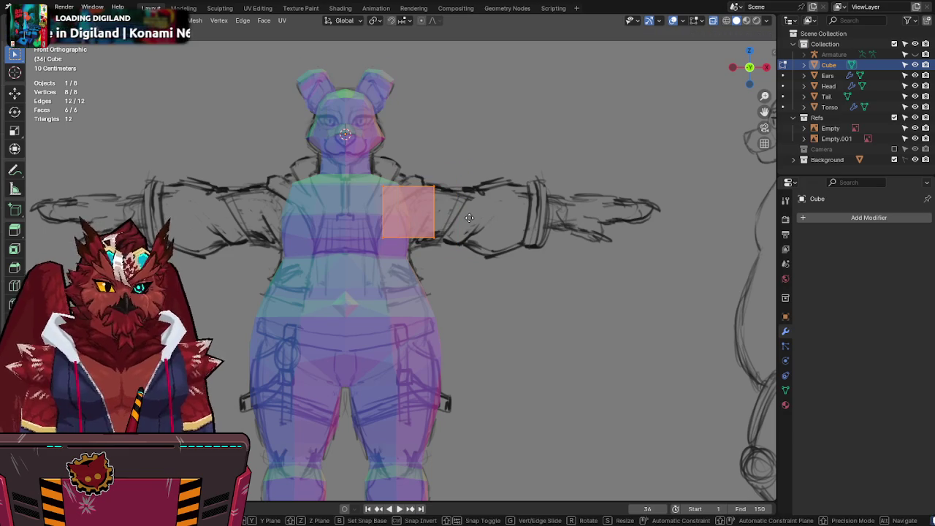
left_click(469, 218)
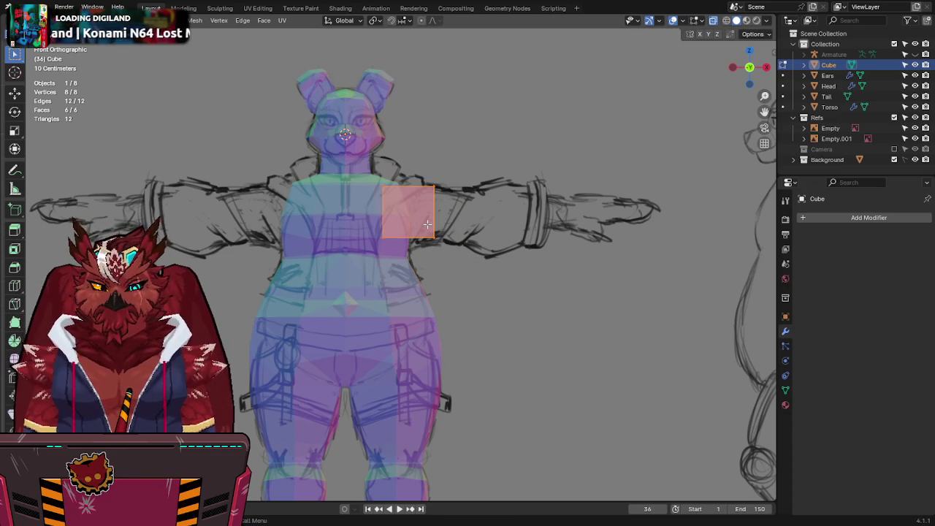
left_click(414, 181)
left_click(483, 187)
left_click(448, 215)
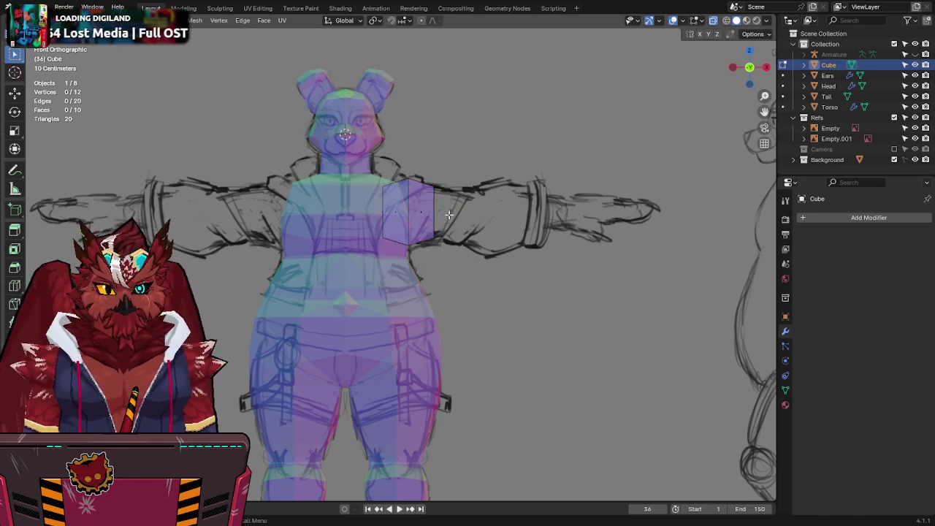
Step: Shift the shoulder face along Y, set the pivot point, and widen it slightly along X
key("y")
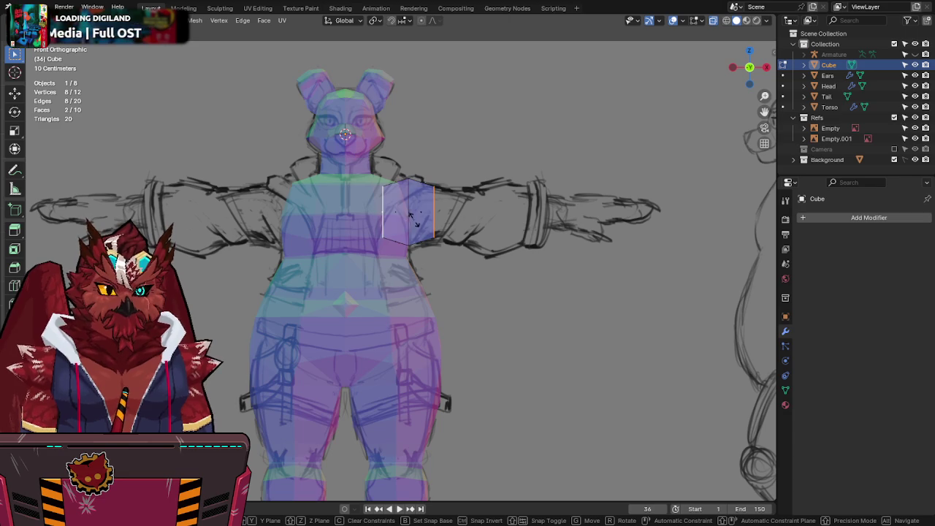
left_click(549, 195)
key("shift+s")
key("period")
left_click(417, 92)
key("s")
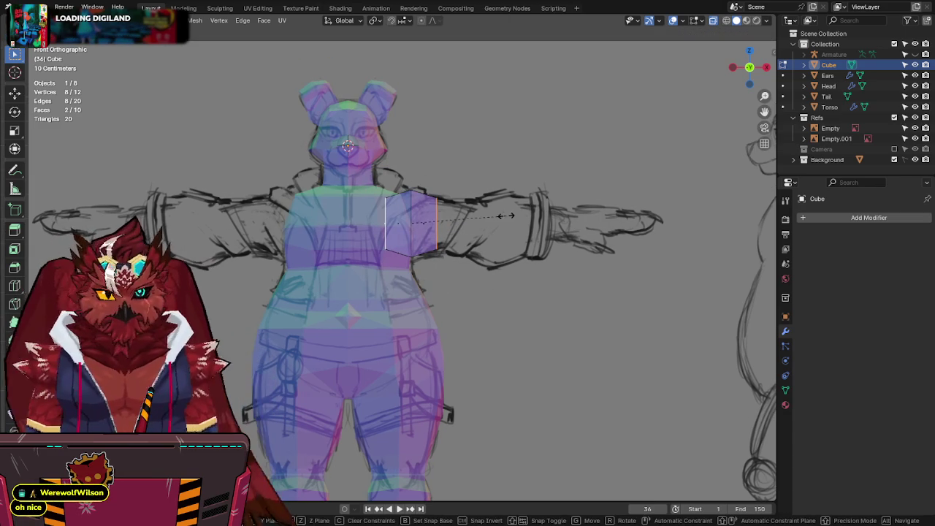
key("x")
left_click(517, 211)
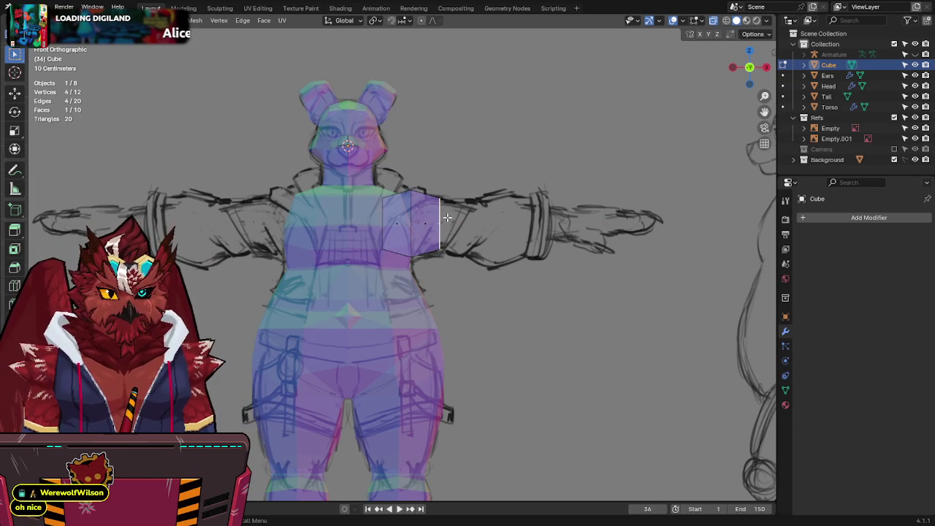
Step: Extrude three arm segments from the shoulder face out to the wrist cuff
key("e")
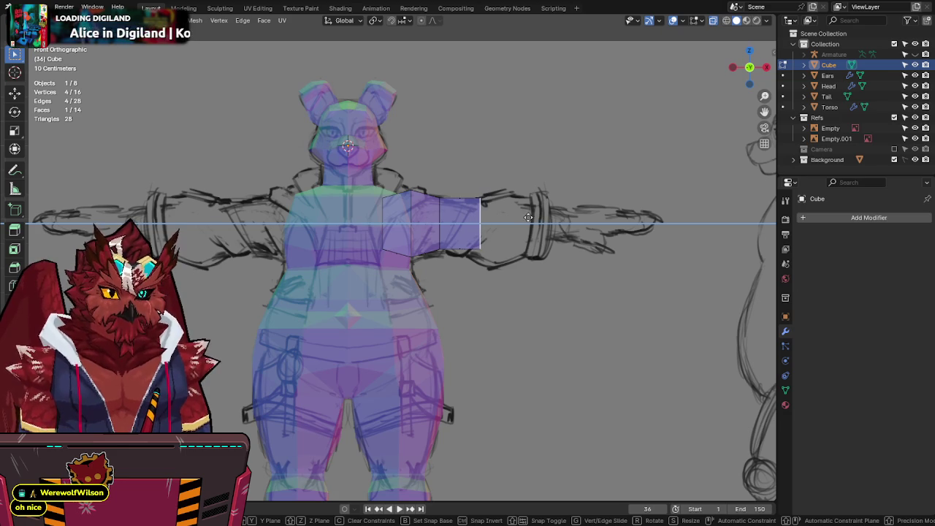
left_click(532, 216)
key("e")
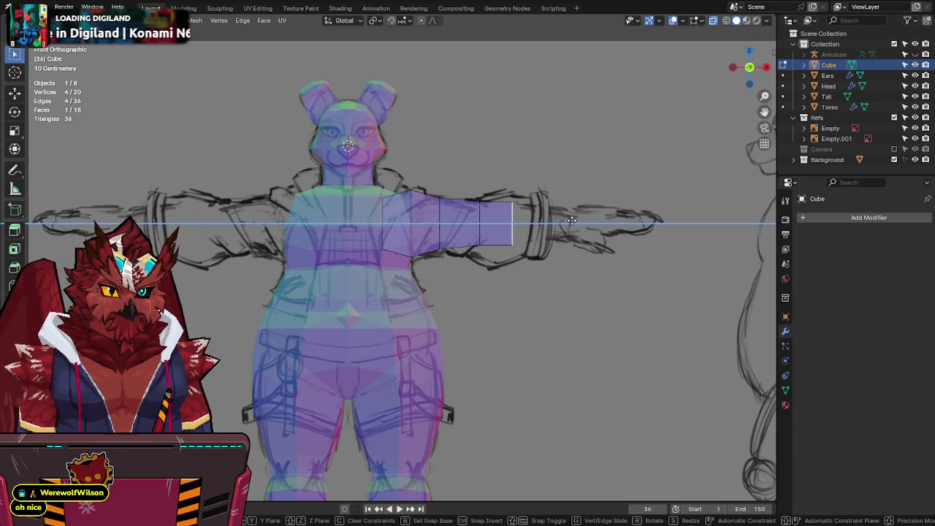
key("z")
left_click(614, 211)
key("e")
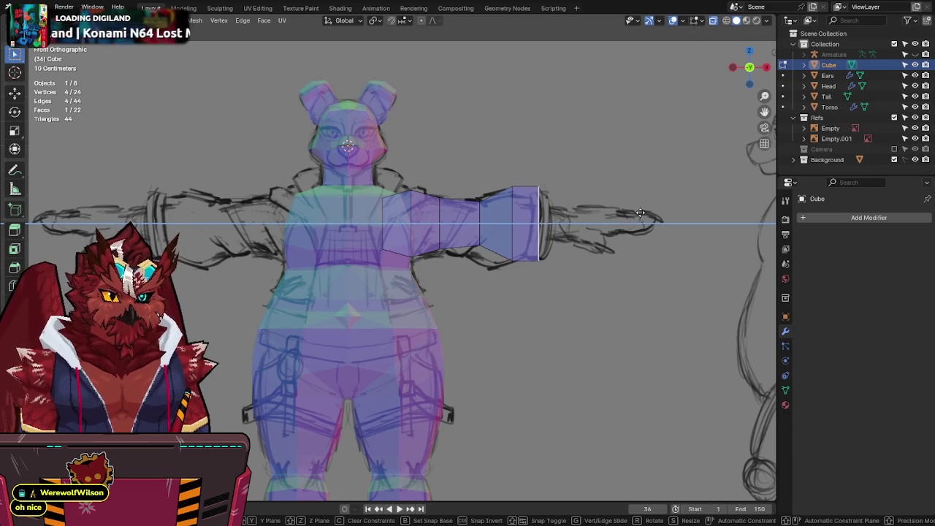
left_click(625, 185)
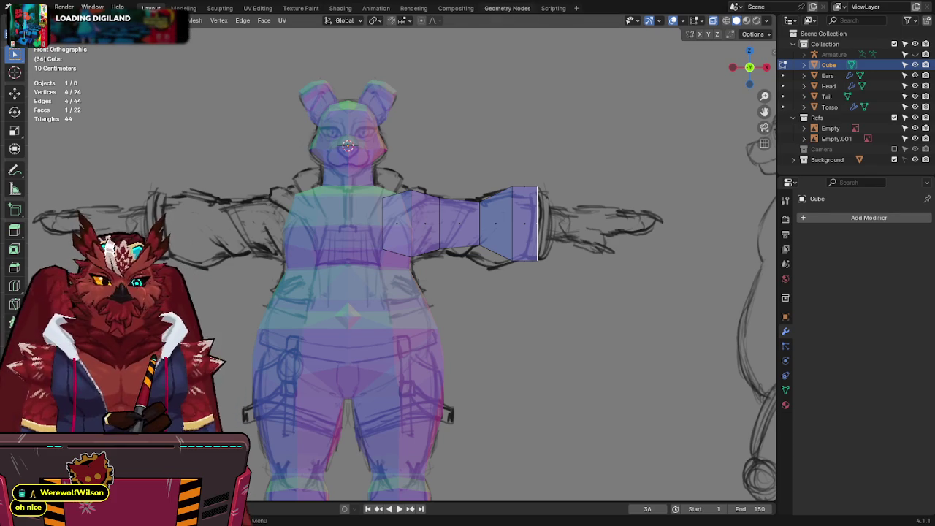
middle_click_drag(576, 187, 498, 181, "shift")
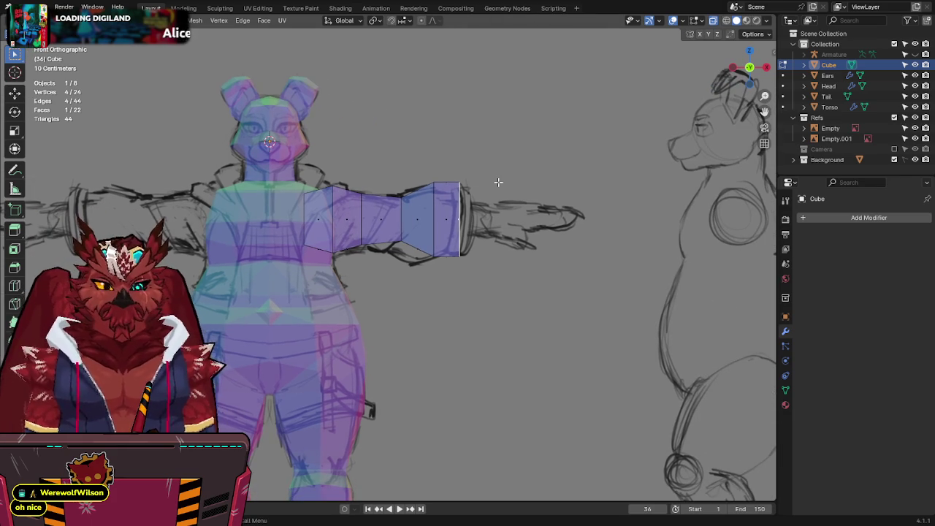
Step: Shrink the arm's end face and slide it along the X axis
key("s")
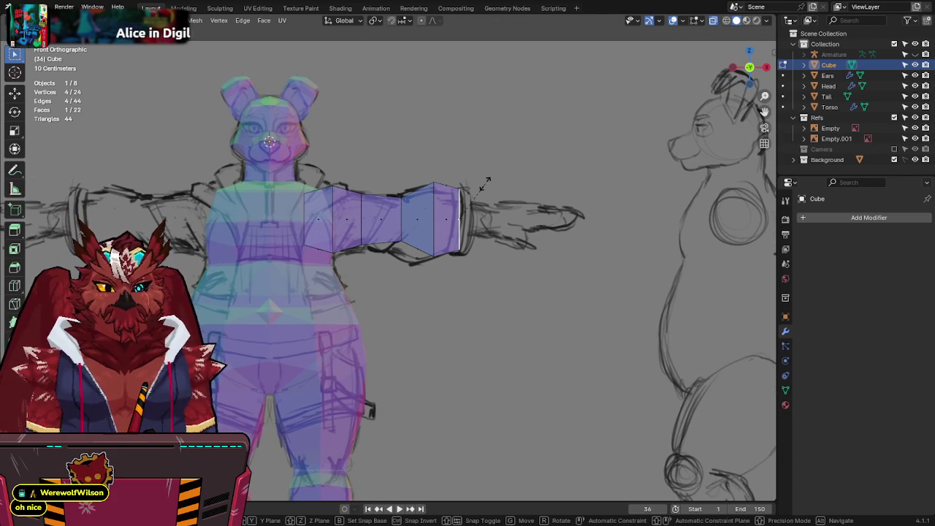
left_click(484, 183)
key("g")
key("x")
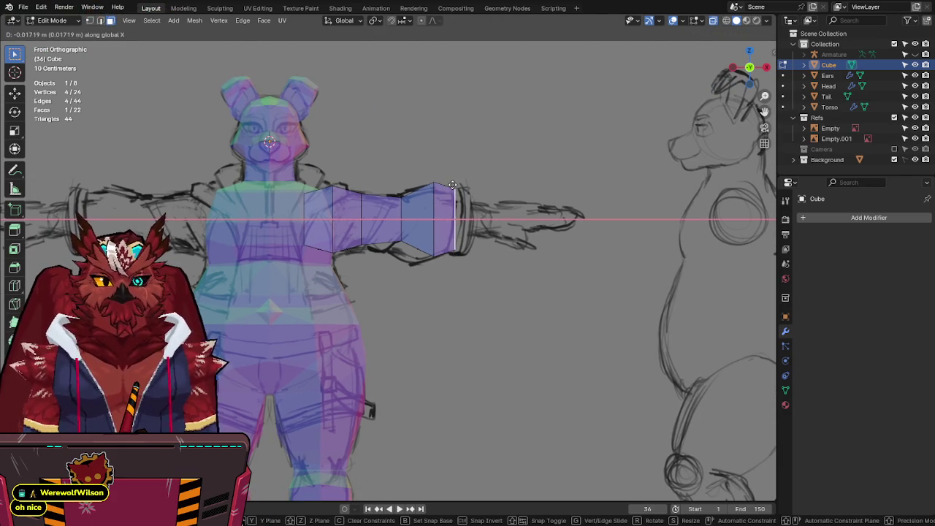
left_click(453, 185)
Step: Extrude and enlarge a short wrist segment, save, and grow the selection to it
key("e")
left_click(473, 187)
key("s")
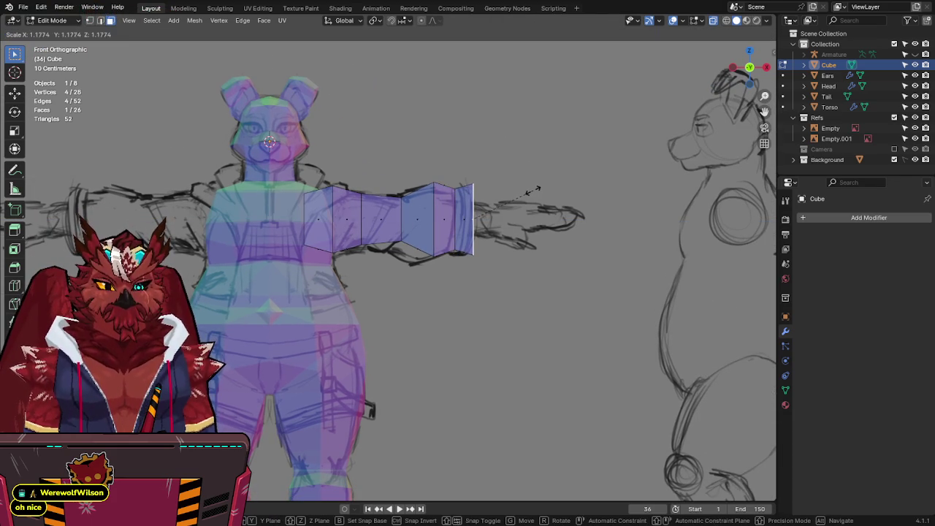
left_click(532, 192)
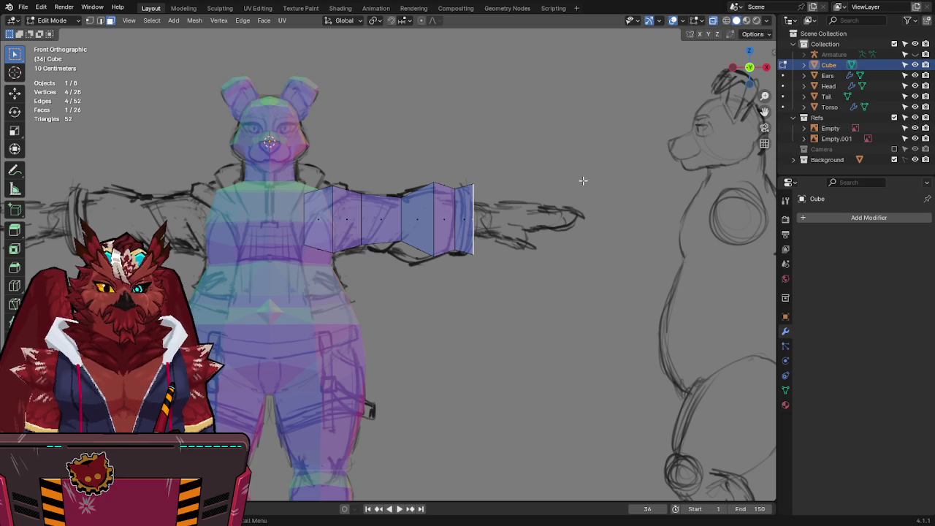
key("ctrl+s")
scroll(583, 180, "up", 1)
scroll(584, 182, "up", 1)
scroll(584, 184, "up", 1)
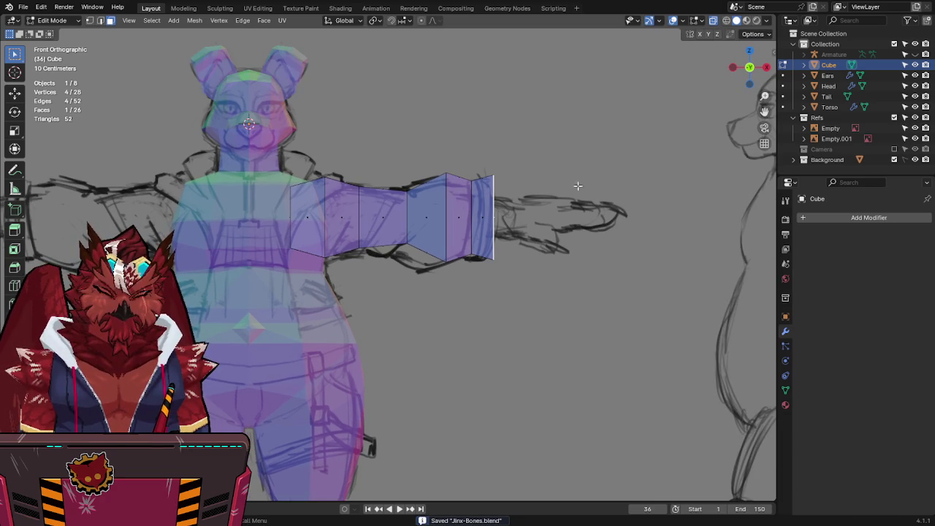
key("ctrl+KP_Add")
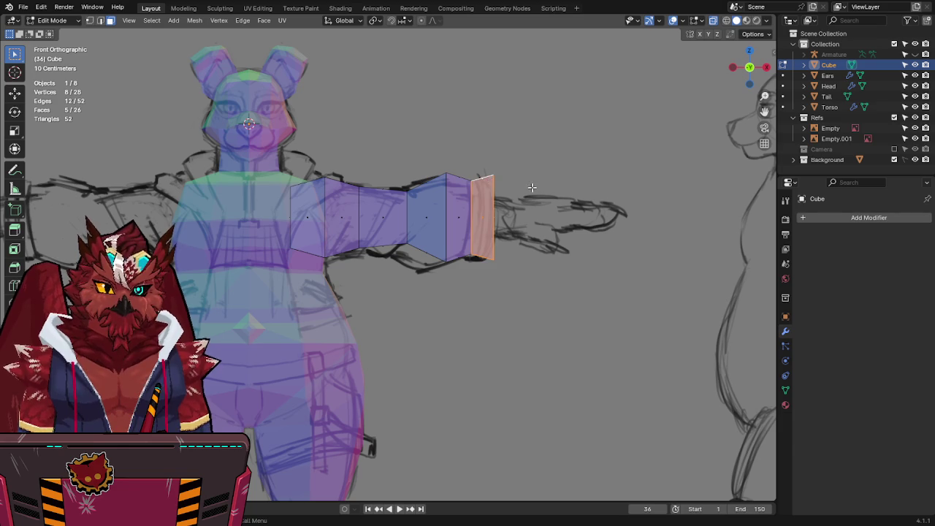
Step: Extrude a new segment past the wrist and slide its outer loop into place
key("e")
left_click(575, 193)
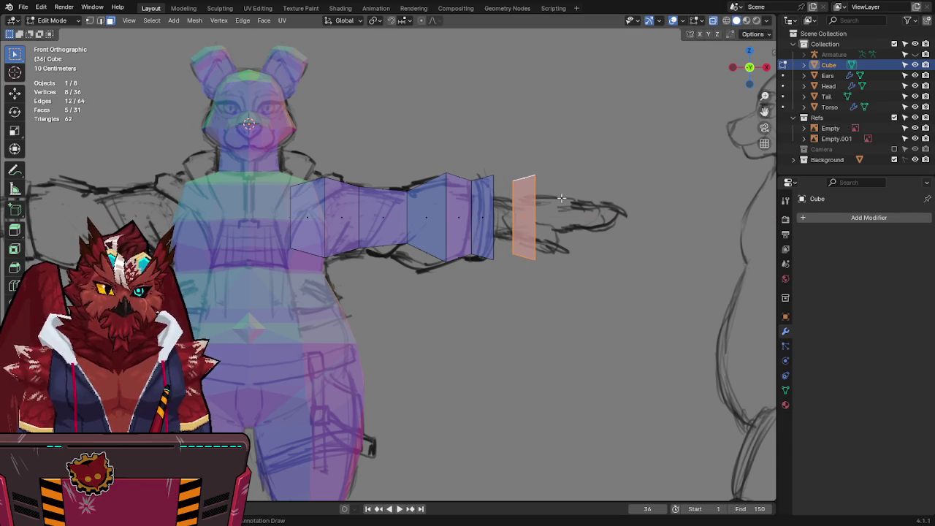
left_click(512, 207, "alt")
key("g")
key("x")
left_click(559, 198)
key("g")
key("g")
left_click(548, 220)
Step: Shrink the end cap loop and move it along X toward the hand
left_click(539, 219, "alt")
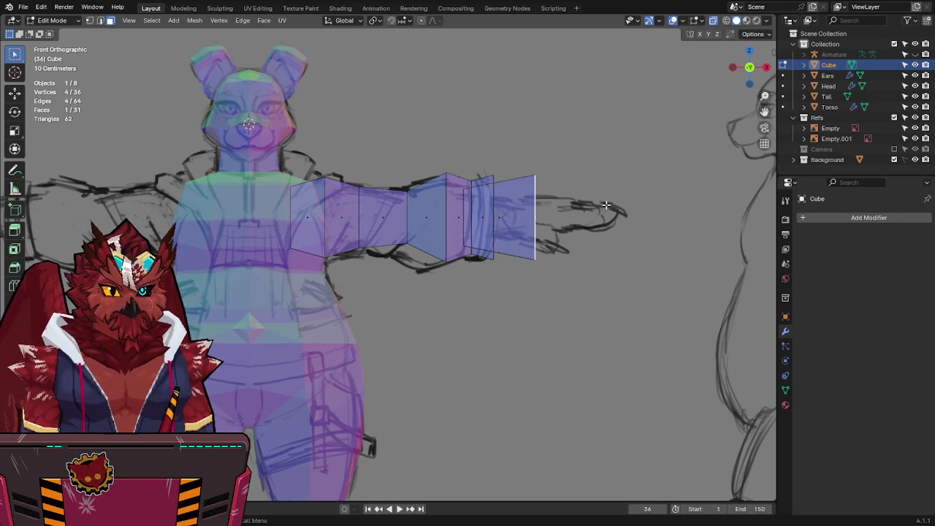
key("s")
left_click(555, 214)
key("g")
key("x")
left_click(553, 217)
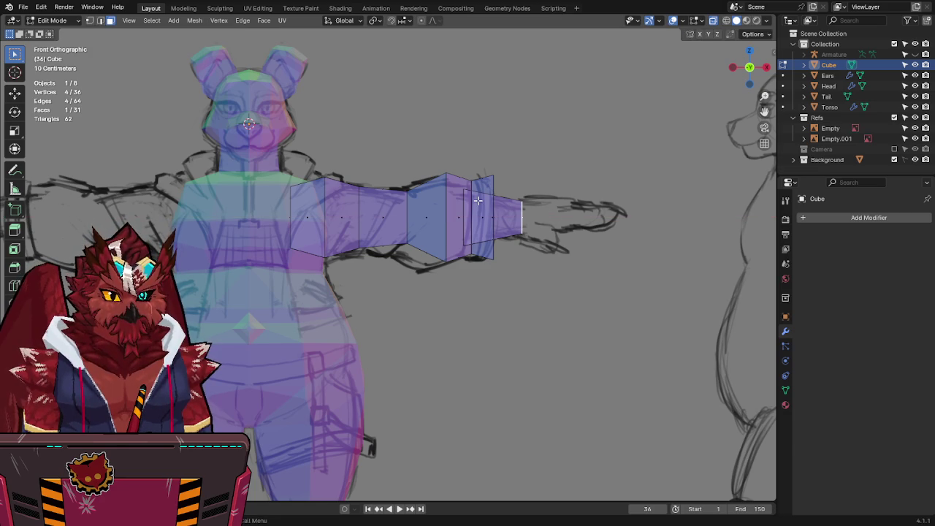
key("g")
key("x")
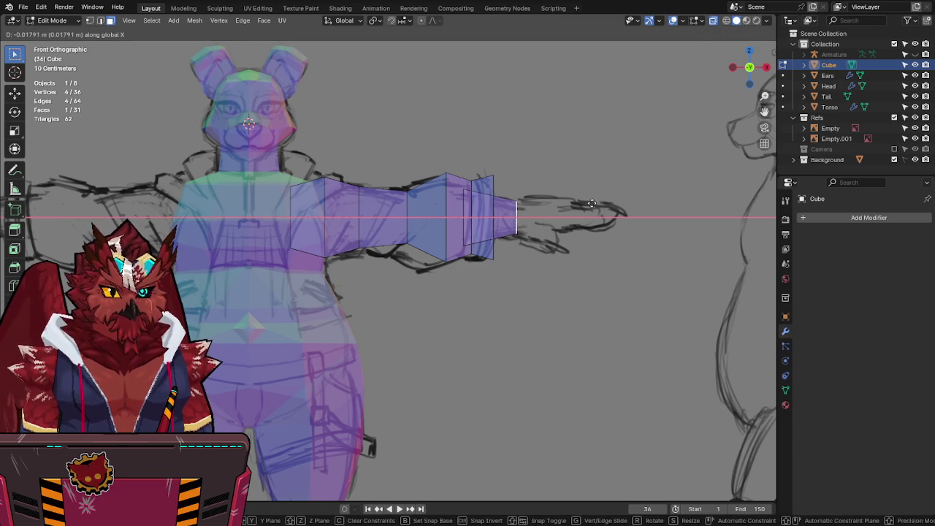
left_click(592, 204)
key("s")
left_click(618, 208)
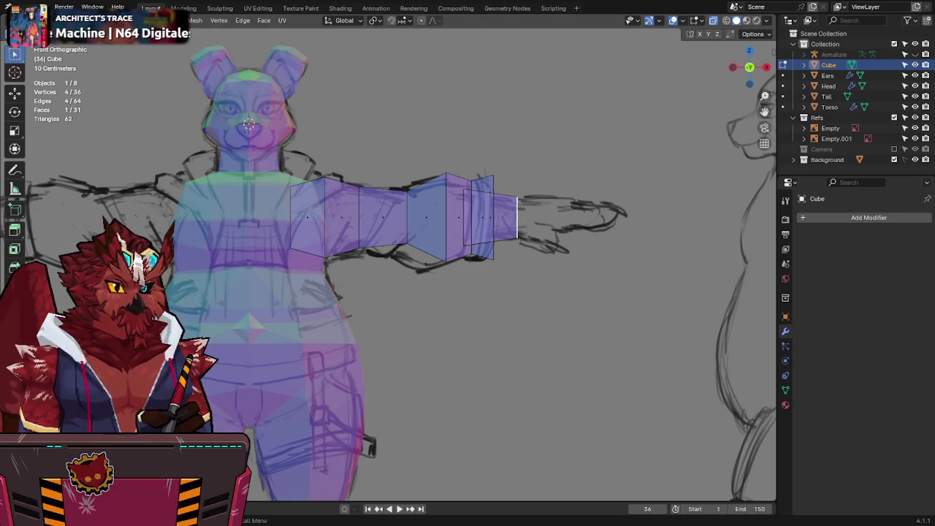
Step: Rescale the arm's end section toward the sketched hand, save, and orbit to view it in 3D
mouse_move(385, 293)
middle_mouse_down("shift")
mouse_move(438, 265)
mouse_move(404, 286)
middle_mouse_up("shift")
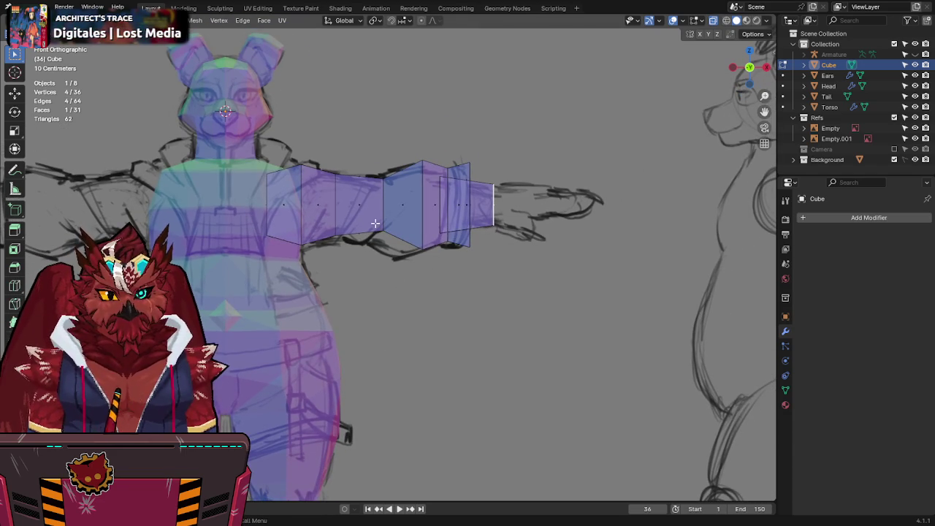
key("s")
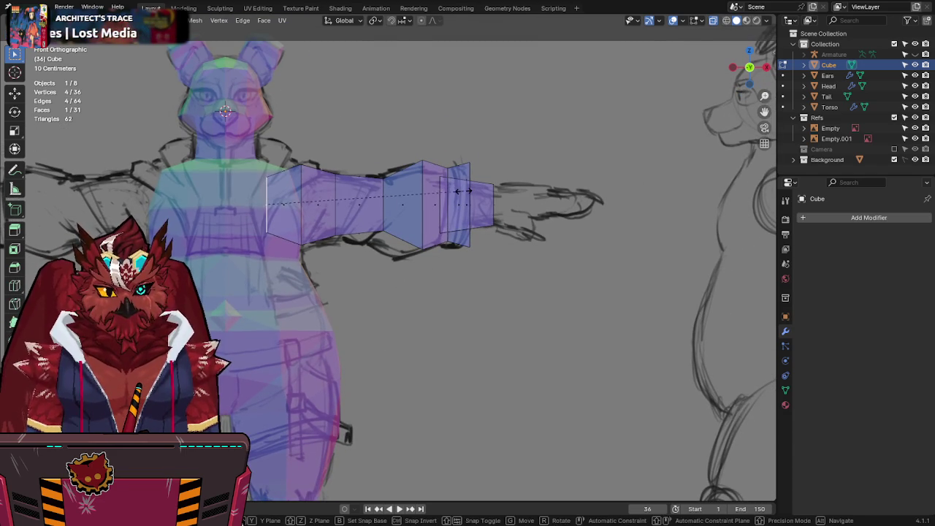
left_click(459, 191)
key("ctrl+s")
middle_click_drag(415, 203, 430, 206, "shift")
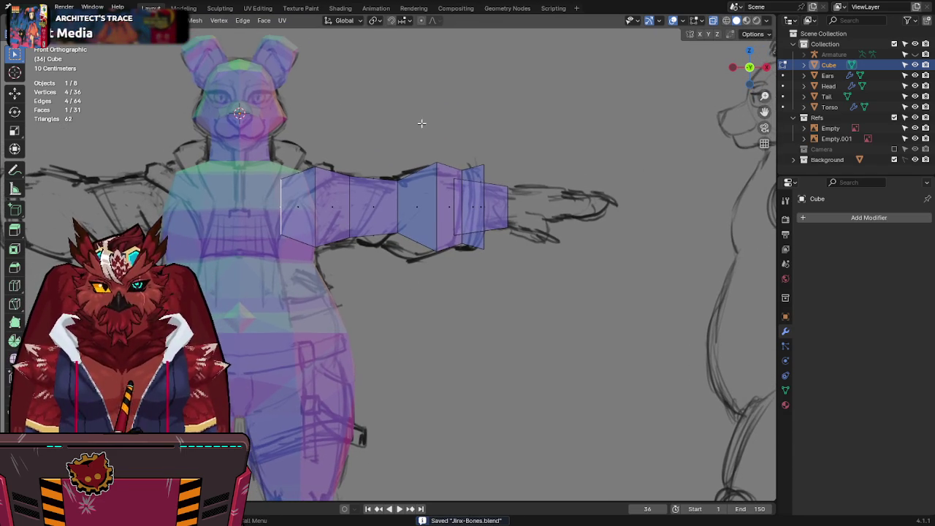
mouse_move(592, 132)
middle_mouse_down()
mouse_move(507, 151)
mouse_move(499, 178)
mouse_move(506, 160)
mouse_move(453, 186)
mouse_move(434, 175)
mouse_move(492, 191)
mouse_move(512, 184)
middle_mouse_up()
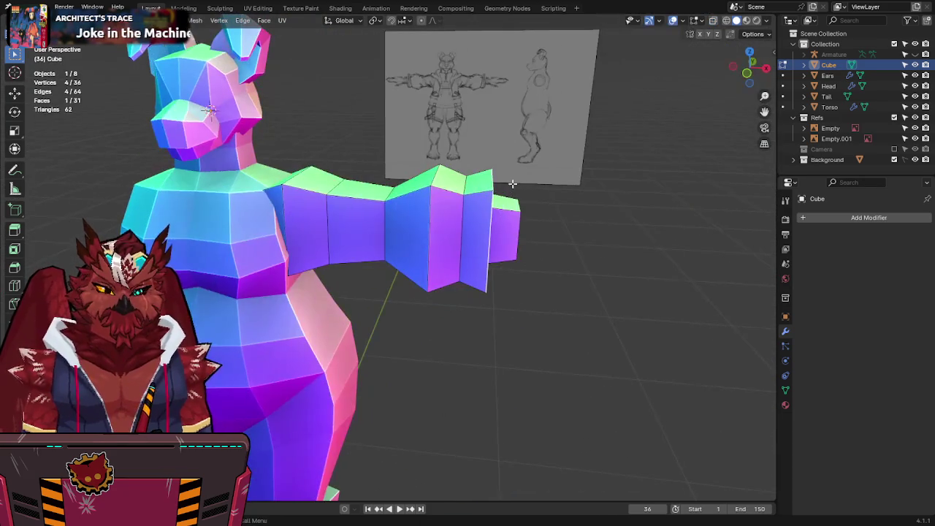
Step: Return to front view, orbit to look down on the arm, and save
key("KP_1")
key("alt+z")
scroll(534, 176, "up", 1)
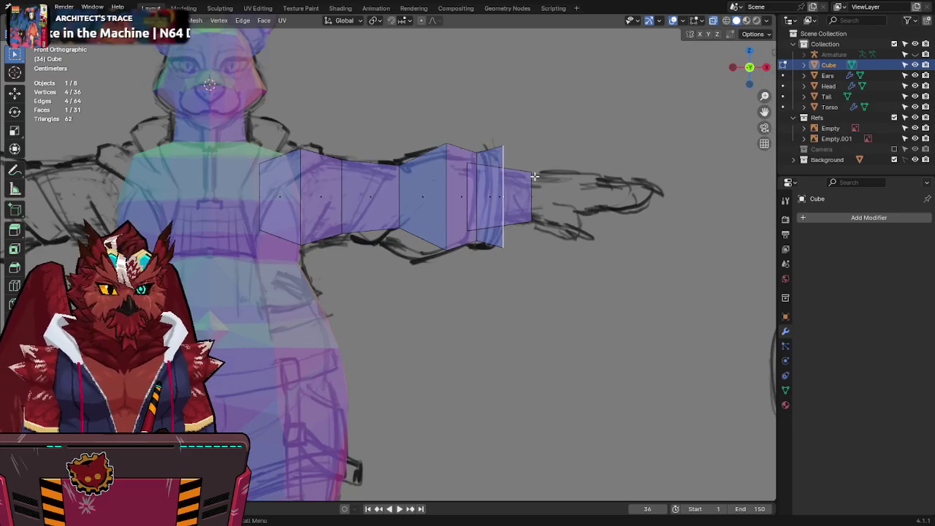
key("alt+z")
middle_click_drag(534, 176, 390, 223)
key("ctrl+s")
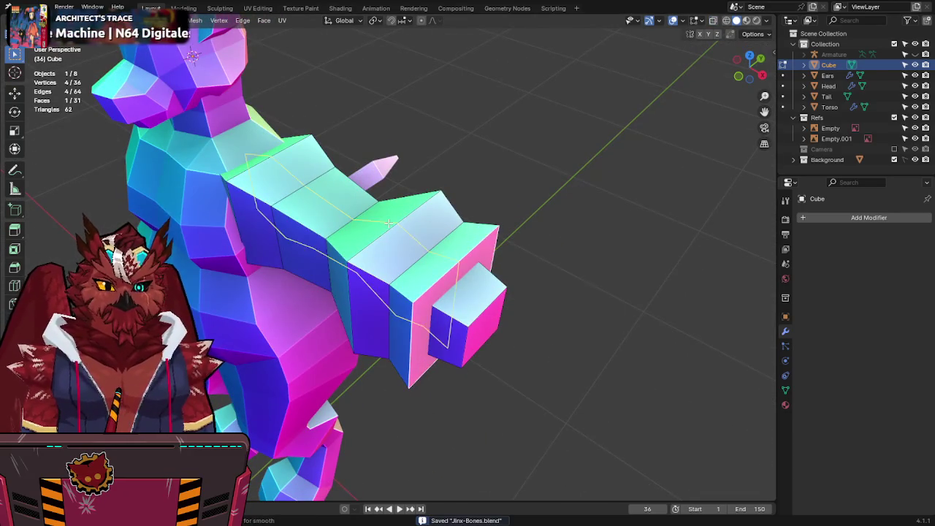
Step: Loop-cut lengthwise along the arm and across the hand block, then select the edge ring
left_click(390, 223)
left_click(489, 309)
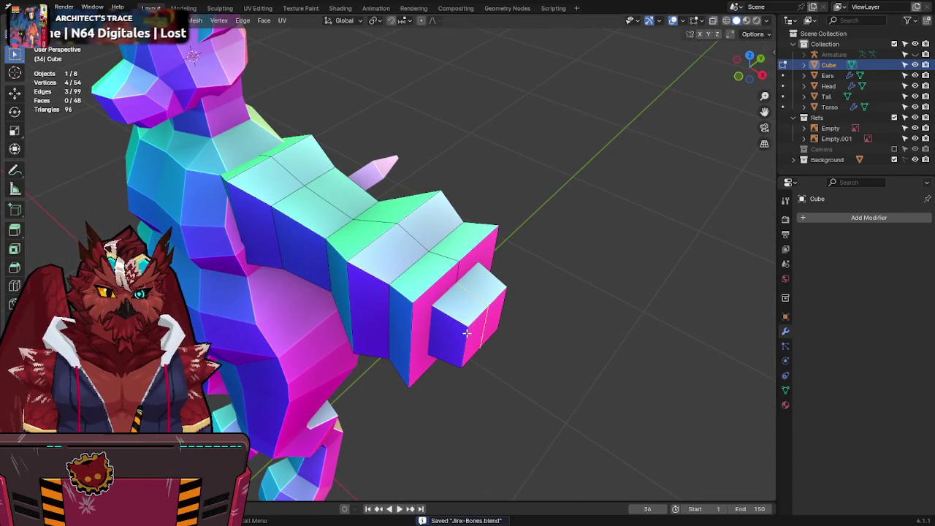
key("alt+z")
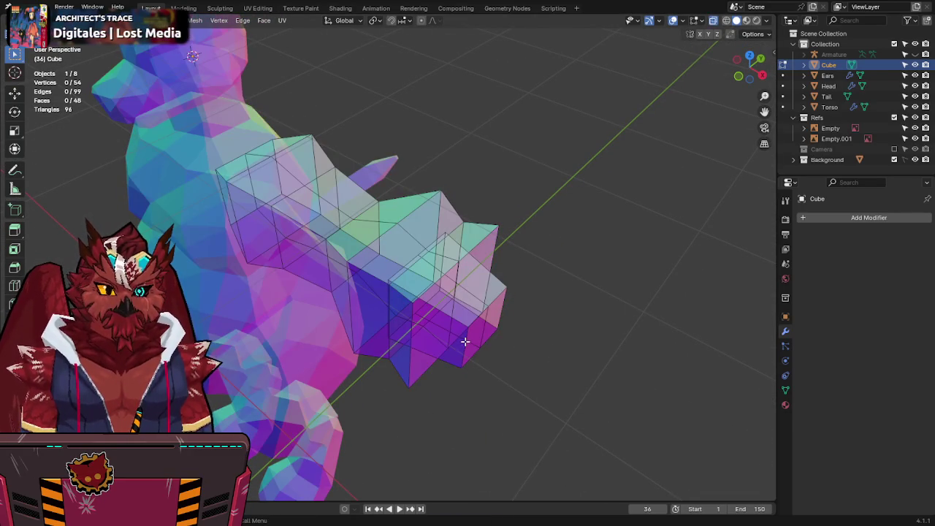
left_click(465, 341, "ctrl+alt")
mouse_move(455, 336)
middle_mouse_down()
mouse_move(397, 328)
mouse_move(366, 305)
mouse_move(339, 302)
middle_mouse_up()
left_click(354, 312, "ctrl+alt")
key("KP_3")
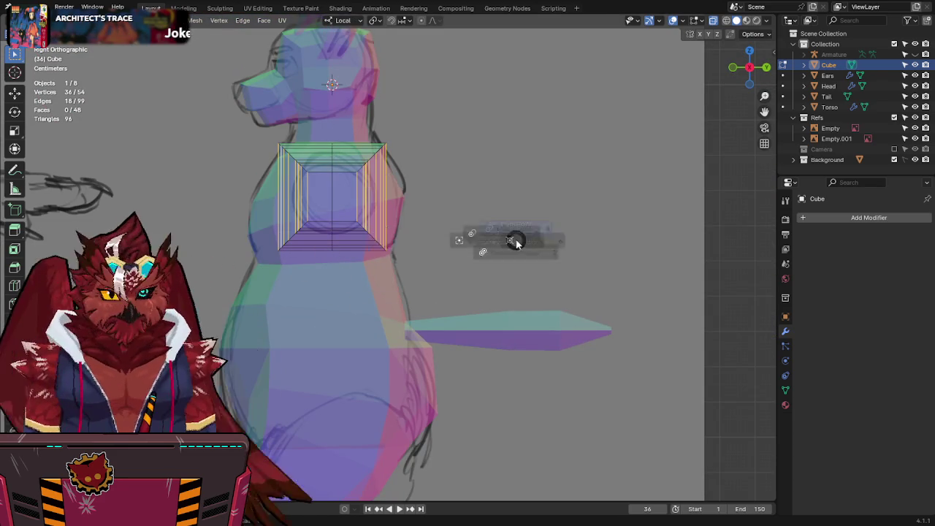
Step: Resize the selected edge ring, return to the X-ray front view, and save
key("s")
left_click(532, 353)
key("KP_1")
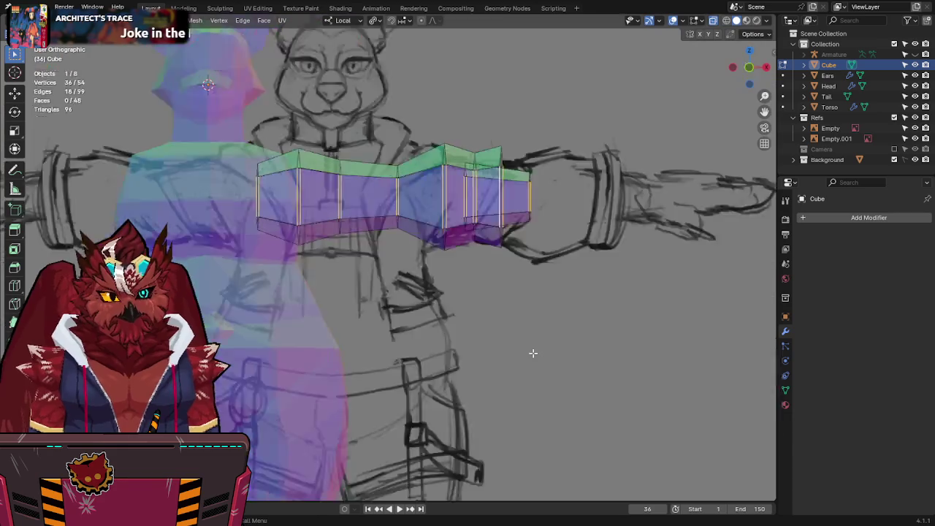
key("alt+z")
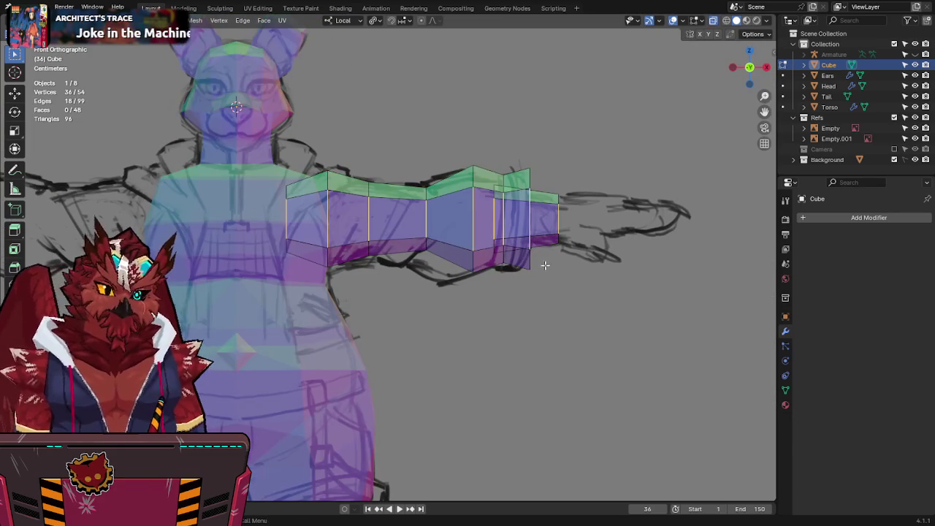
key("ctrl+s")
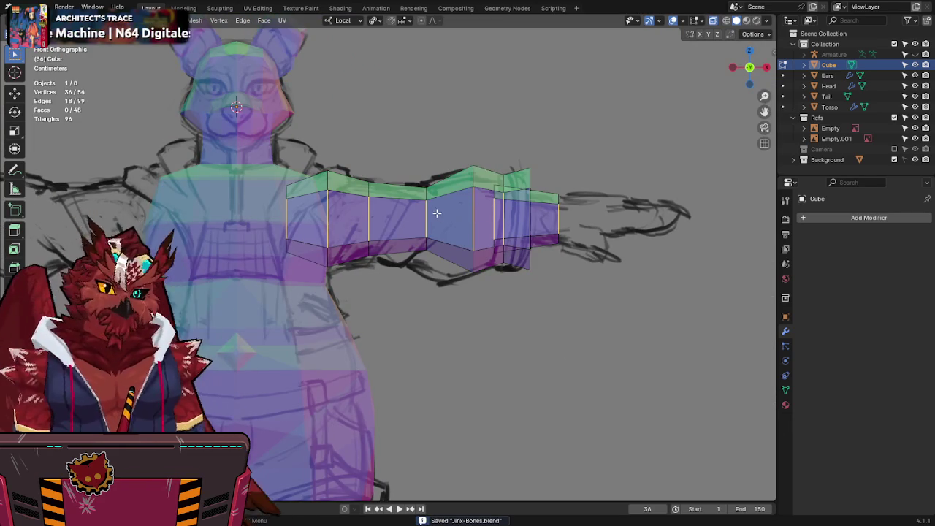
Step: Slide a mid-arm edge loop and the leftmost arm loop along the X axis
left_click(427, 245, "alt")
key("g")
key("x")
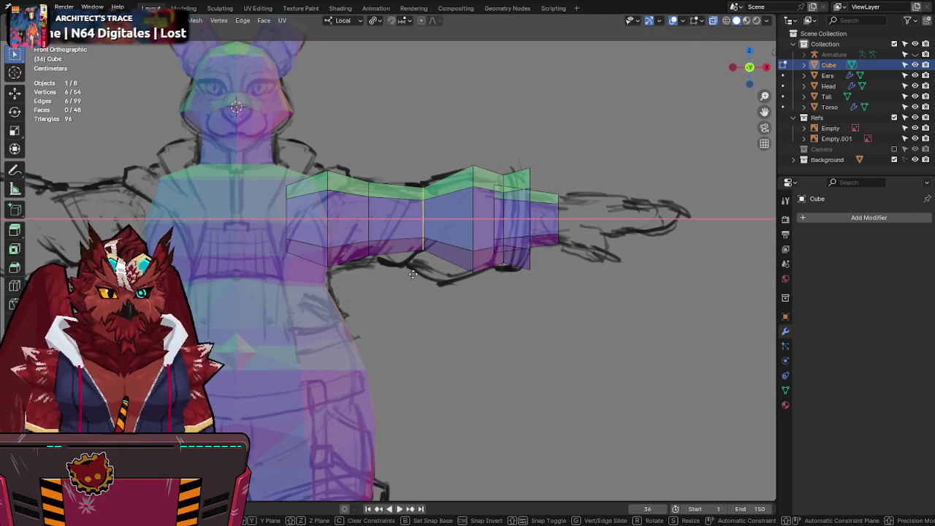
left_click(452, 271)
left_click_drag(268, 242, 278, 253)
key("g")
key("x")
left_click(279, 249)
key("g")
key("x")
left_click(340, 261)
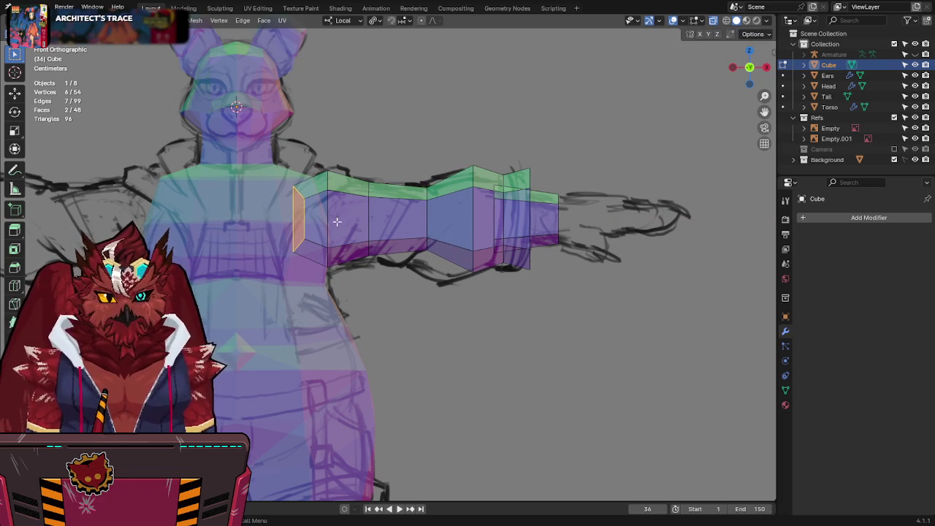
Step: Slide the upper-arm loop along X, enlarge the wrist loop, and save the file
left_click(334, 216, "alt")
key("g")
key("x")
left_click(383, 213)
left_click(370, 217, "alt")
left_click(424, 217, "alt")
key("s")
left_click(562, 199)
key("ctrl+s")
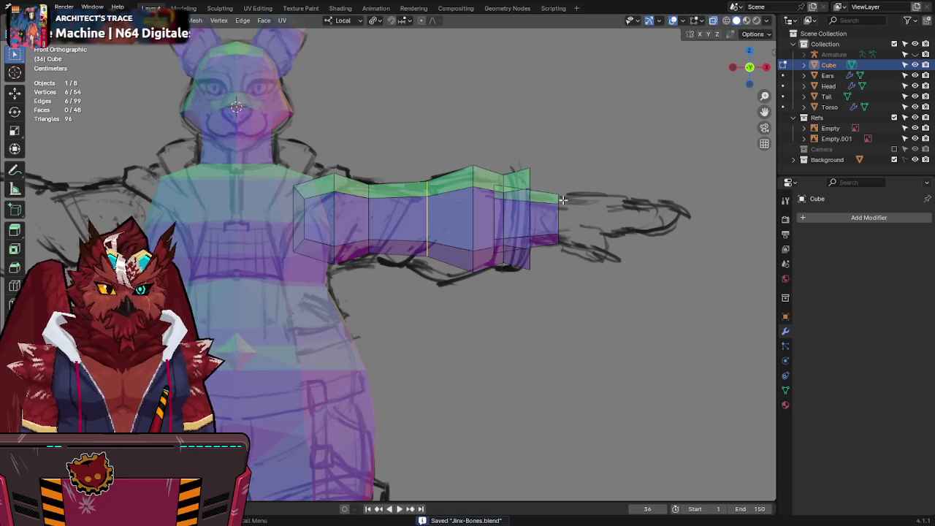
Step: Bevel the elbow loop into a narrow band, then select its vertices from top view
key("alt+z")
mouse_move(585, 194)
middle_mouse_down()
mouse_move(518, 200)
mouse_move(524, 215)
mouse_move(555, 219)
mouse_move(567, 258)
mouse_move(583, 270)
middle_mouse_up()
key("KP_1")
key("alt+z")
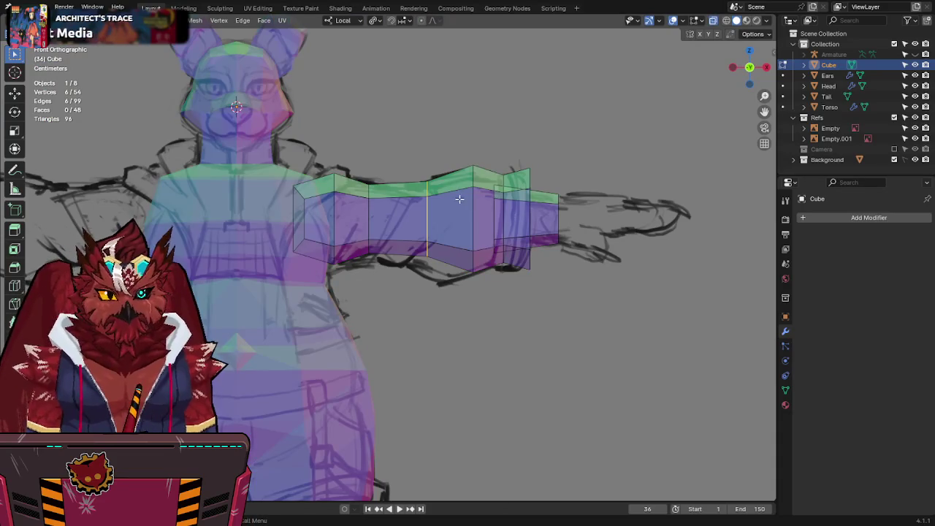
key("ctrl+b")
left_click(502, 187)
key("KP_7")
key("1")
left_click_drag(419, 334, 417, 340)
Step: Narrow the elbow band's depth by moving its box-selected vertices inward along Y
key("g")
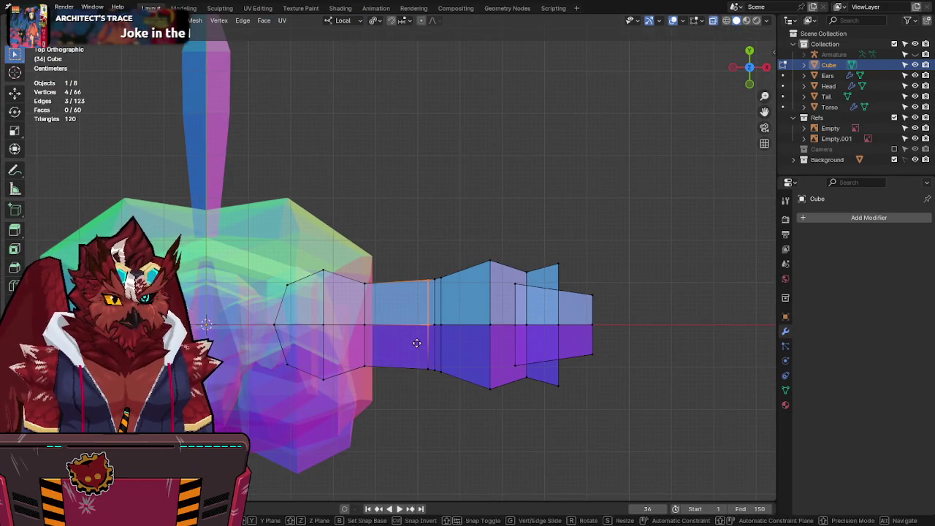
left_click(411, 343)
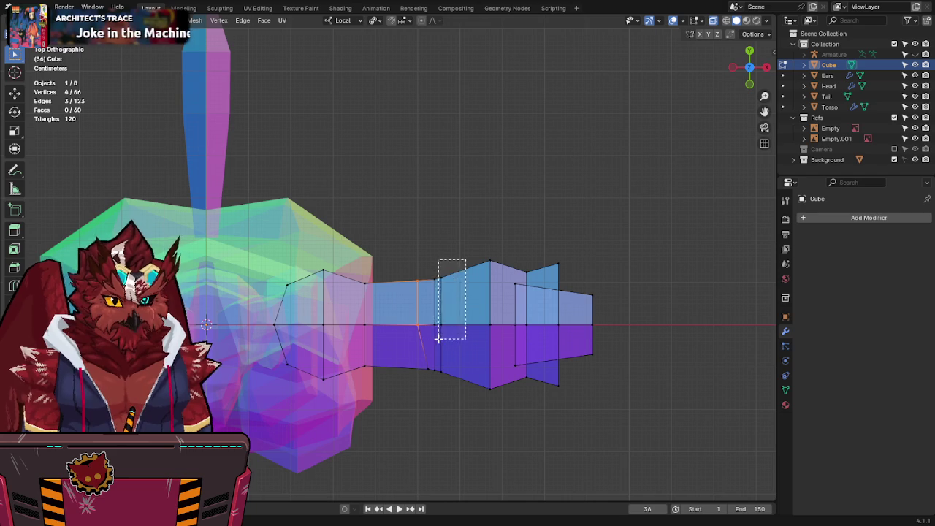
left_click_drag(464, 265, 436, 338)
key("g")
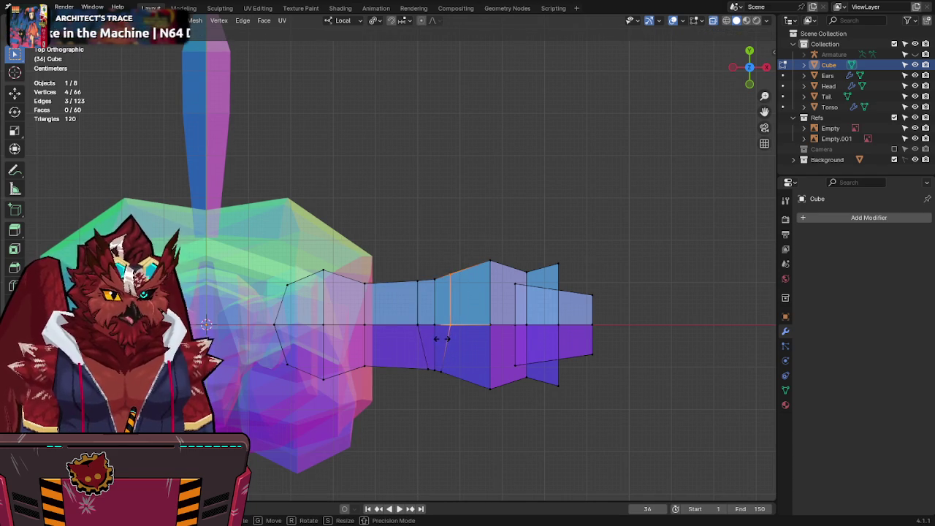
left_click_drag(440, 267, 426, 348)
key("g")
key("y")
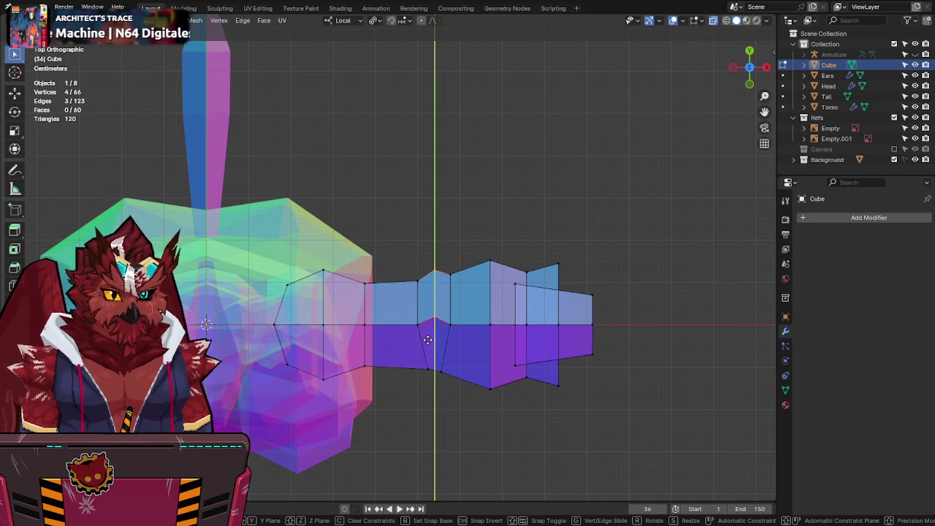
left_click(427, 344)
Step: Save, then in Top view pull two band vertices inward along Y
middle_click_drag(427, 344, 493, 260)
key("ctrl+s")
key("KP_1")
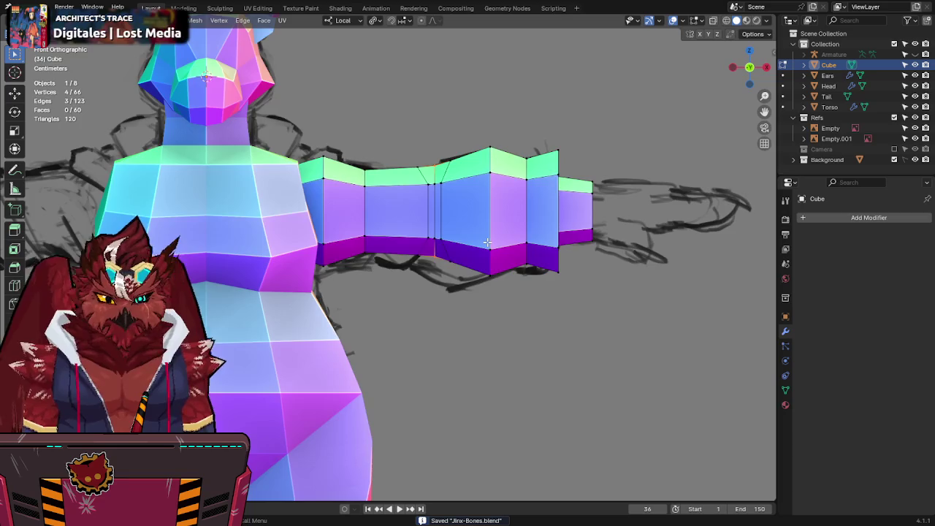
key("KP_7")
left_click_drag(444, 346, 460, 365)
key("g")
key("y")
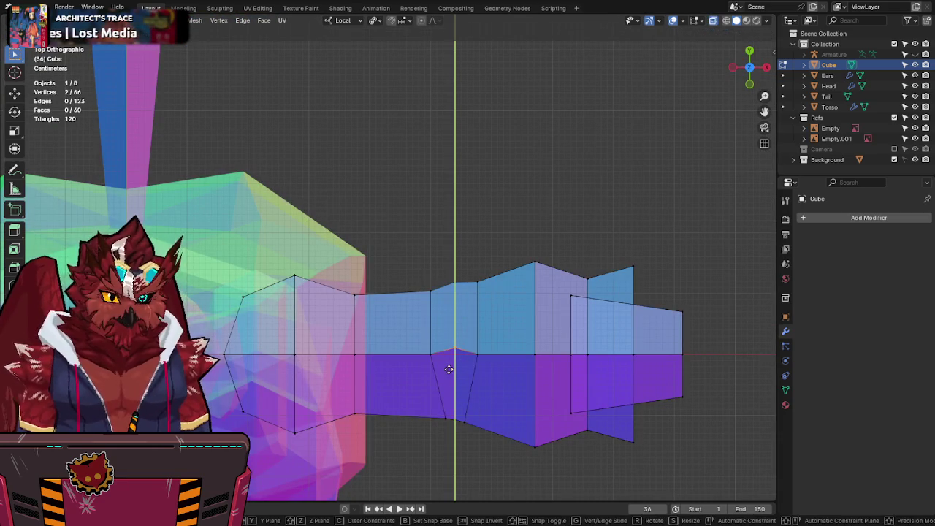
left_click(455, 397)
Step: In X-ray, nudge a vertex near the hand end, save, and return to Object Mode
middle_click_drag(455, 396, 511, 292)
key("ctrl+s")
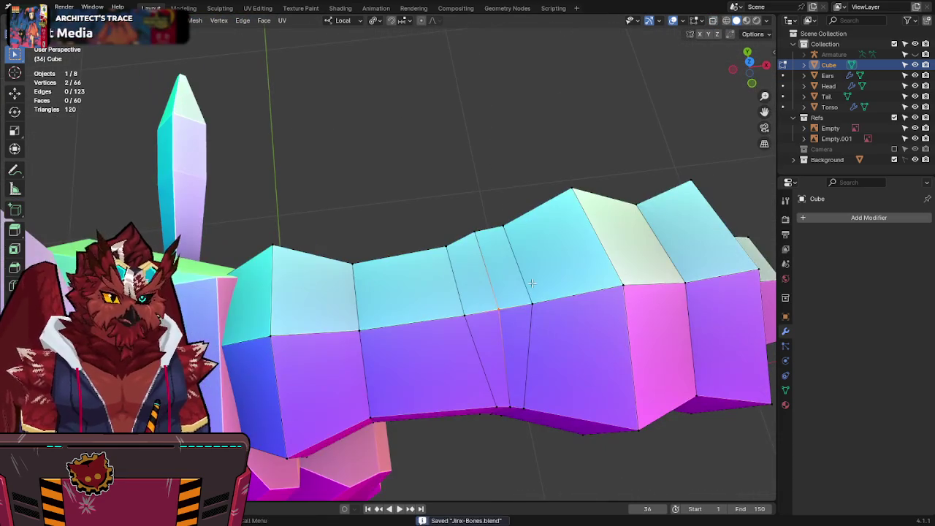
key("KP_7")
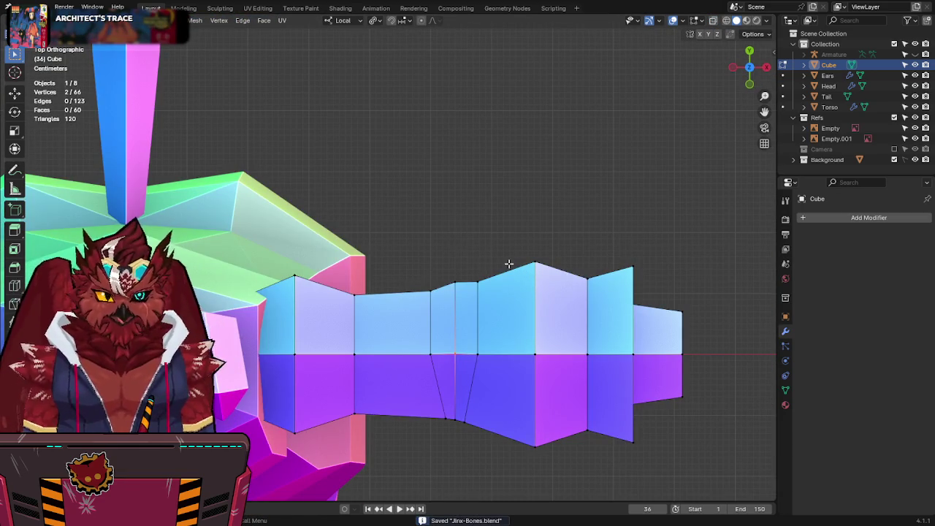
key("alt+z")
left_click_drag(460, 259, 438, 318)
key("g")
left_click(498, 265)
key("alt+z")
scroll(498, 266, "down", 4)
key("ctrl+s")
mouse_move(498, 266)
middle_mouse_down()
mouse_move(445, 246)
mouse_move(299, 118)
mouse_move(491, 178)
middle_mouse_up()
key("Tab")
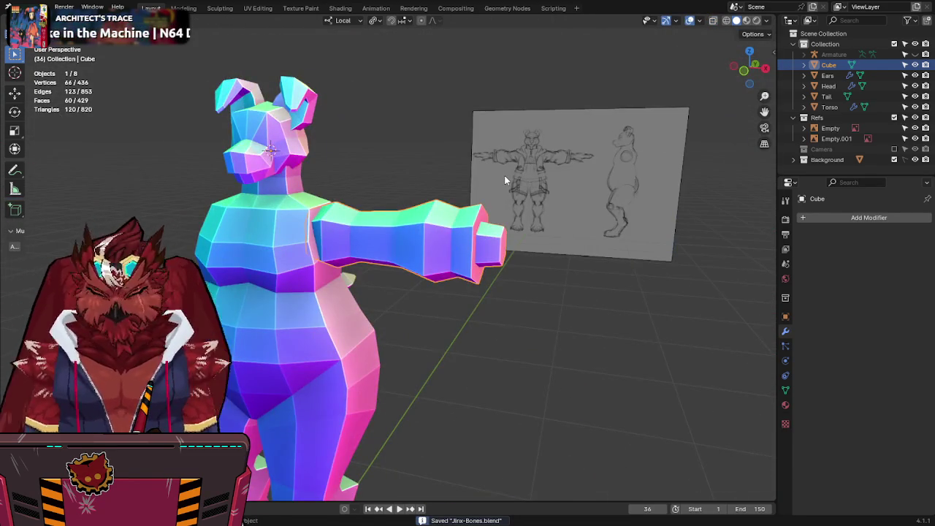
Step: Mirror the arm onto the character's other side with a Mirror modifier from Quick Favorites
key("KP_1")
key("Tab")
key("q")
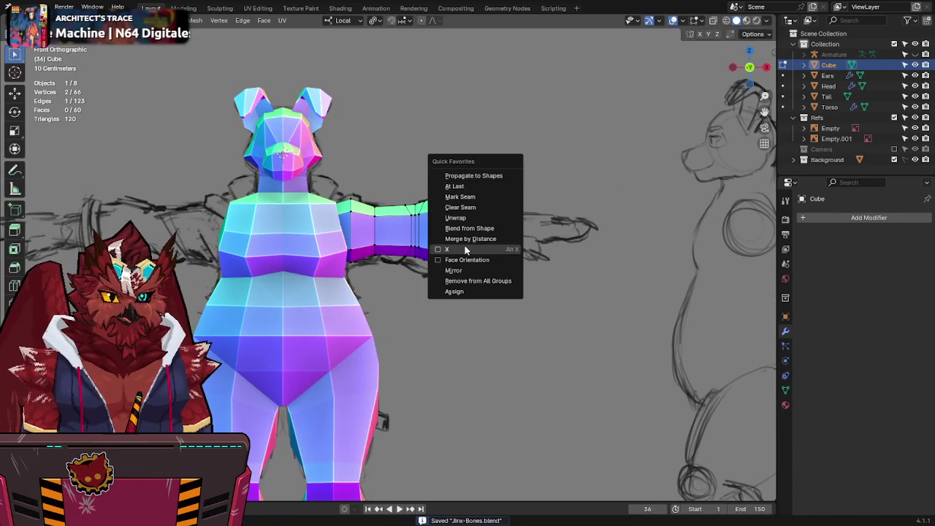
left_click(467, 268)
mouse_move(427, 227)
middle_mouse_down("shift")
mouse_move(555, 229)
mouse_move(496, 236)
middle_mouse_up("shift")
key("Tab")
key("Tab")
Step: Reposition a forearm edge loop toward the elbow in X-ray, undoing the first attempt
key("alt+z")
scroll(496, 236, "up", 3)
left_click(527, 239, "alt")
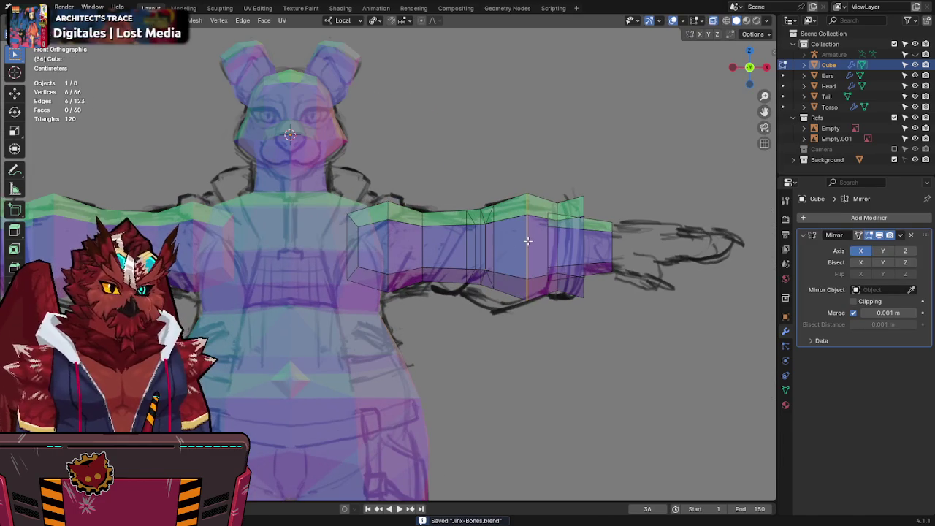
key("g")
key("g")
left_click(642, 237)
key("ctrl+e")
key("Escape")
key("ctrl+z")
key("g")
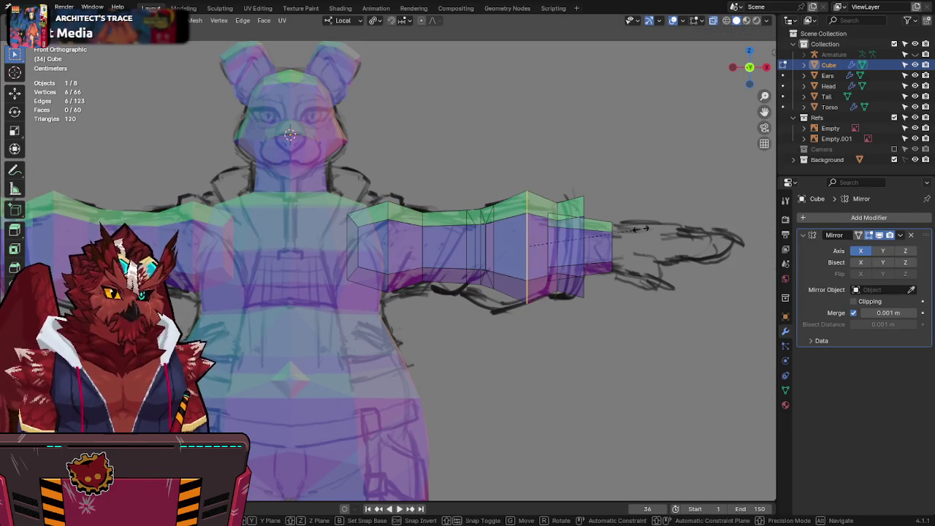
key("g")
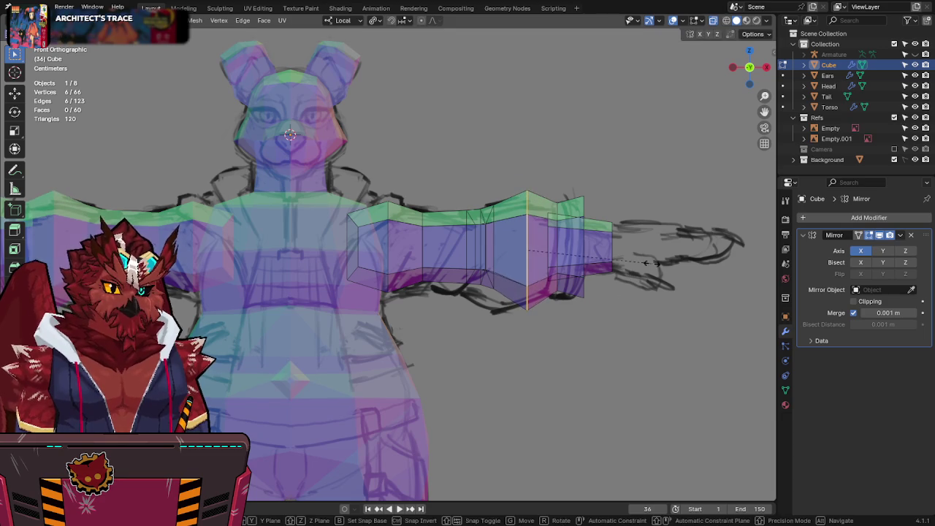
key("Escape")
key("g")
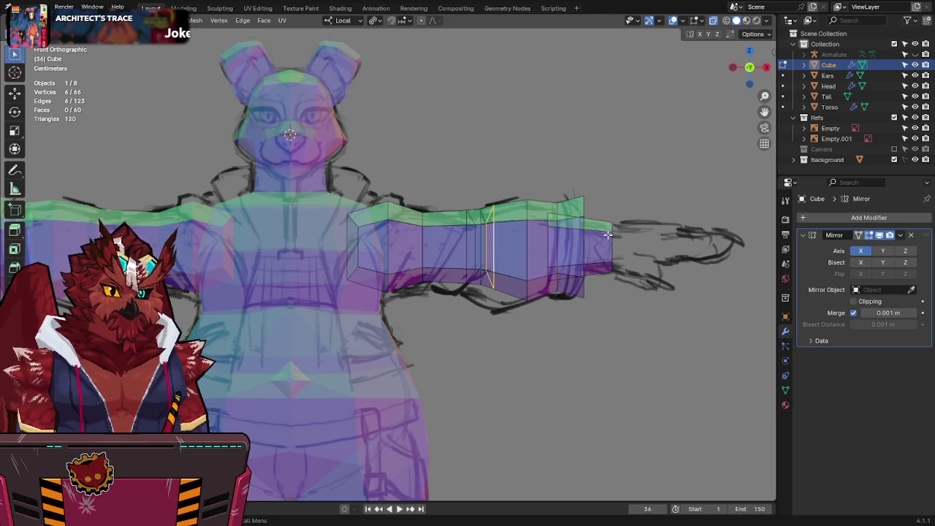
left_click(622, 234)
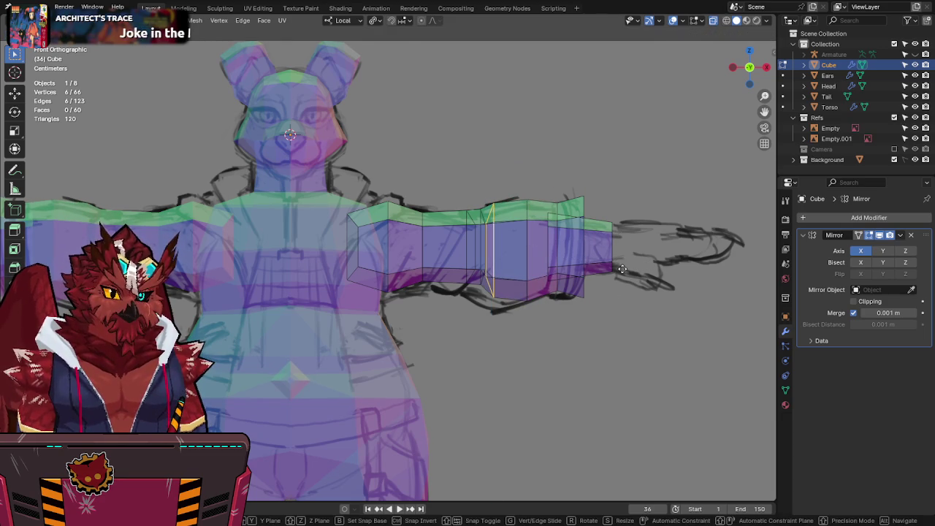
Step: Slide another edge loop further toward the shoulder
left_click_drag(485, 215, 472, 246)
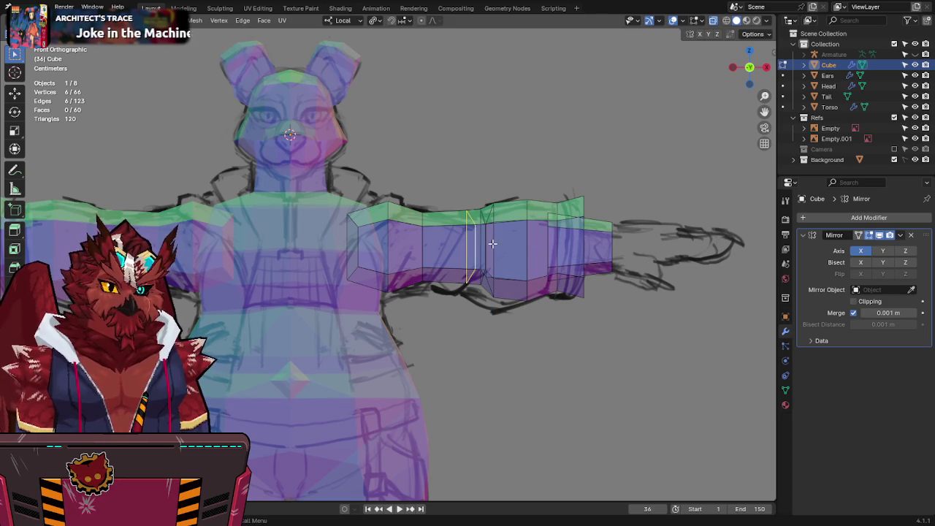
key("g")
key("z")
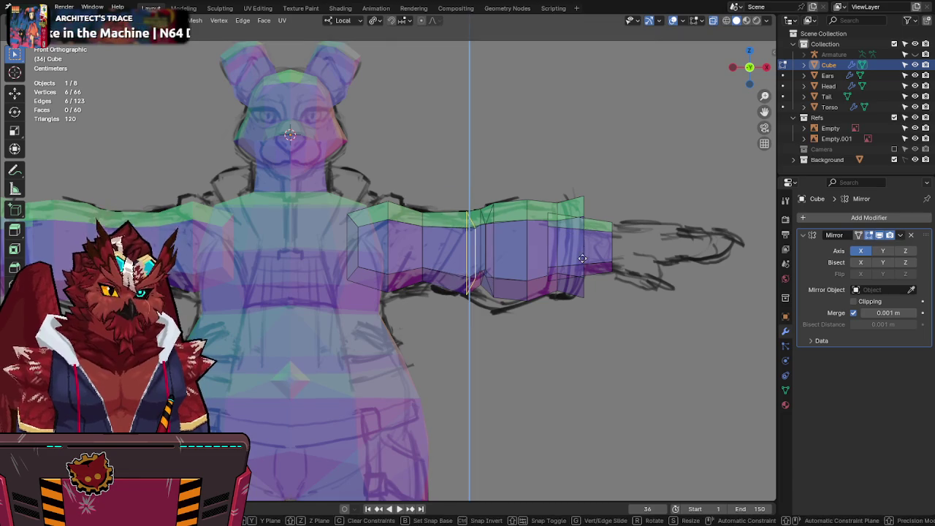
key("g")
key("g")
left_click(593, 301)
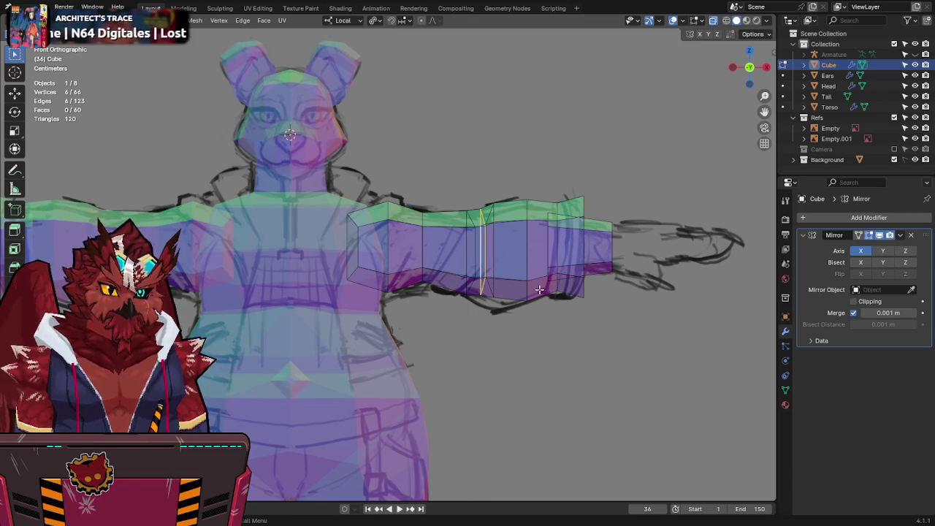
Step: Lower the elbow band's vertices and an edge vertically, then inspect both arms
left_click_drag(482, 299, 482, 300)
key("g")
key("z")
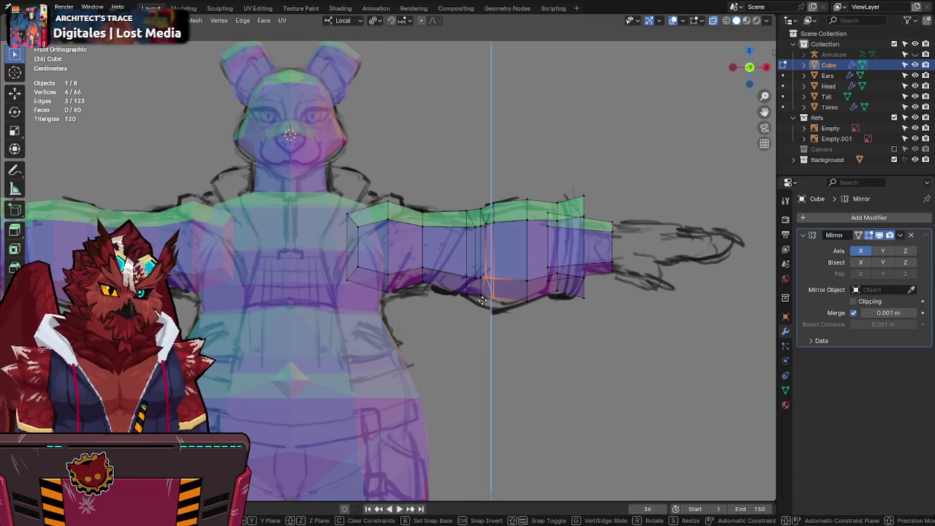
left_click(478, 353)
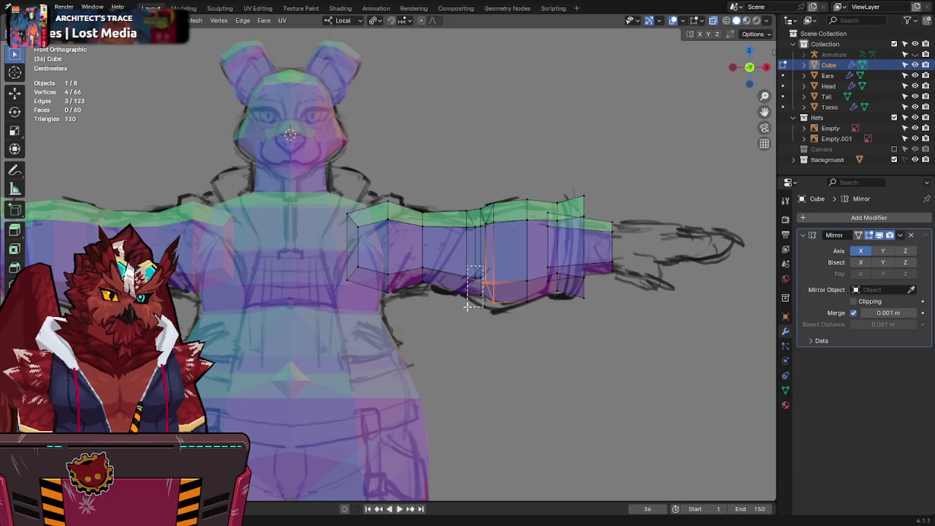
key("g")
key("z")
left_click(466, 347)
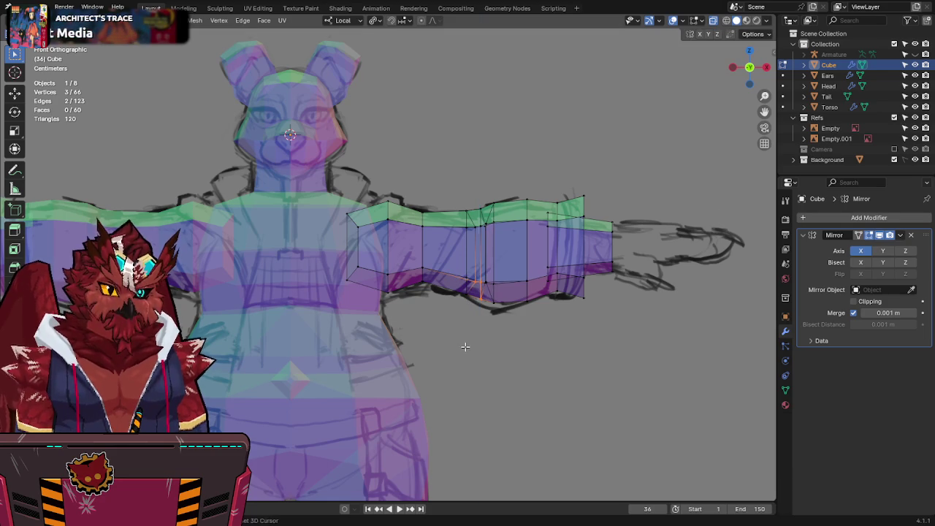
left_click(465, 289)
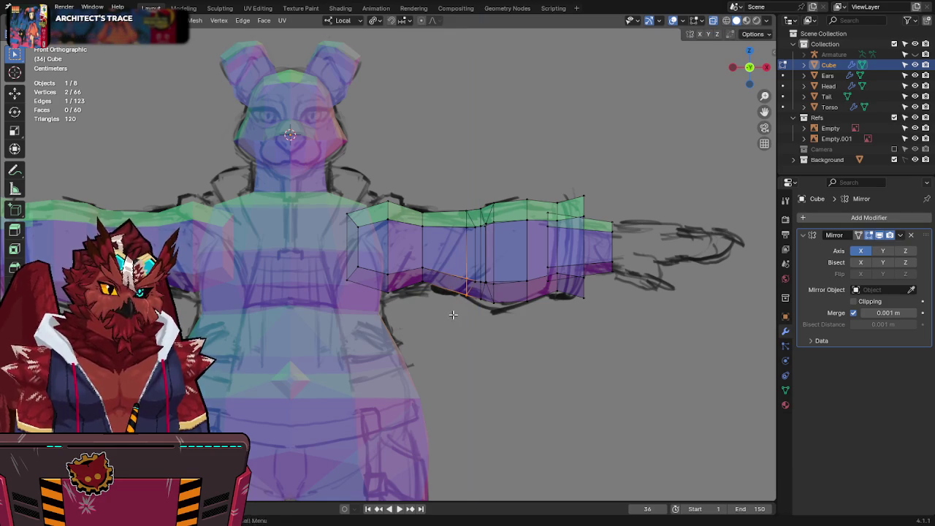
key("alt+z")
mouse_move(590, 224)
middle_mouse_down()
mouse_move(391, 234)
mouse_move(334, 264)
middle_mouse_up()
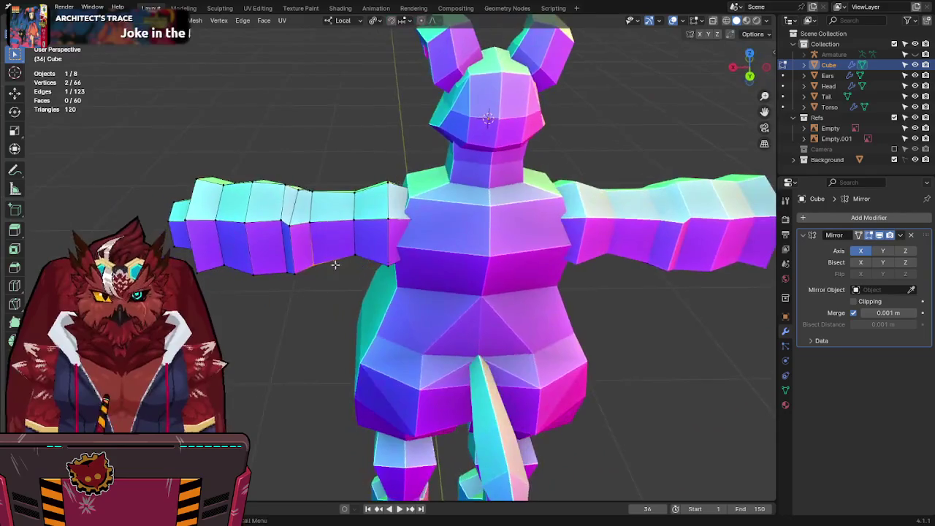
mouse_move(332, 228)
middle_mouse_down()
mouse_move(396, 292)
mouse_move(449, 236)
middle_mouse_up()
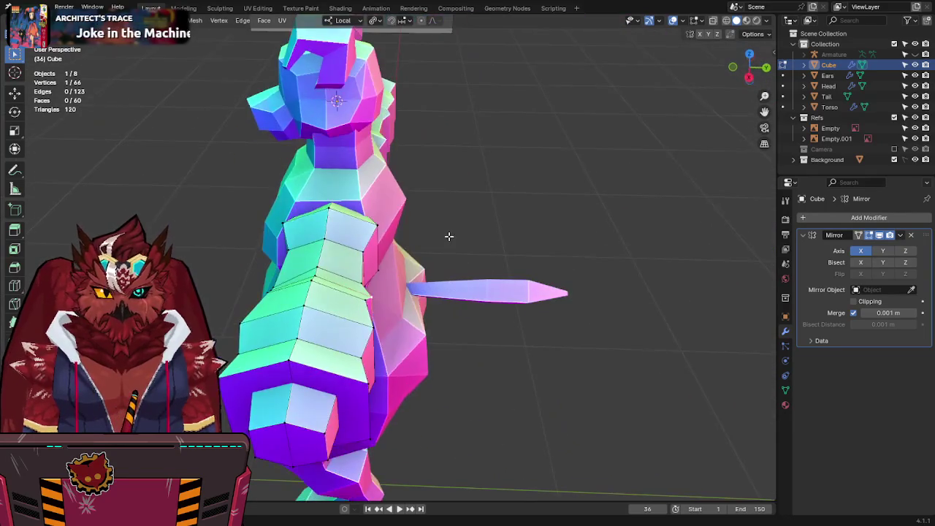
key("KP_7")
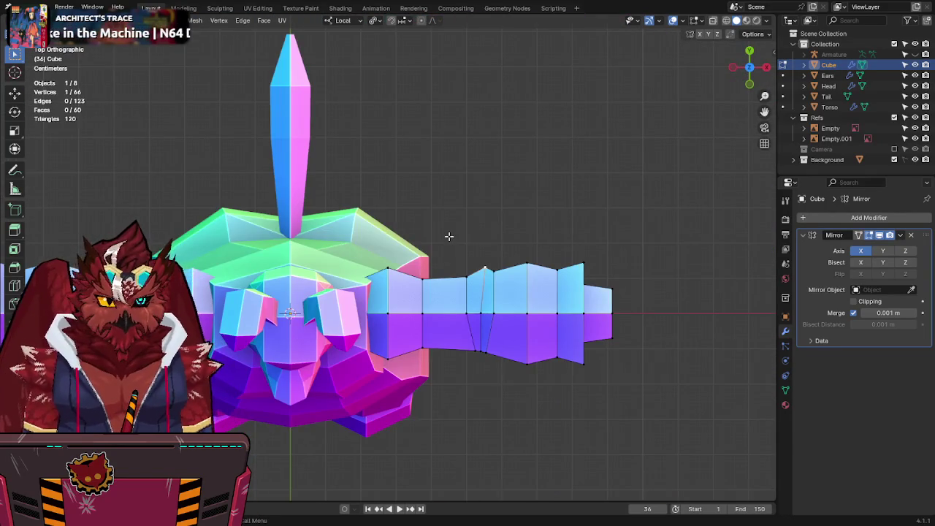
key("KP_1")
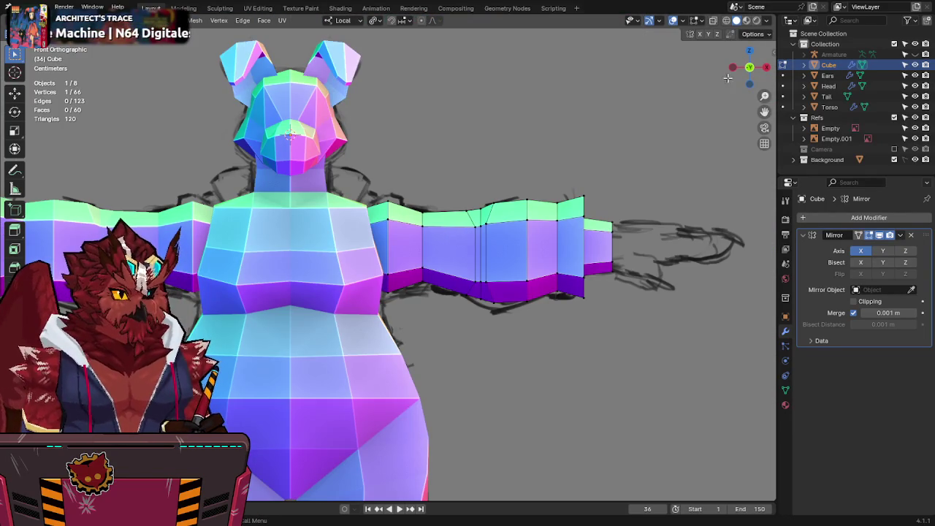
key("shift+grave")
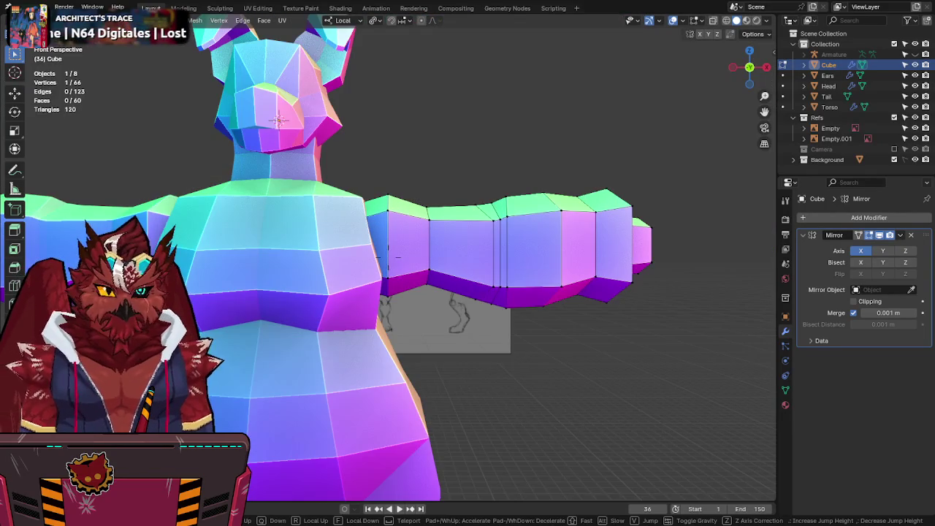
key("Escape")
key("grave")
left_click(687, 199)
key("grave")
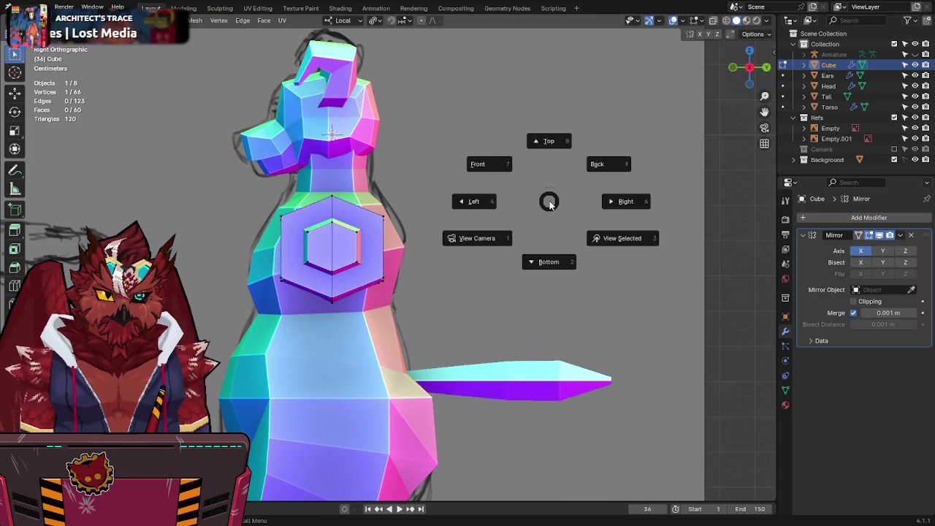
left_click(609, 164)
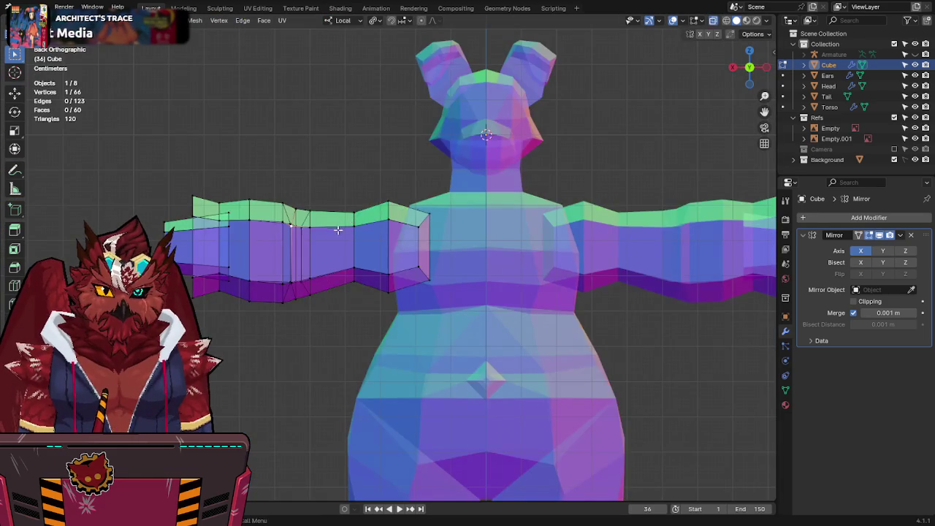
key("ctrl+r")
key("Escape")
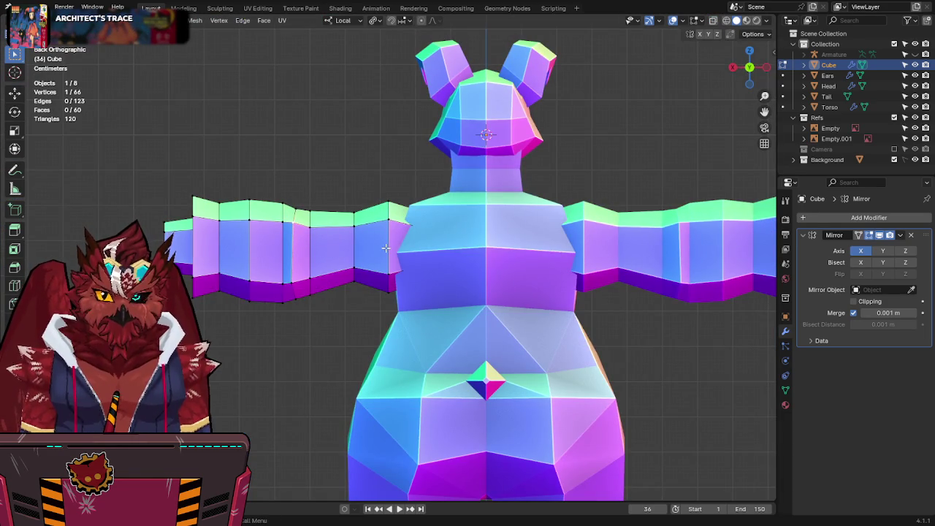
mouse_move(382, 249)
middle_mouse_down("alt")
mouse_move(475, 305)
mouse_move(389, 283)
middle_mouse_up("alt")
key("shift+alt+z")
key("shift+alt+z")
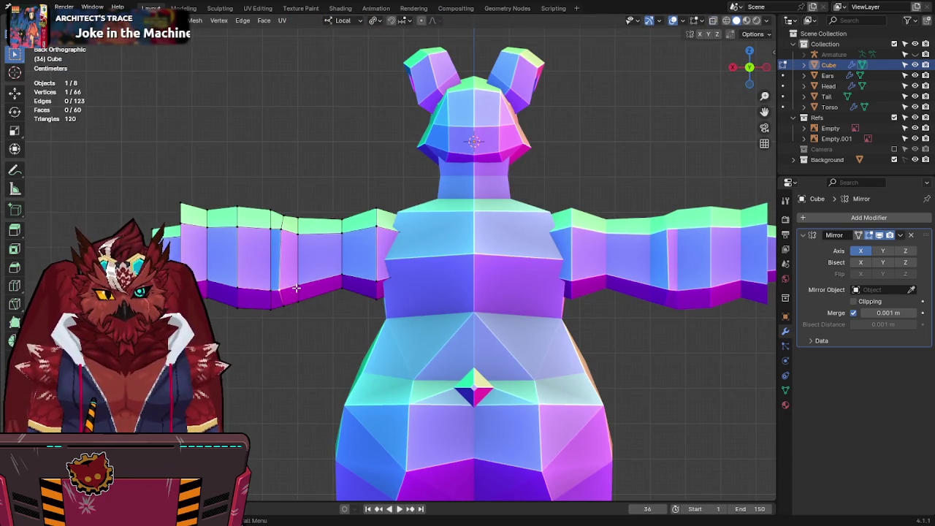
key("g")
right_click(323, 286)
key("shift+alt+z")
key("shift+alt+z")
key("KP_1")
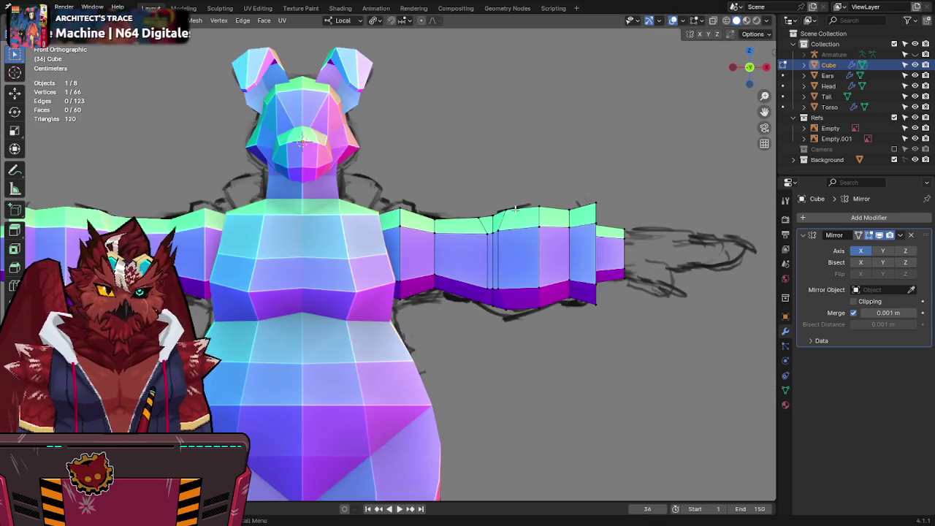
Step: Tilt the forearm edge loop to follow the sketch and save Jinx-Bones.blend
key("alt+z")
key("r")
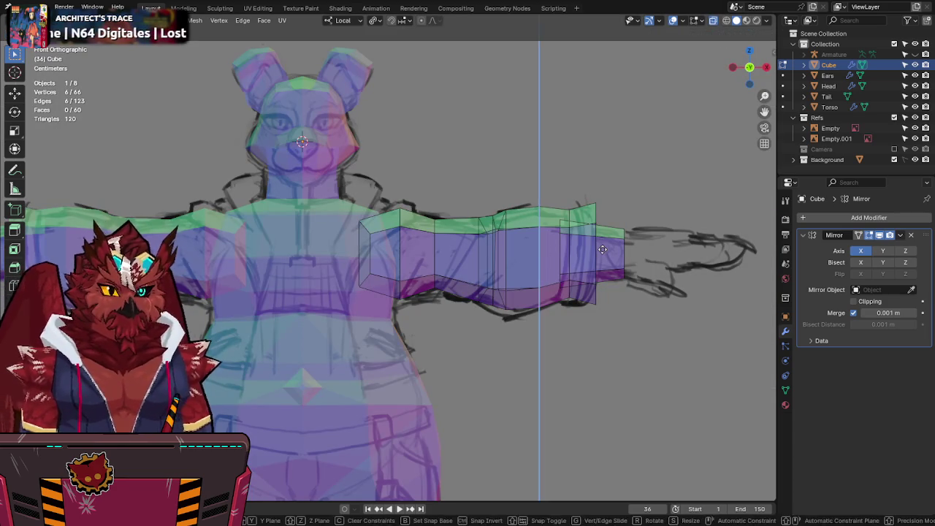
key("g")
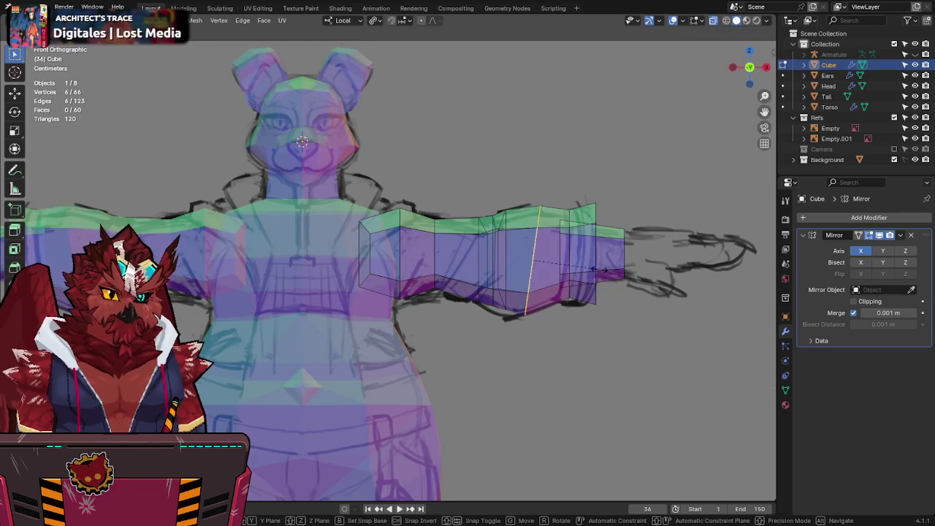
left_click(595, 281)
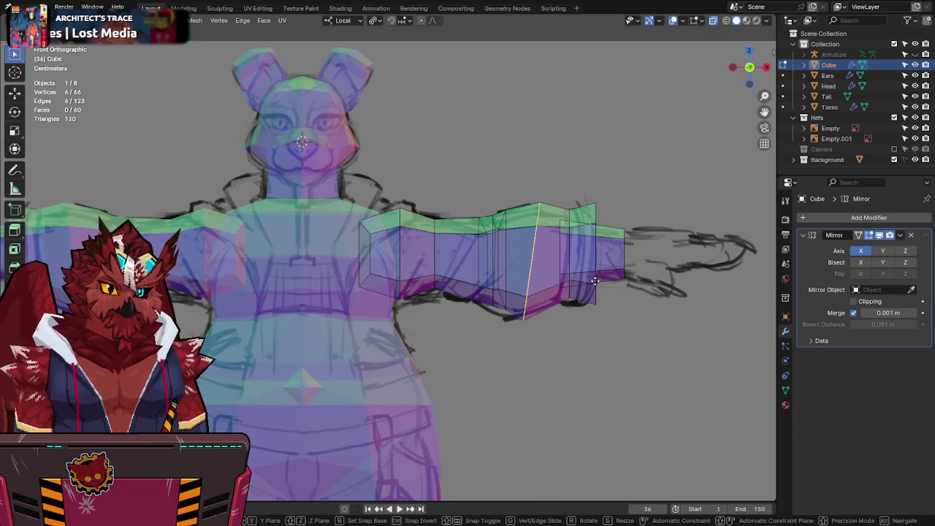
key("alt+z")
key("alt+z")
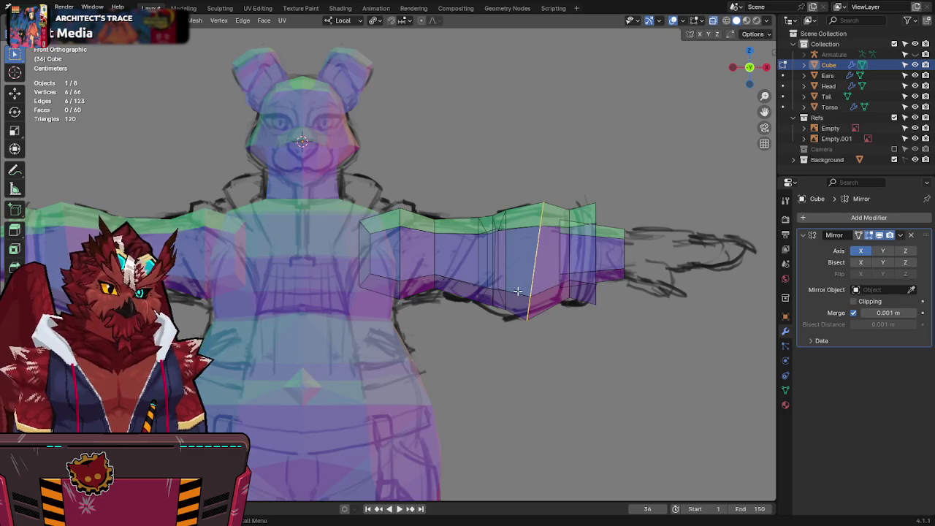
key("alt+z")
key("Tab")
mouse_move(515, 281)
middle_mouse_down()
mouse_move(429, 276)
mouse_move(314, 251)
mouse_move(338, 236)
mouse_move(419, 246)
middle_mouse_up()
key("ctrl+s")
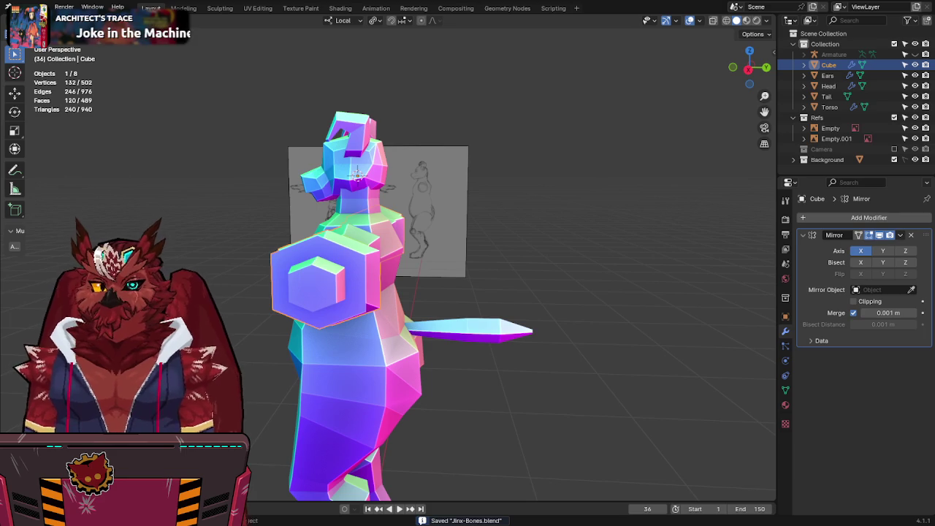
Step: Return to front view in Edit Mode and try a vertical move of the wrist vertices
mouse_move(420, 247)
middle_mouse_down()
mouse_move(375, 234)
mouse_move(482, 216)
mouse_move(429, 227)
middle_mouse_up()
key("ctrl+s")
key("KP_1")
scroll(506, 204, "up", 3)
key("alt+z")
key("Tab")
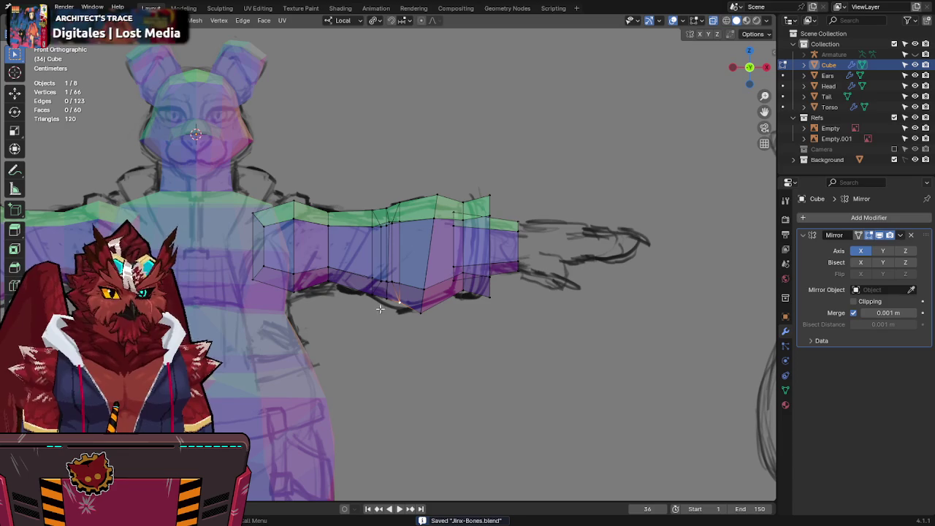
key("alt+z")
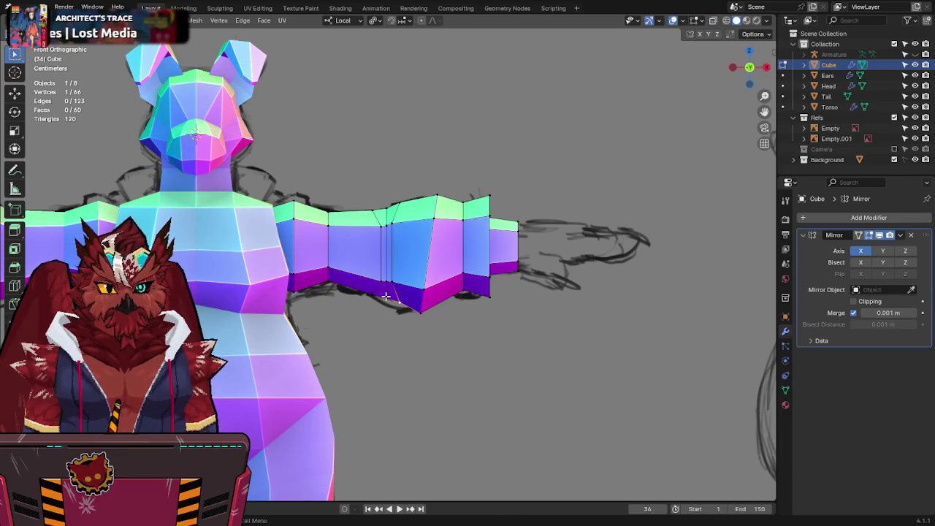
key("alt+z")
key("alt+z")
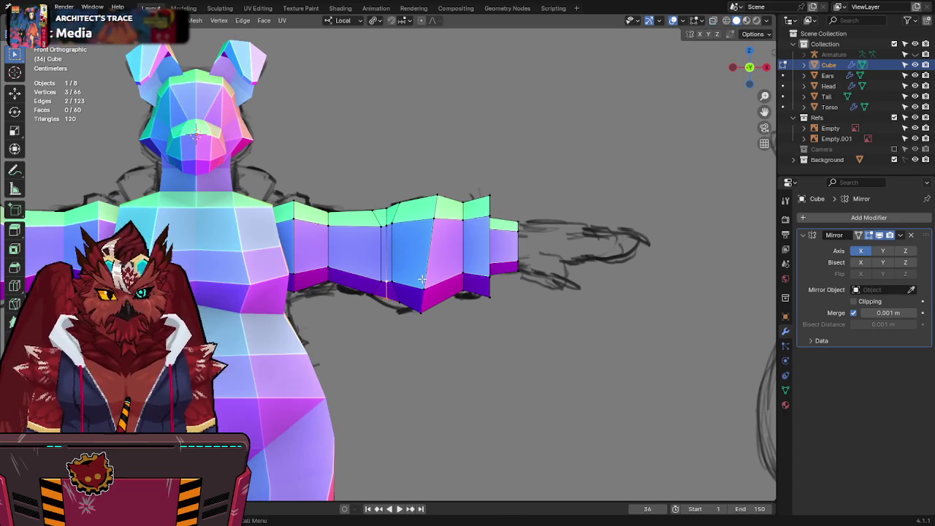
key("g")
key("z")
right_click(420, 233)
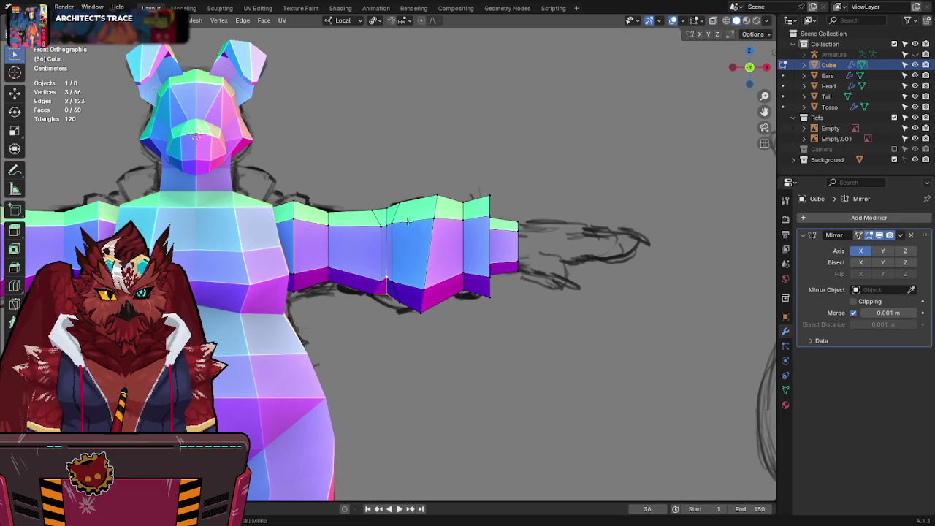
key("alt+z")
Step: Adjust the wrist vertex selection and trial vertical moves, cancelling each one
left_click(385, 219, "shift")
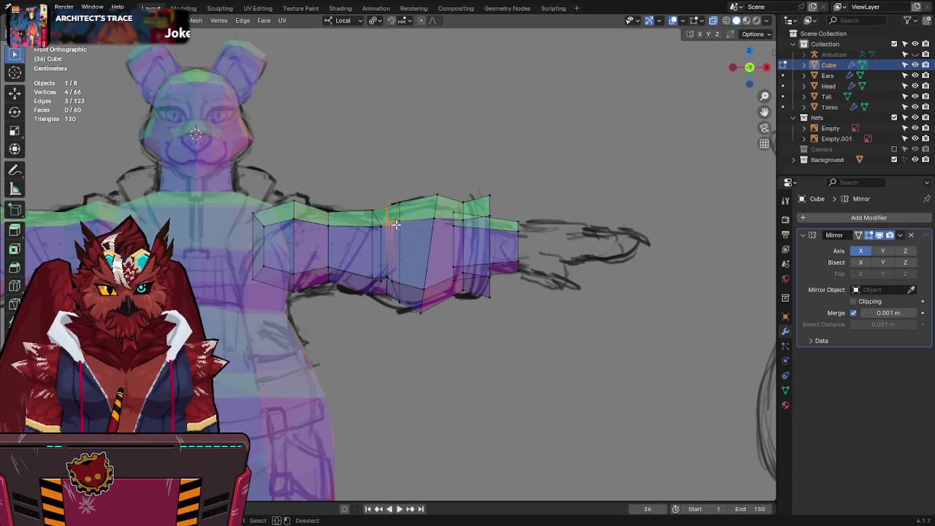
left_click(398, 223, "shift")
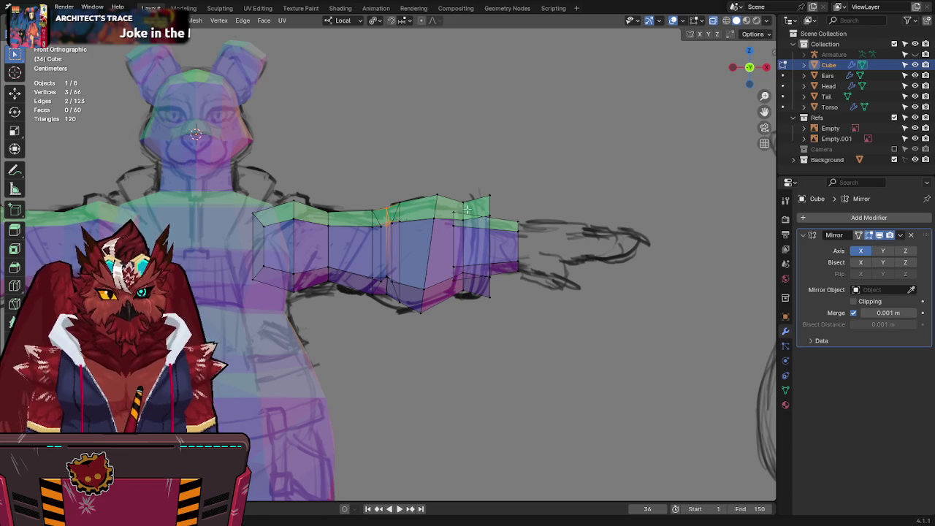
key("alt+z")
key("g")
key("z")
right_click(482, 199)
mouse_move(483, 199)
middle_mouse_down()
mouse_move(385, 280)
mouse_move(482, 301)
mouse_move(635, 165)
mouse_move(590, 206)
mouse_move(373, 212)
mouse_move(331, 181)
mouse_move(231, 169)
mouse_move(209, 287)
mouse_move(157, 203)
mouse_move(496, 170)
mouse_move(509, 183)
middle_mouse_up()
key("g")
key("z")
right_click(434, 275)
Step: Return to Object Mode, save Jinx-Bones.blend, and view the character from the front in X-ray
left_click(433, 275)
key("Tab")
key("ctrl+s")
key("ctrl+s")
key("KP_1")
key("alt+z")
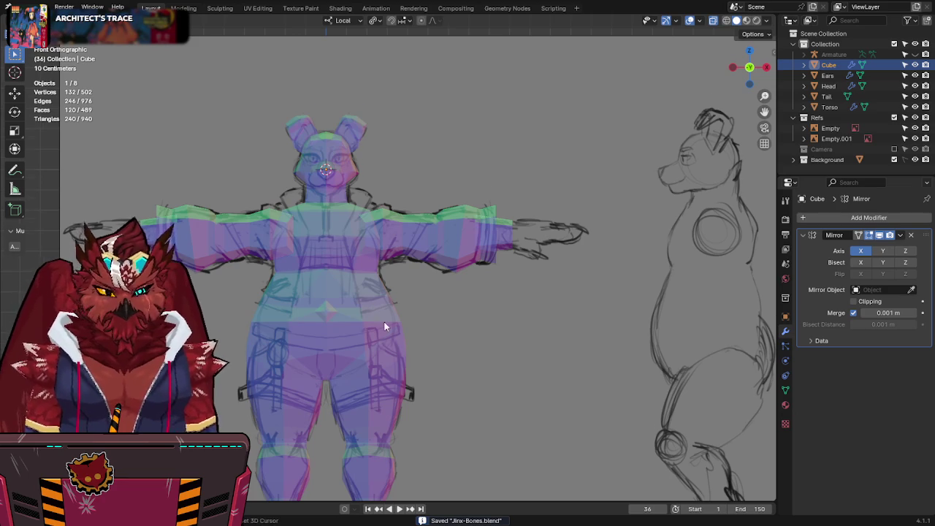
Step: Select the Torso, inspect it in Edit Mode, and save the file
middle_click_drag(373, 305, 381, 266, "shift")
key("alt+z")
left_click(380, 263)
key("alt+z")
key("alt+z")
key("Tab")
key("alt+z")
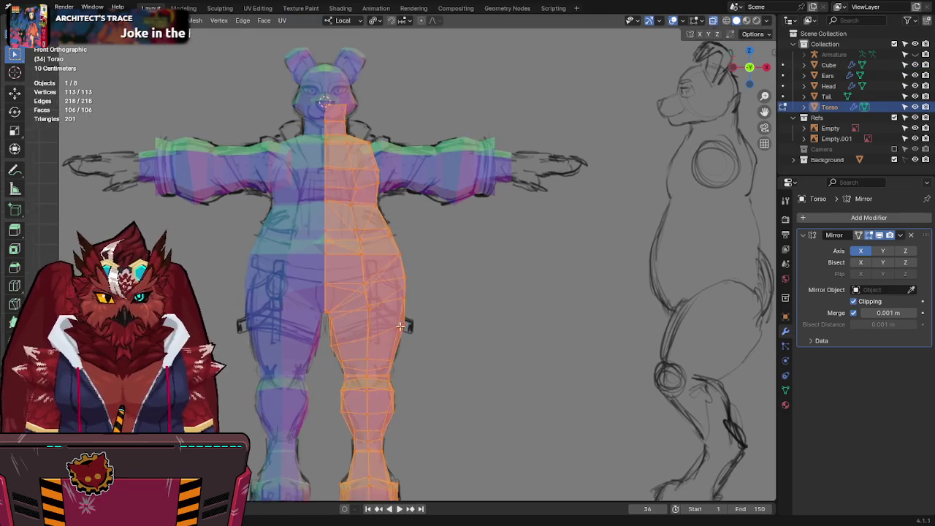
scroll(392, 255, "up", 3)
key("Tab")
key("alt+z")
scroll(468, 285, "down", 3)
key("ctrl+s")
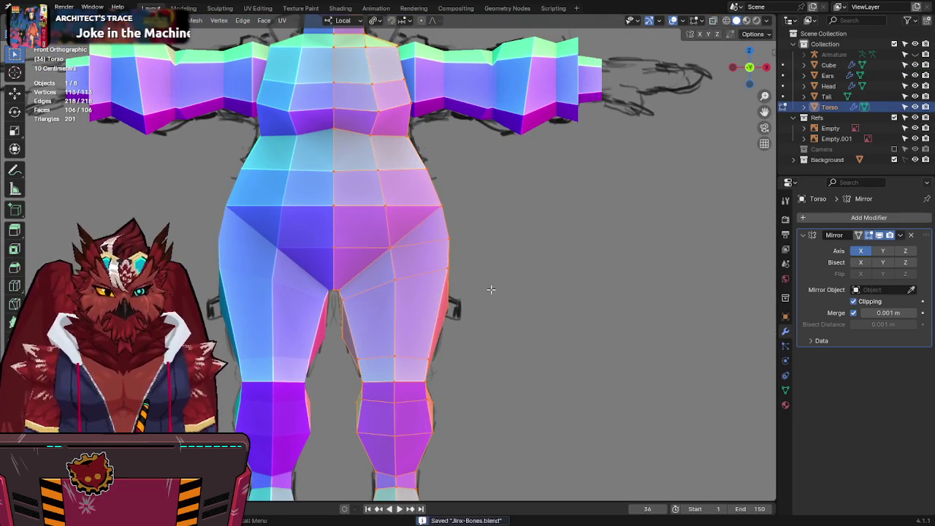
Step: Frame the T-posed character and its arm against the front sketch
scroll(490, 253, "down", 3)
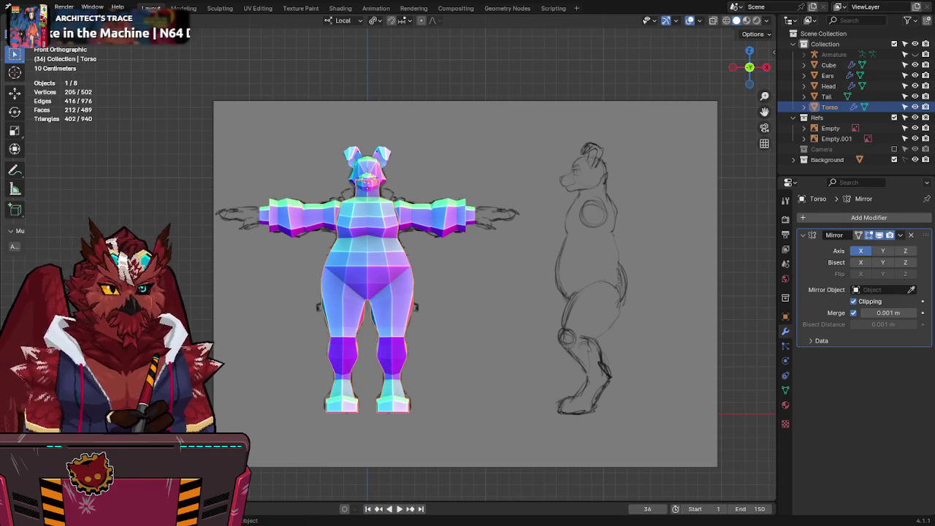
middle_click_drag(560, 252, 501, 288, "shift")
scroll(491, 276, "up", 4)
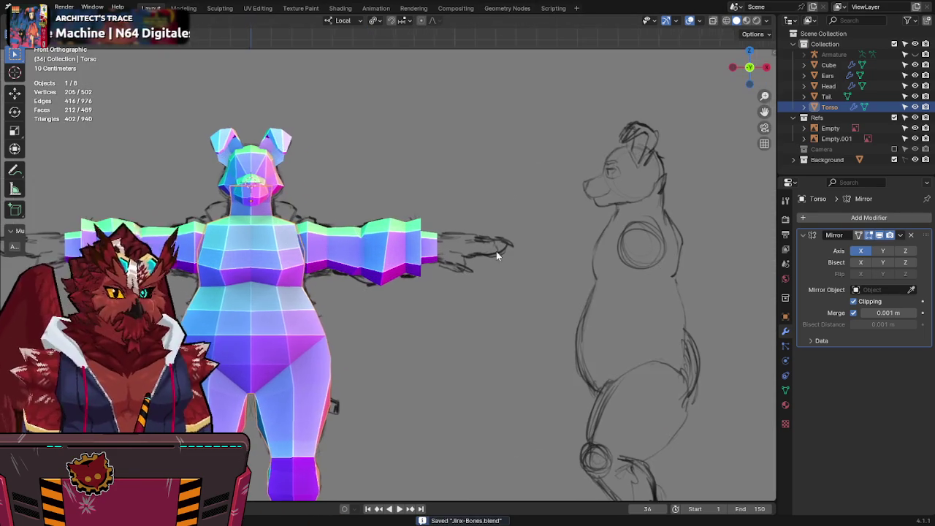
scroll(496, 255, "down", 1)
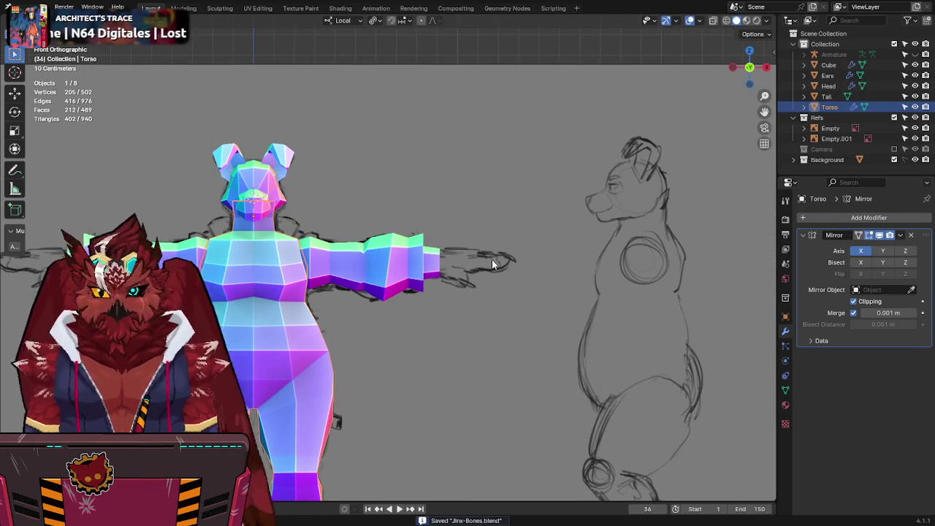
middle_click_drag(491, 263, 475, 236, "shift")
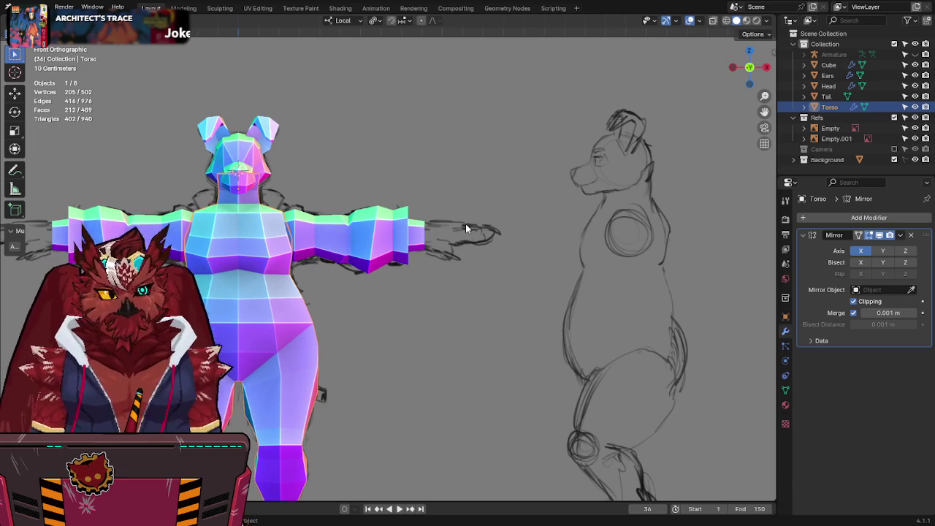
scroll(468, 217, "up", 1)
Step: Add a small cube, make it see-through in Edit Mode, and place it beside the arm
key("q")
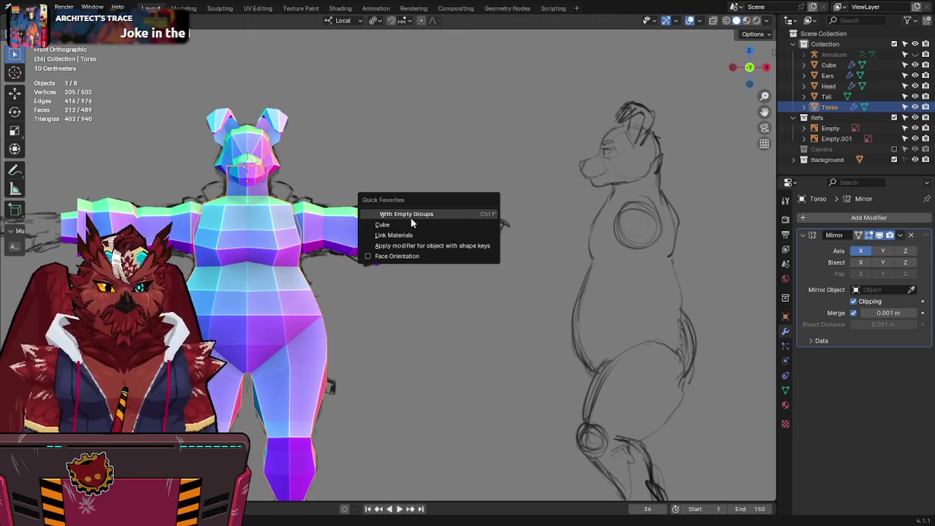
left_click(411, 224)
left_click(320, 167)
key("Tab")
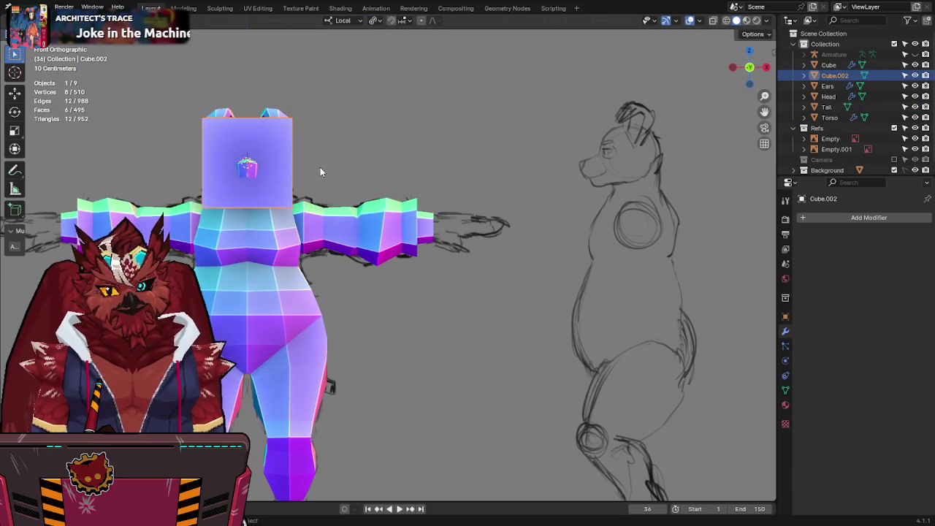
key("alt+z")
key("g")
left_click(503, 235)
Step: Add a Mirror modifier, then shrink the cube to hand size at the end of the arm
key("q")
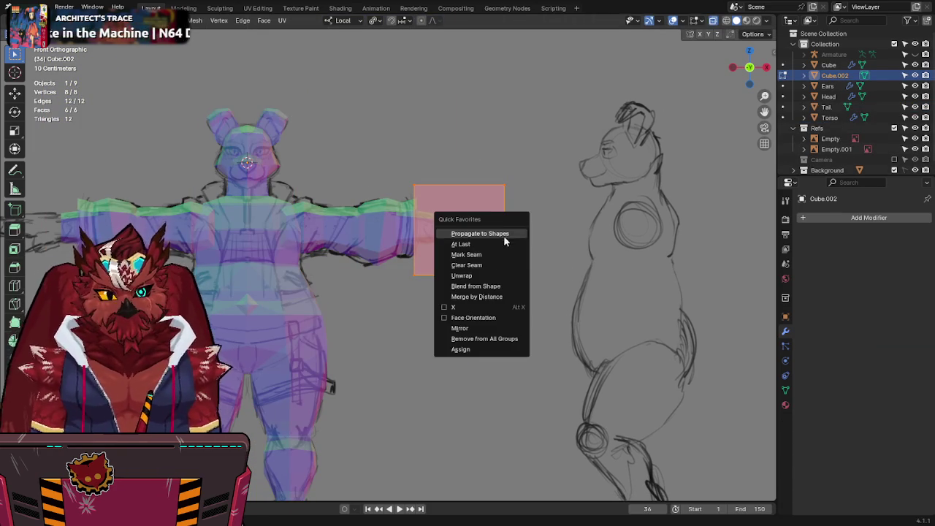
left_click(477, 321)
scroll(460, 219, "up", 4)
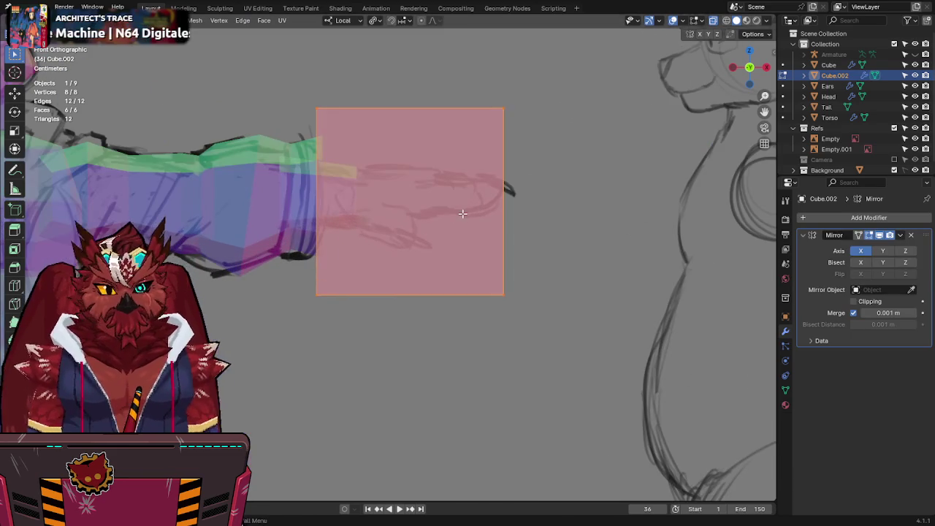
key("g")
key("s")
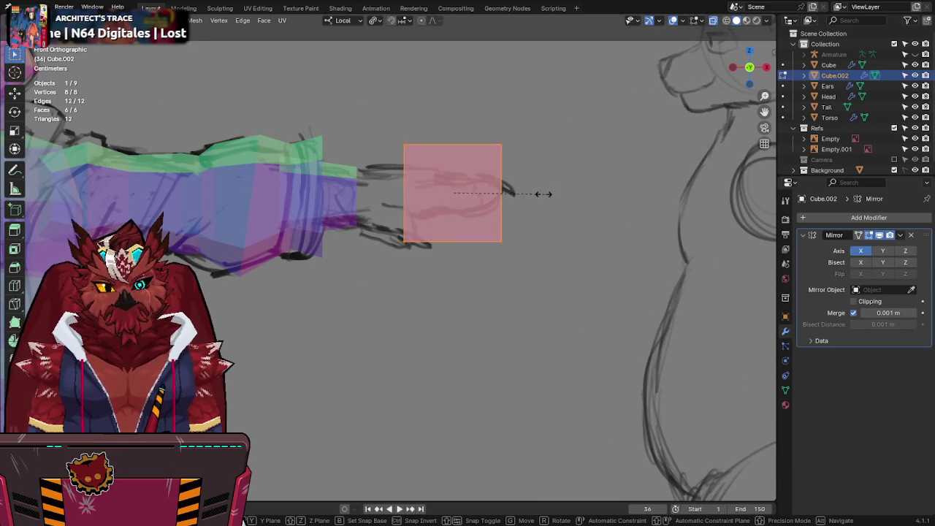
key("g")
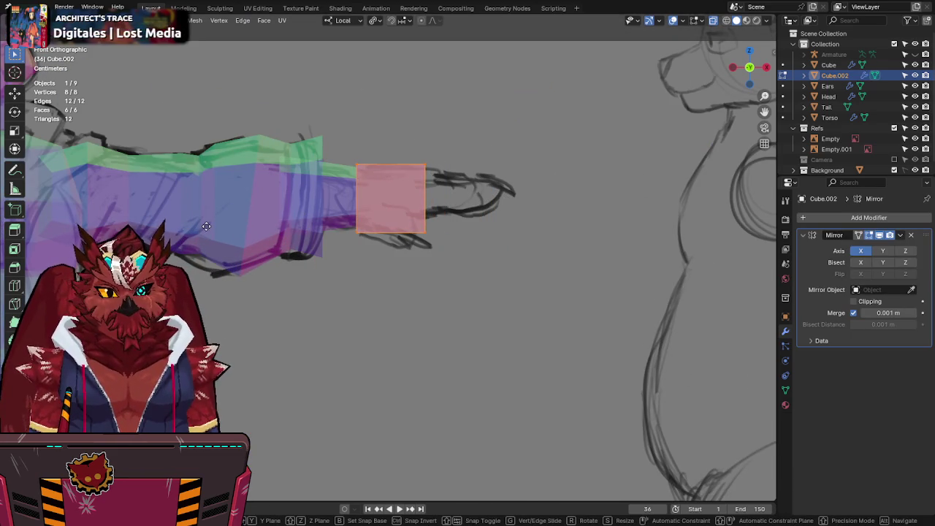
left_click(209, 231)
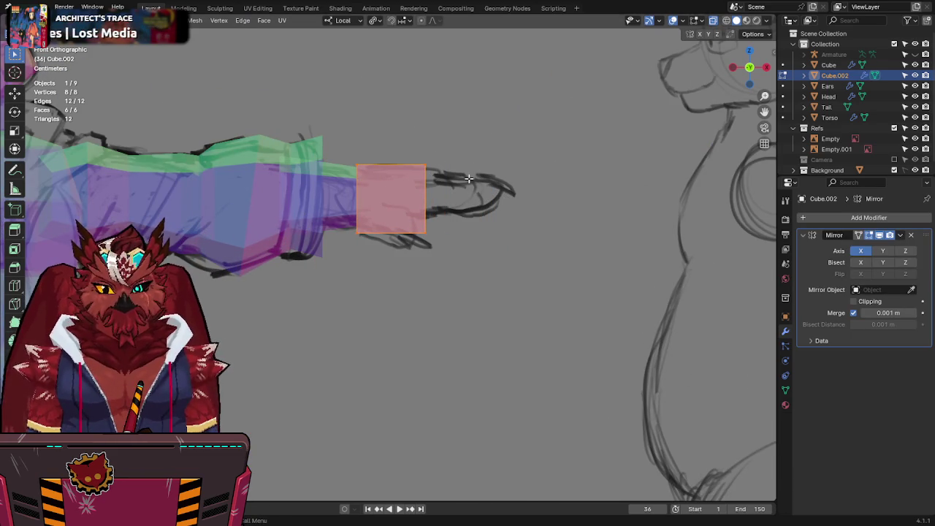
mouse_move(477, 159)
middle_mouse_down("shift")
mouse_move(486, 163)
mouse_move(455, 196)
middle_mouse_up("shift")
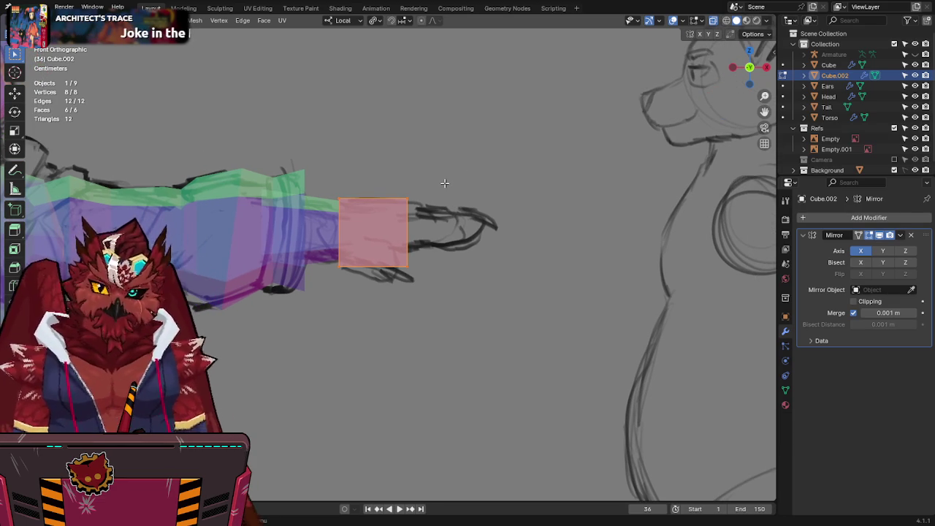
scroll(413, 220, "up", 3)
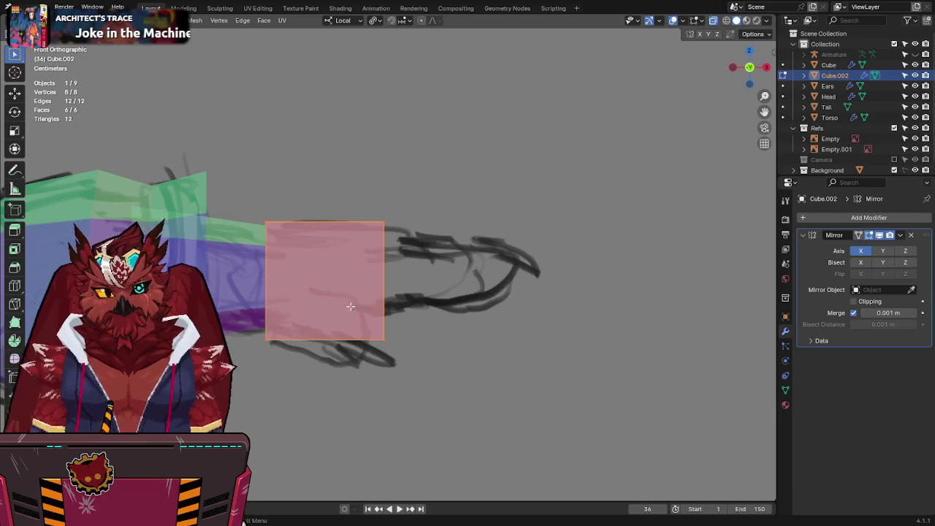
Step: Shorten the hand cube by pulling its right vertices left along X, then save Jinx-Bones.blend
key("g")
key("z")
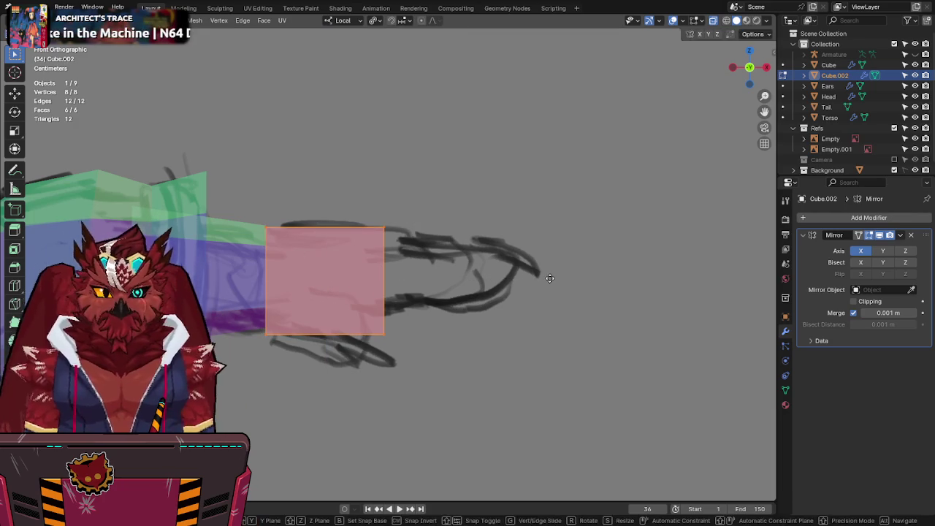
key("Escape")
left_click_drag(324, 156, 428, 390)
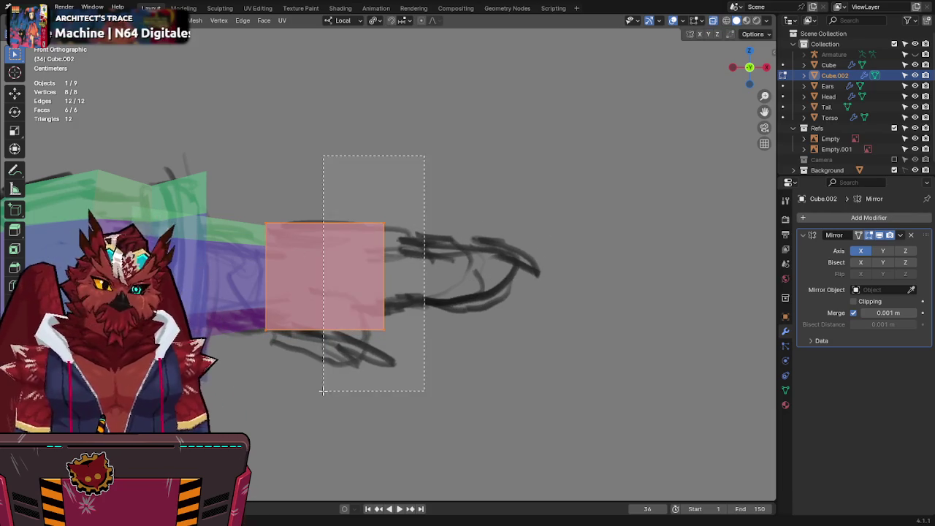
key("g")
key("x")
left_click(443, 327)
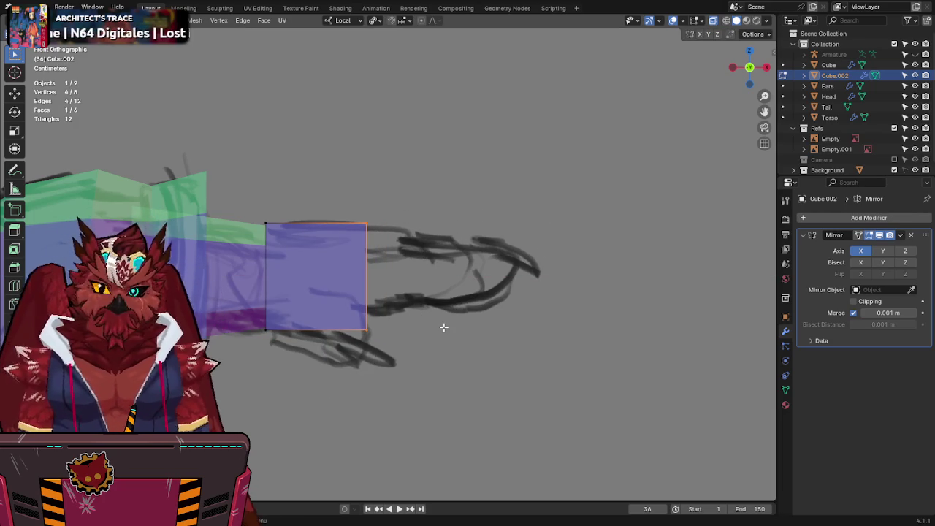
left_click(421, 282)
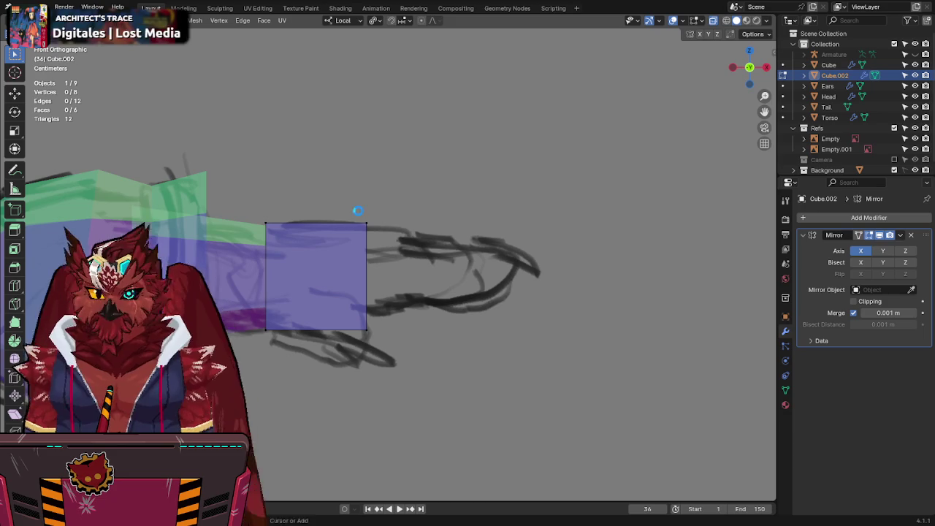
key("ctrl+s")
key("KP_7")
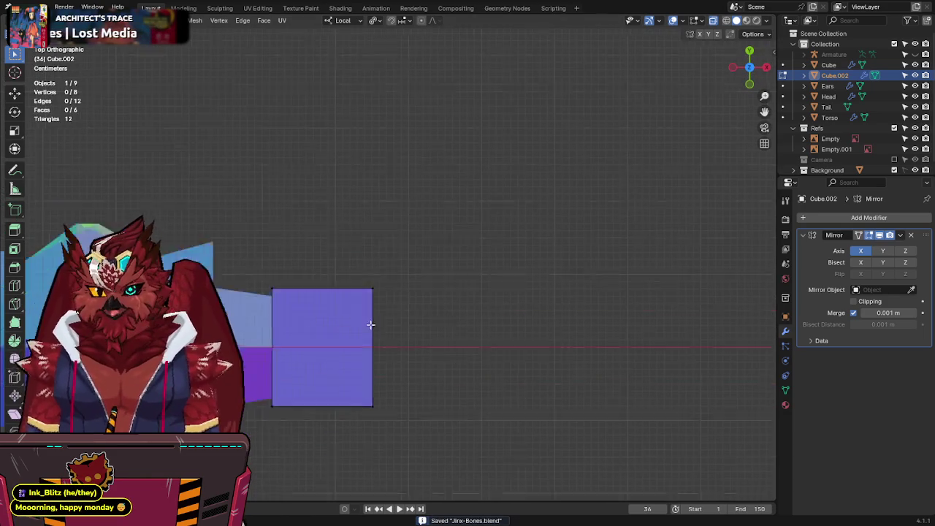
Step: Loop-cut the hand cube through its middle and narrow the wrist end face along Y
middle_click_drag(372, 324, 378, 242, "shift")
key("ctrl+r")
left_click(345, 192)
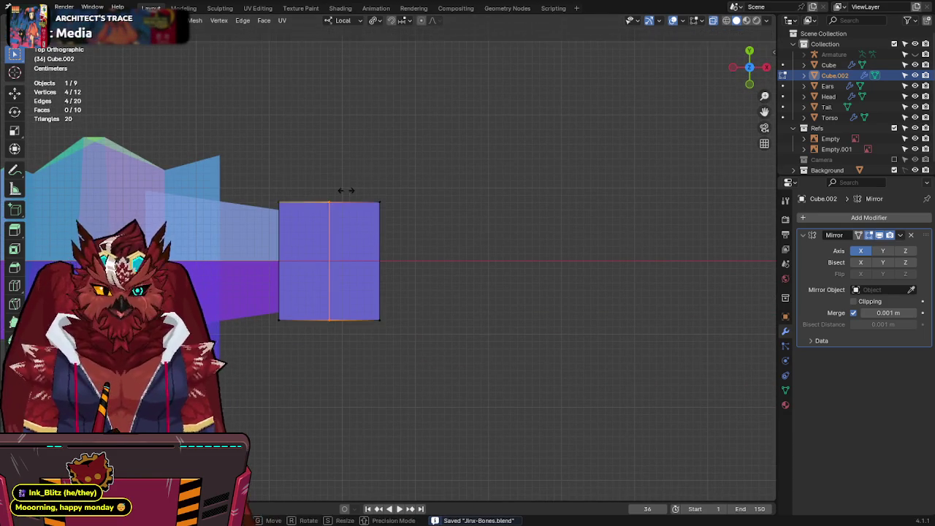
left_click_drag(423, 156, 324, 399)
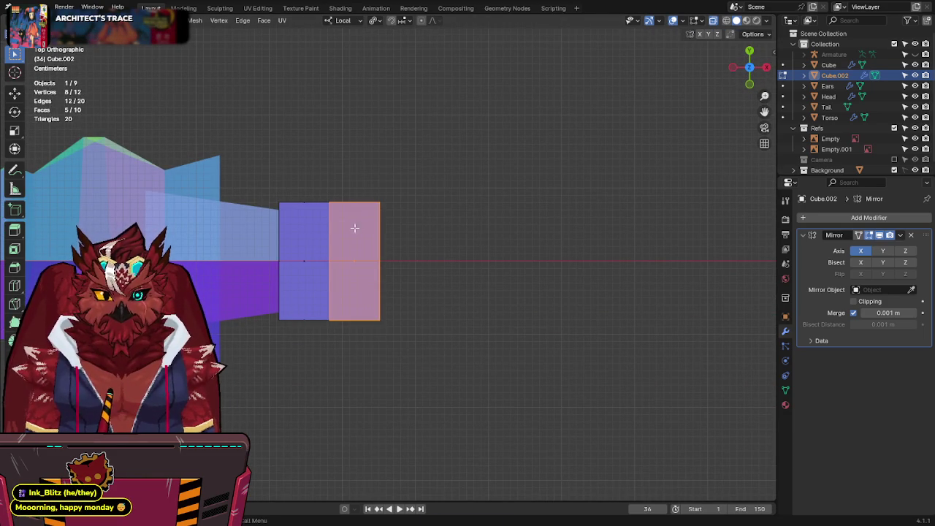
left_click(280, 261)
key("s")
key("y")
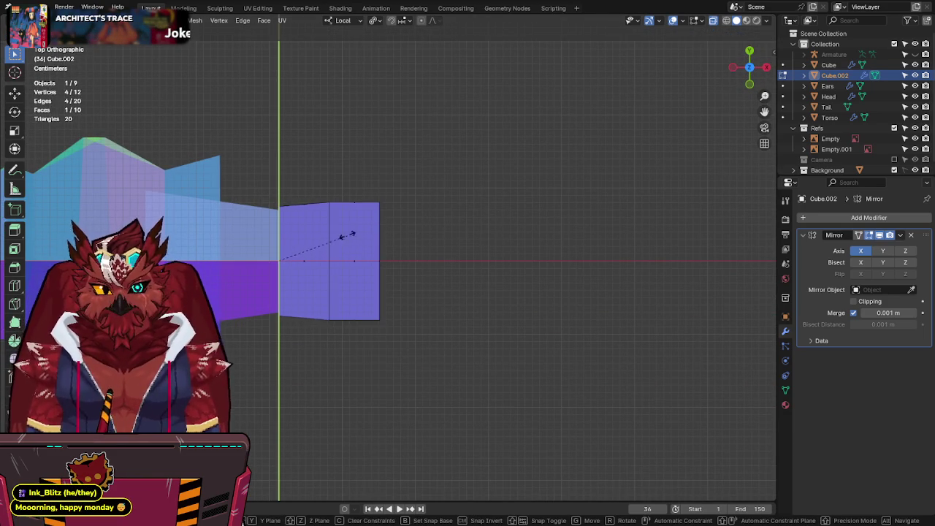
left_click(215, 278)
Step: Narrow the palm's right section along Y and add edge loops dividing the fingers
left_click_drag(405, 153, 328, 316)
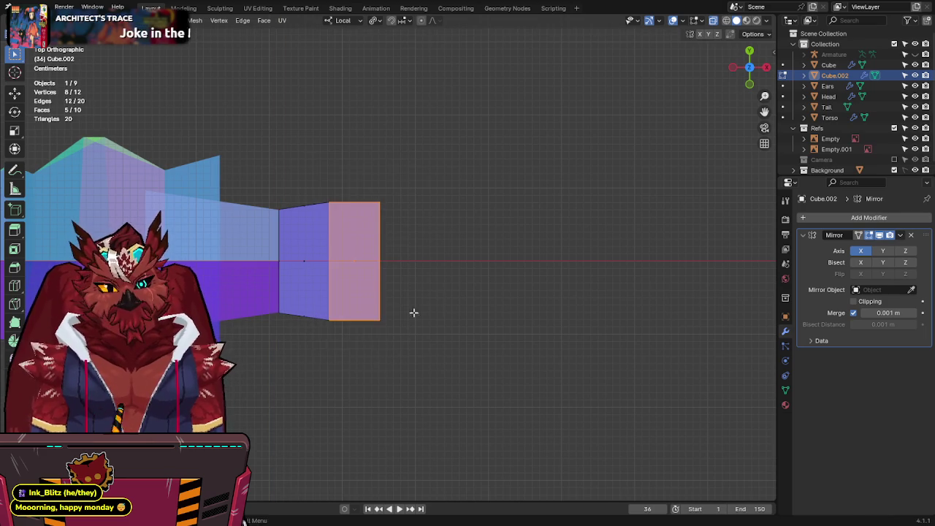
key("s")
key("y")
left_click(447, 299)
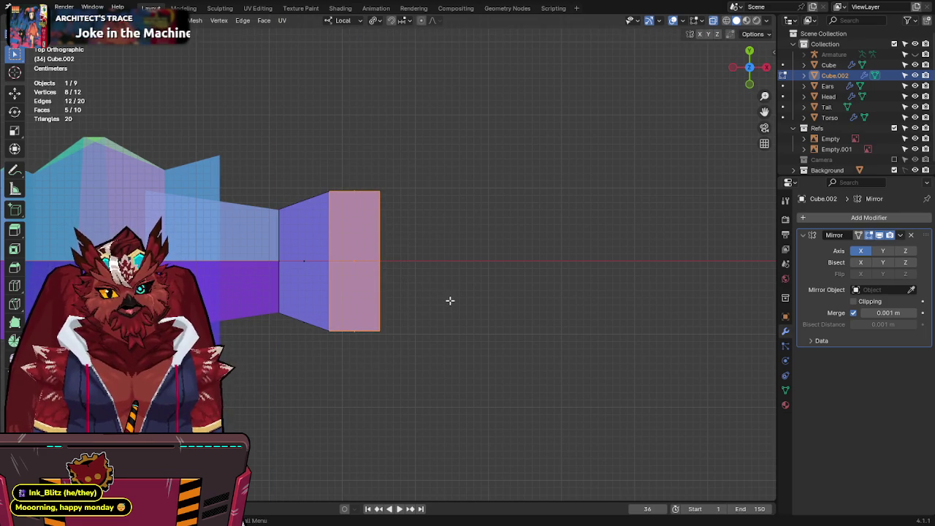
left_click(361, 248)
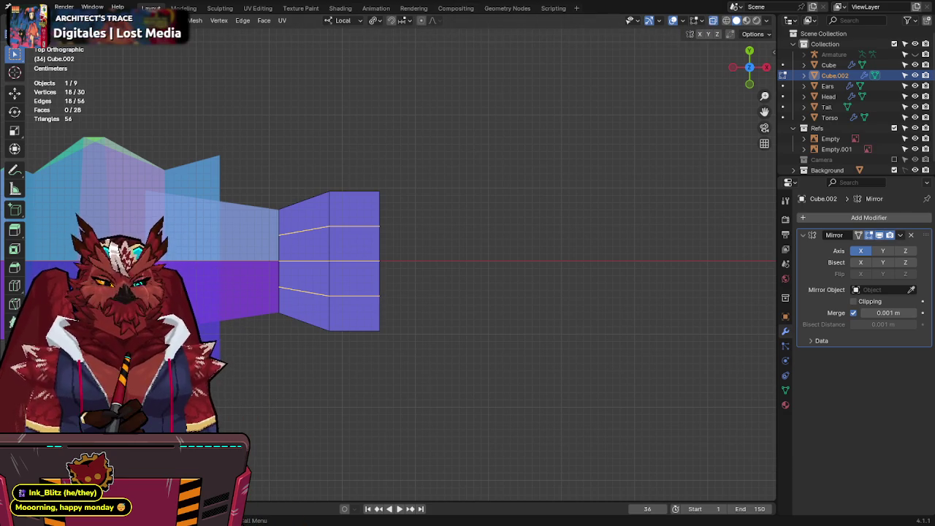
middle_click_drag(392, 277, 396, 236, "shift")
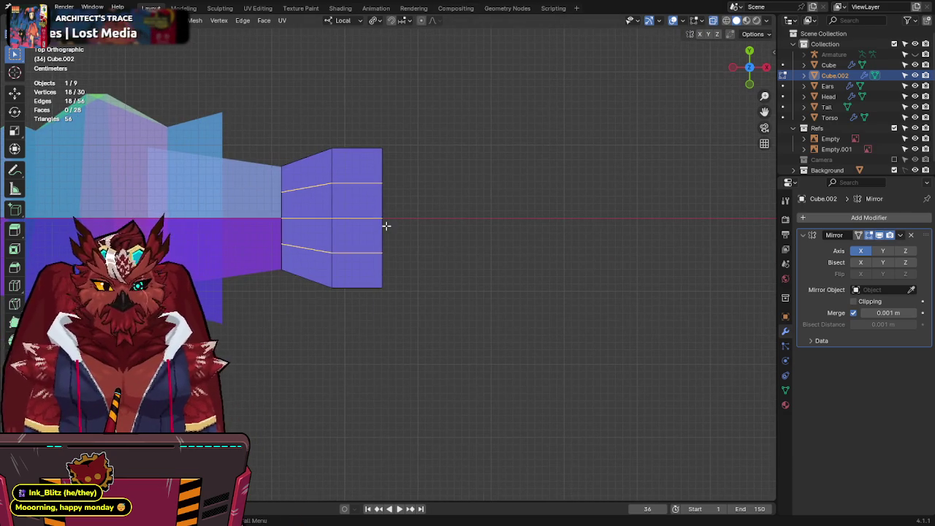
key("1")
Step: Select the whole hand mesh and merge overlapping vertices with Merge by Distance
left_click_drag(347, 179, 307, 197)
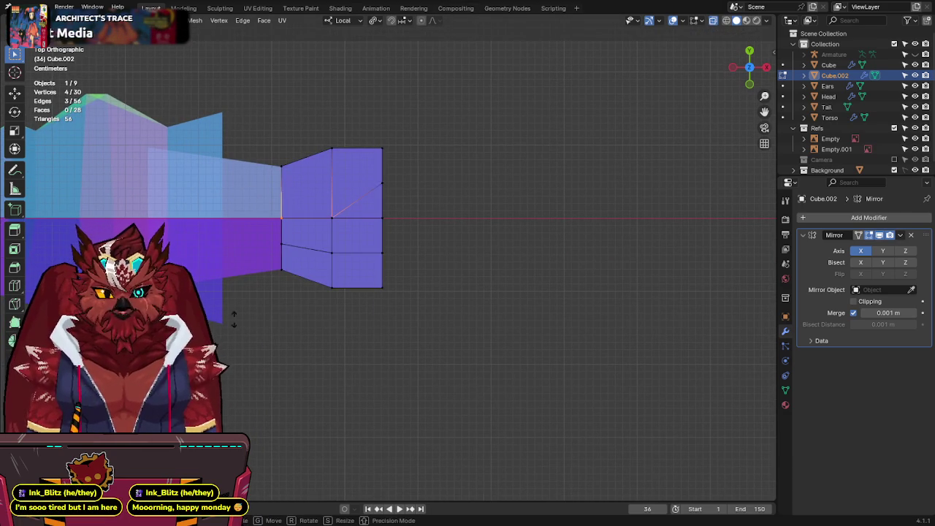
left_click_drag(266, 262, 265, 259)
key("a")
key("F3")
left_click(464, 222)
Step: Slide the palm's middle edge along X toward the fingers and extrude a thumb from the bottom edge
left_click(316, 280)
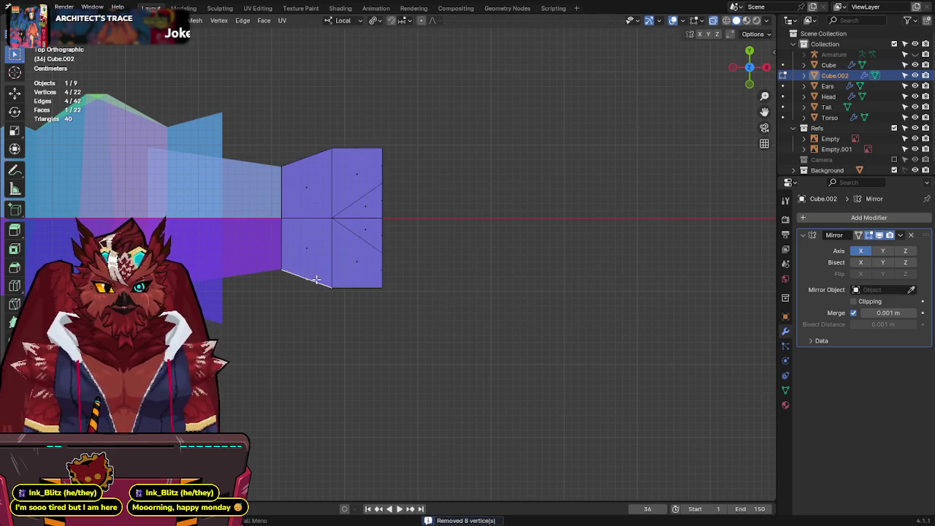
left_click_drag(319, 214, 318, 214)
key("g")
key("x")
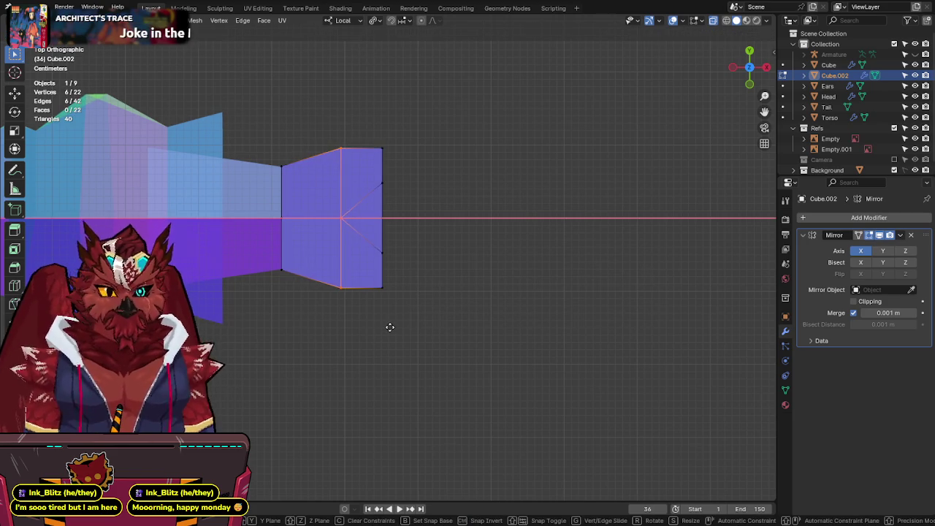
left_click(390, 326)
key("e")
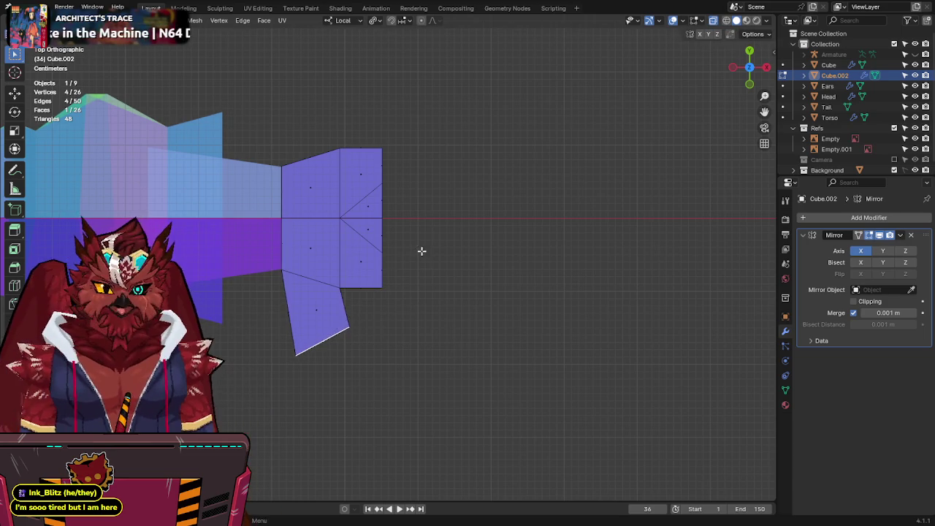
middle_click_drag(422, 250, 487, 202)
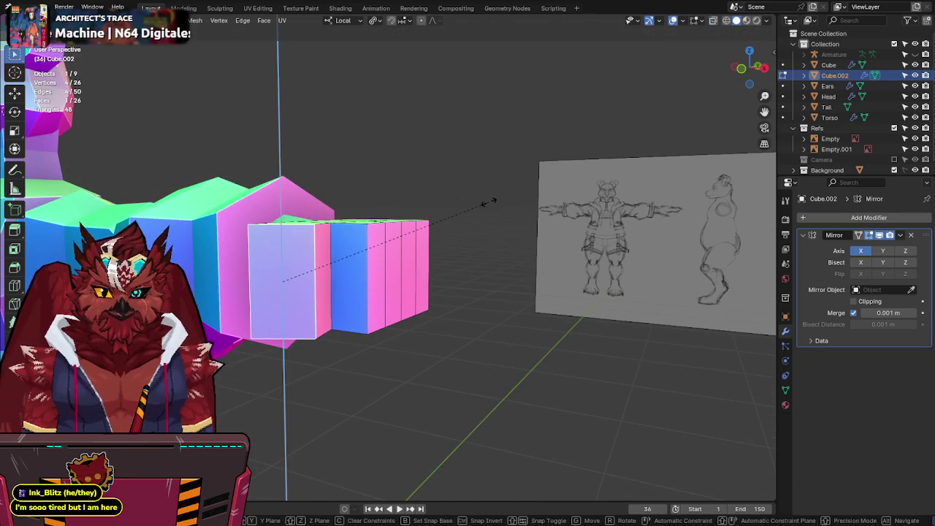
Step: Extrude the thumb vertically and nudge the selected vertices up or down along Z
key("z")
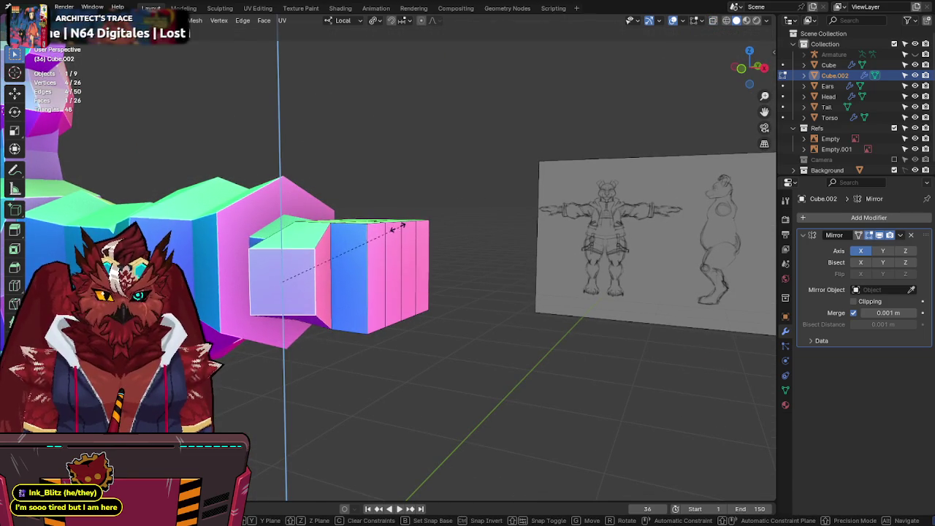
left_click(396, 228)
mouse_move(396, 227)
middle_mouse_down()
mouse_move(474, 207)
mouse_move(365, 213)
middle_mouse_up()
scroll(474, 207, "up", 3)
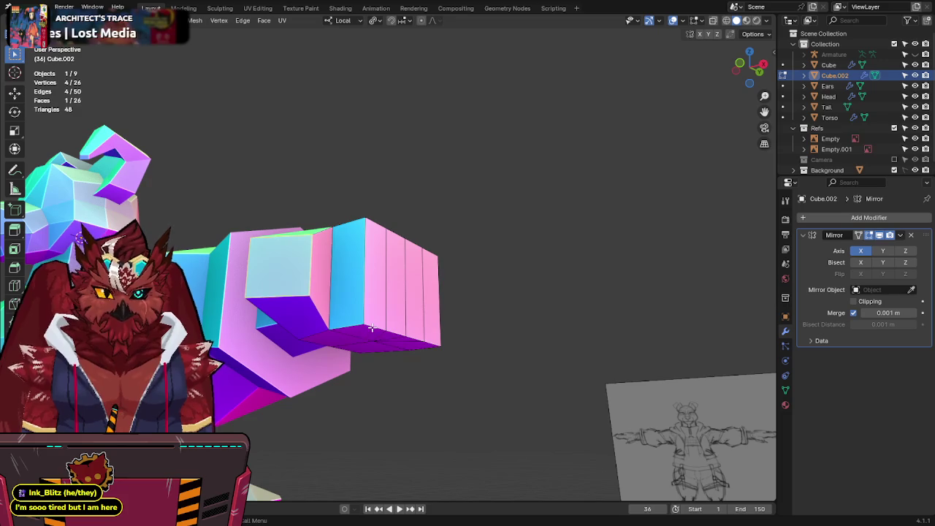
key("g")
key("z")
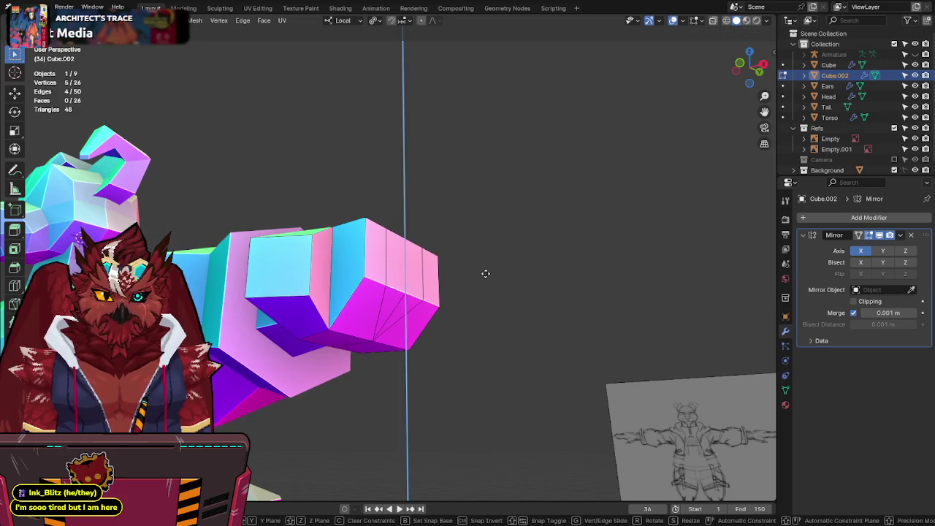
left_click(486, 235)
middle_click_drag(486, 236, 432, 288)
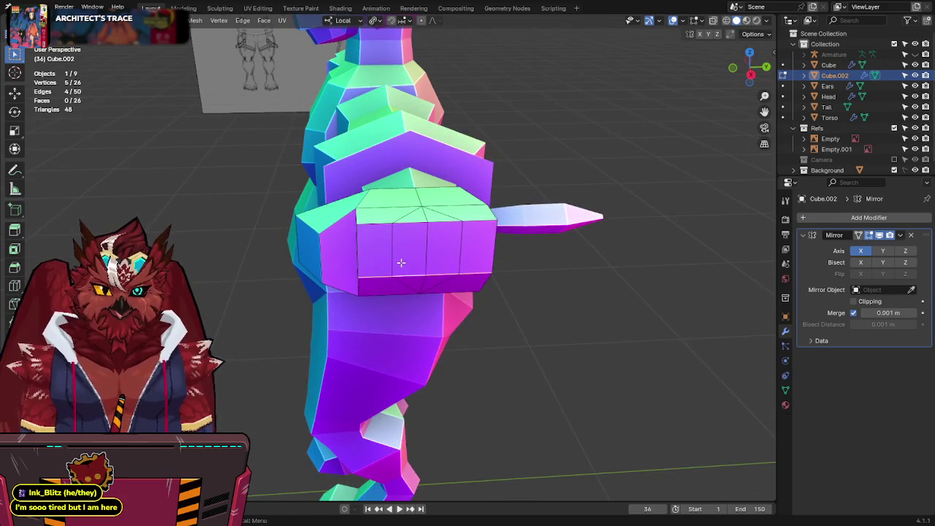
Step: Enlarge the four finger faces along their normals with Alt+S
left_click(381, 251, "shift")
left_click(412, 246, "shift")
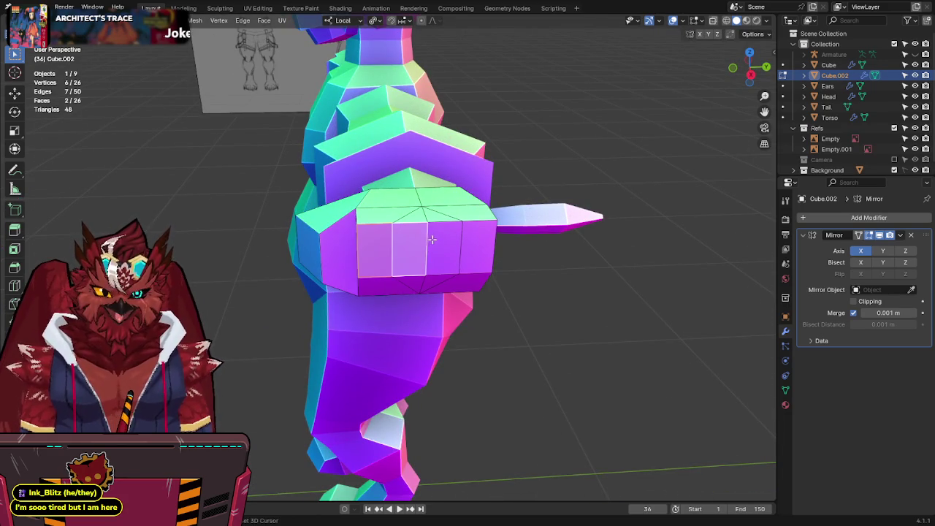
left_click(446, 243, "shift")
left_click(478, 241, "shift")
key("alt+s")
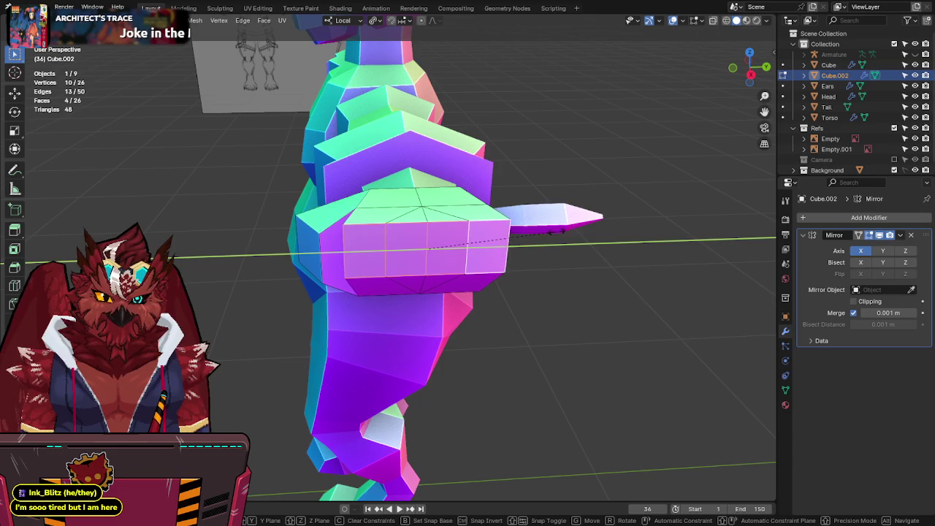
left_click(467, 268)
Step: Adjust a hand edge loop's height, then switch to a see-through top view
left_click(457, 272, "alt")
mouse_move(457, 271)
middle_mouse_down()
mouse_move(611, 214)
mouse_move(504, 259)
middle_mouse_up()
key("g")
key("z")
key("Escape")
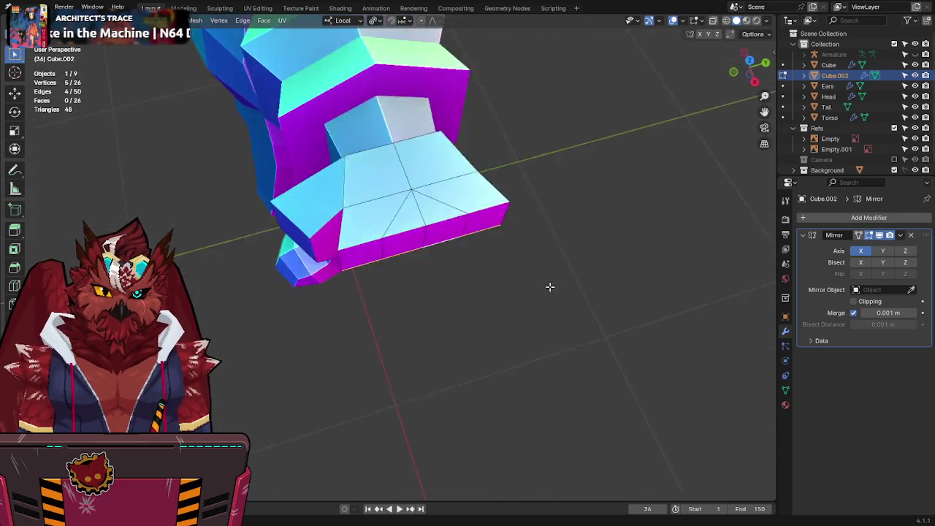
left_click(341, 231)
key("alt+z")
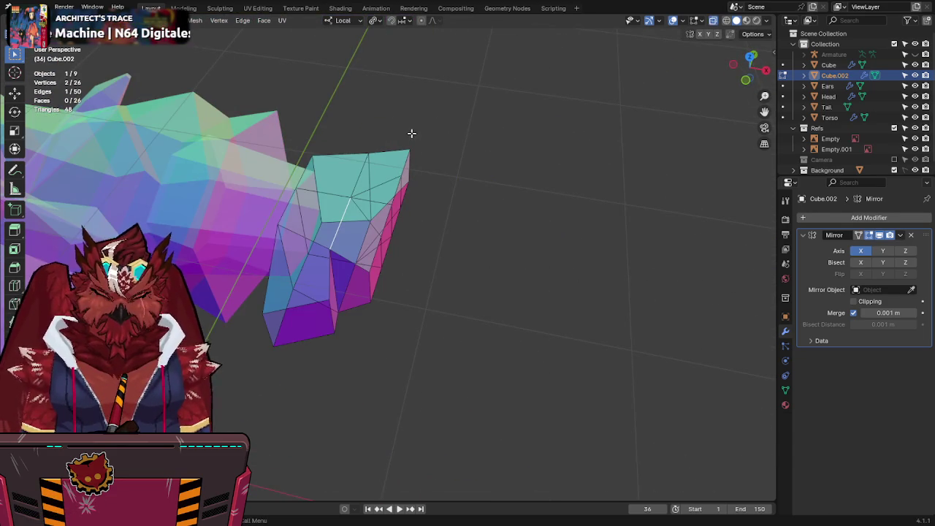
key("KP_7")
Step: Scale the hand's vertical edges along Y, select the thumb's bottom face, and save
left_click_drag(341, 298, 329, 125)
key("s")
key("y")
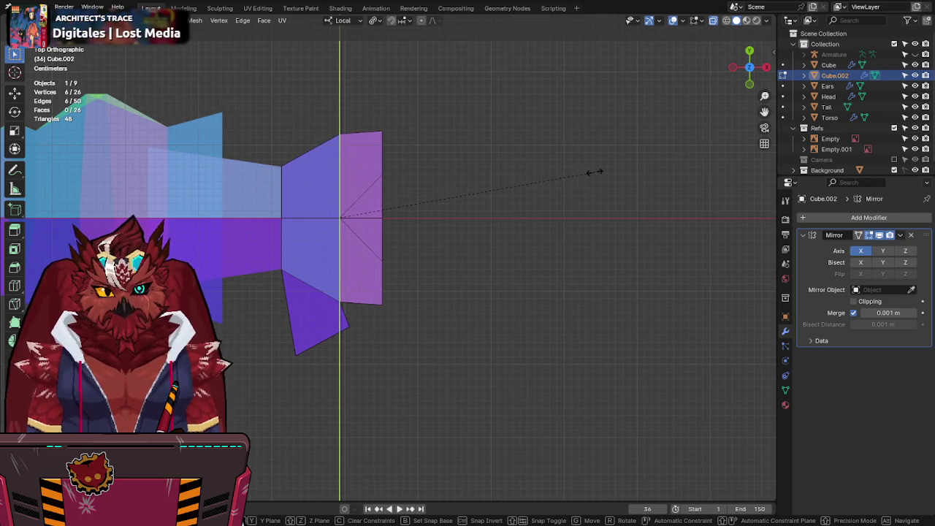
left_click(594, 173)
middle_click_drag(419, 188, 433, 159, "shift")
key("3")
left_click(342, 309)
key("ctrl+s")
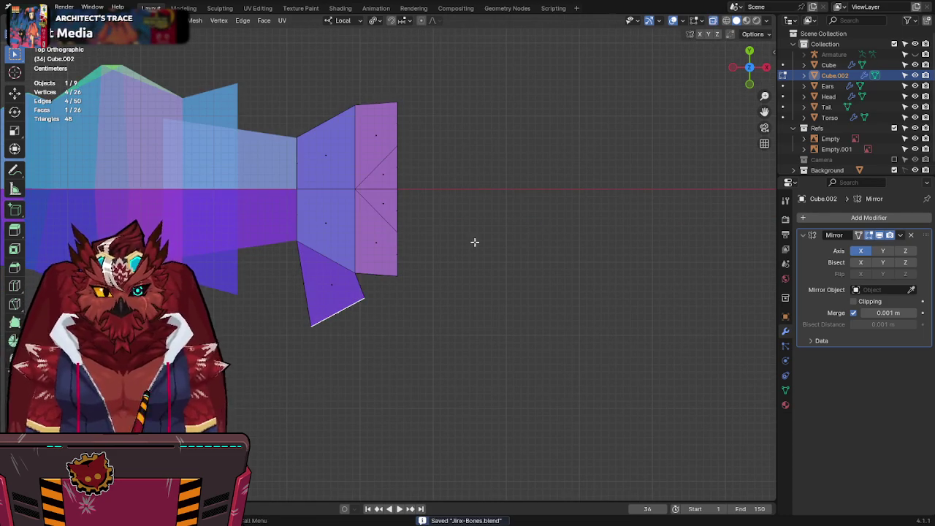
Step: Extrude the thumb face further, reposition its bottom edge and corner vertex, and save
key("e")
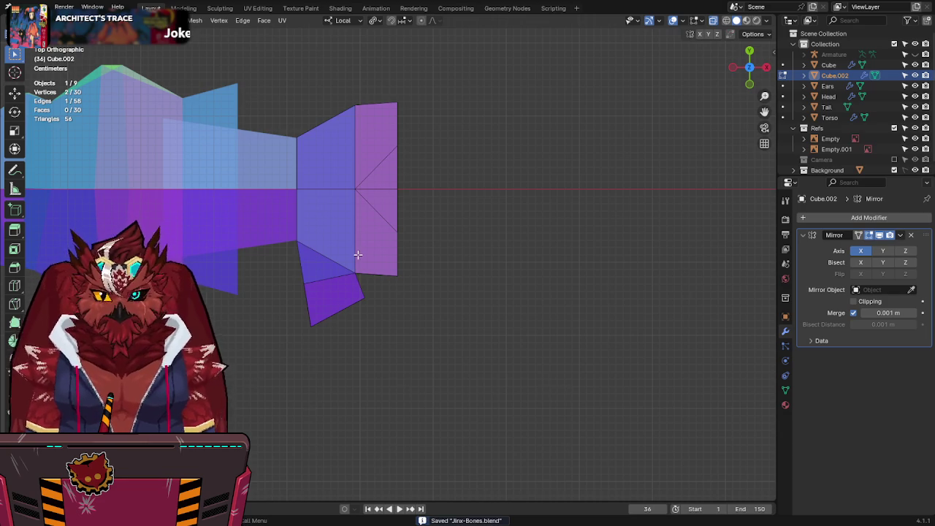
key("g")
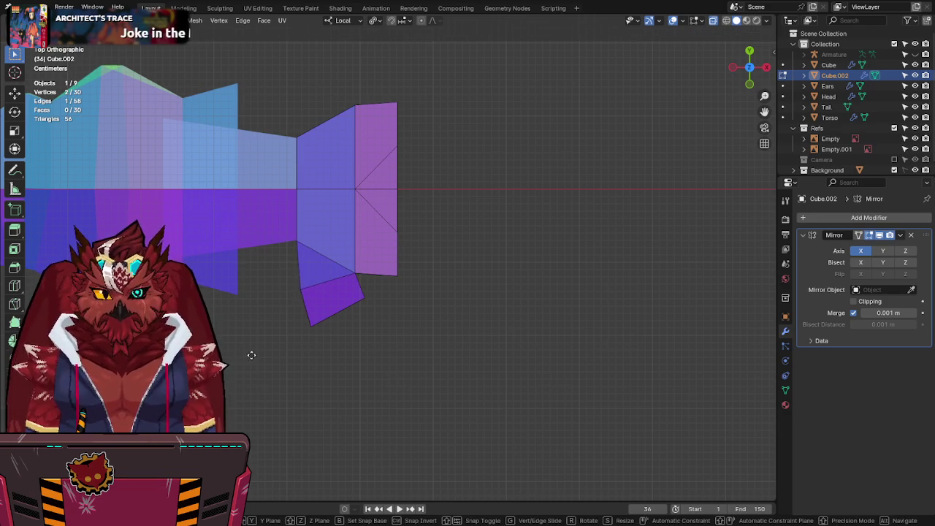
left_click(303, 349)
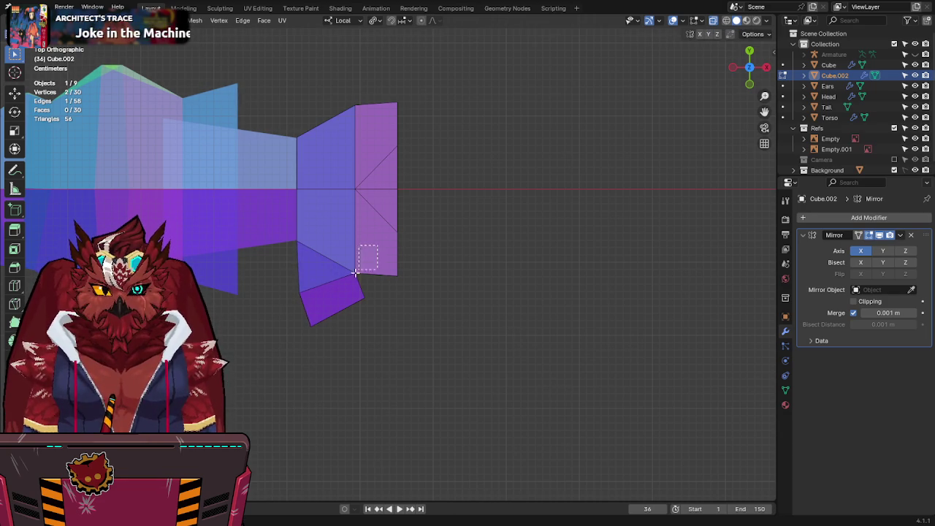
key("g")
left_click(574, 268)
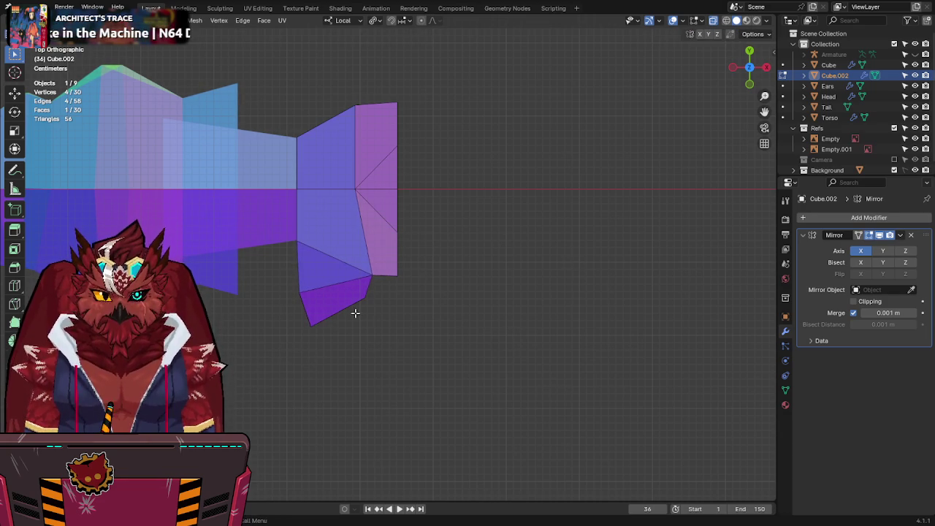
key("g")
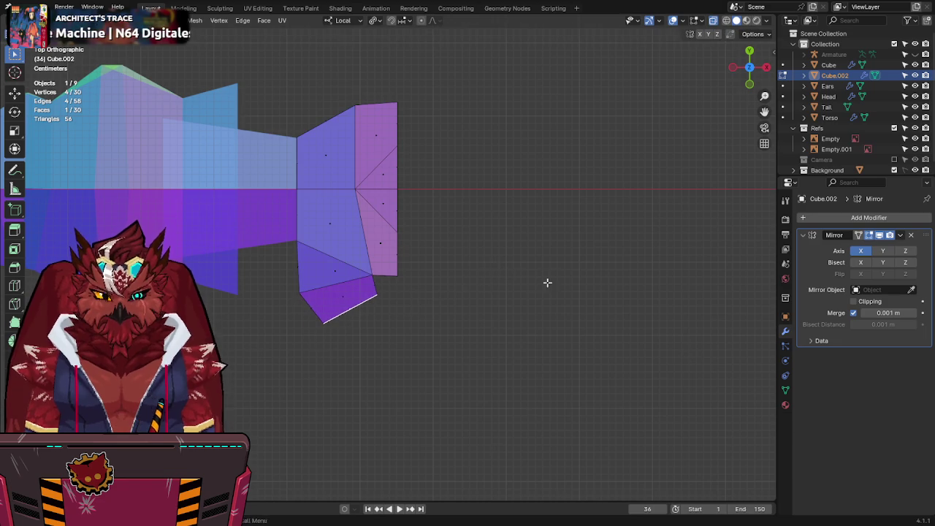
middle_click_drag(499, 270, 488, 172)
key("Escape")
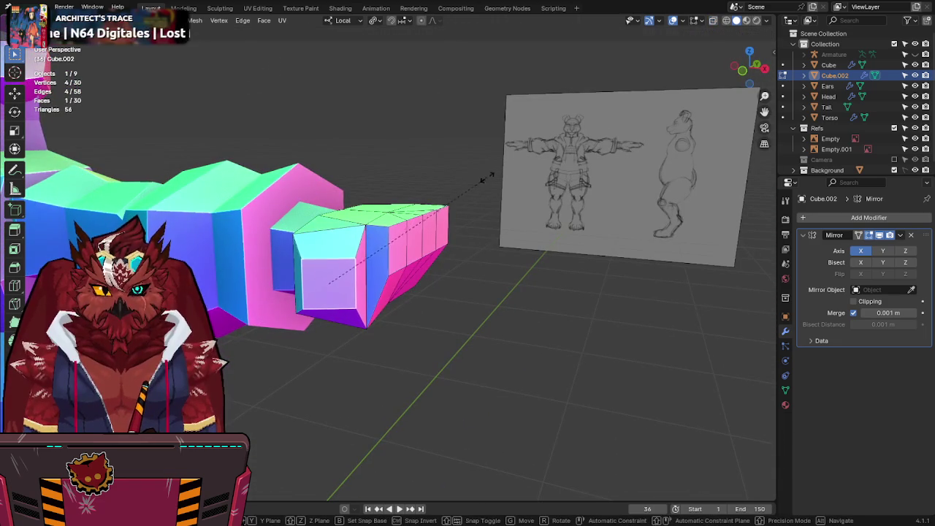
key("ctrl+s")
middle_click_drag(484, 175, 509, 226)
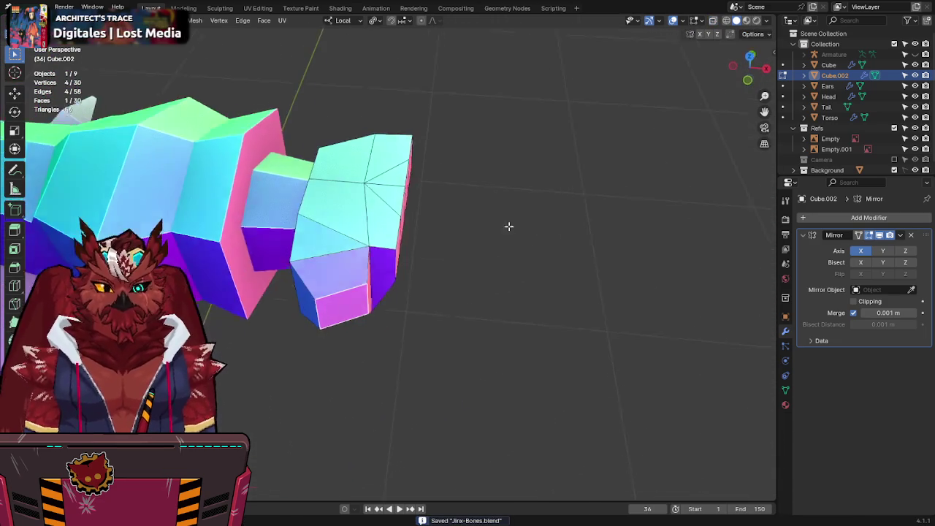
key("KP_7")
Step: Extrude two more thumb segments, moving the first and rotating the tip segment
key("e")
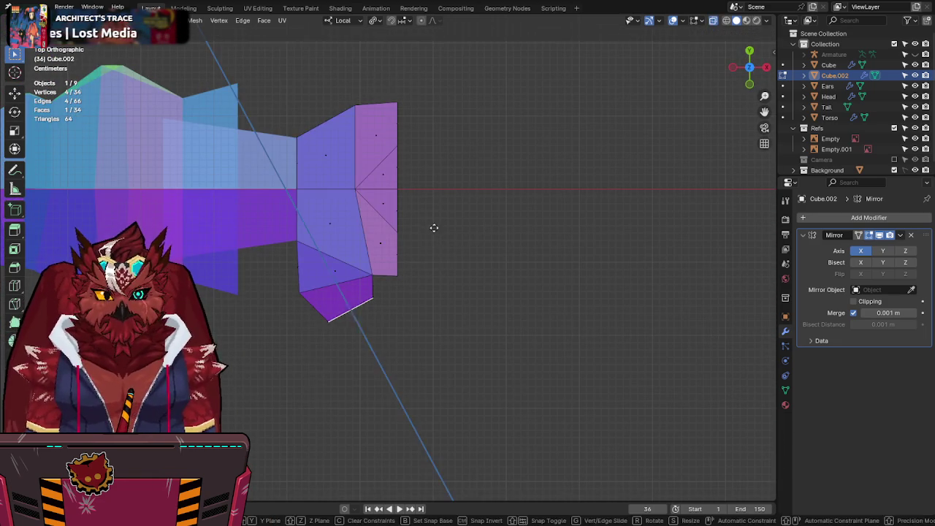
left_click(450, 261)
key("g")
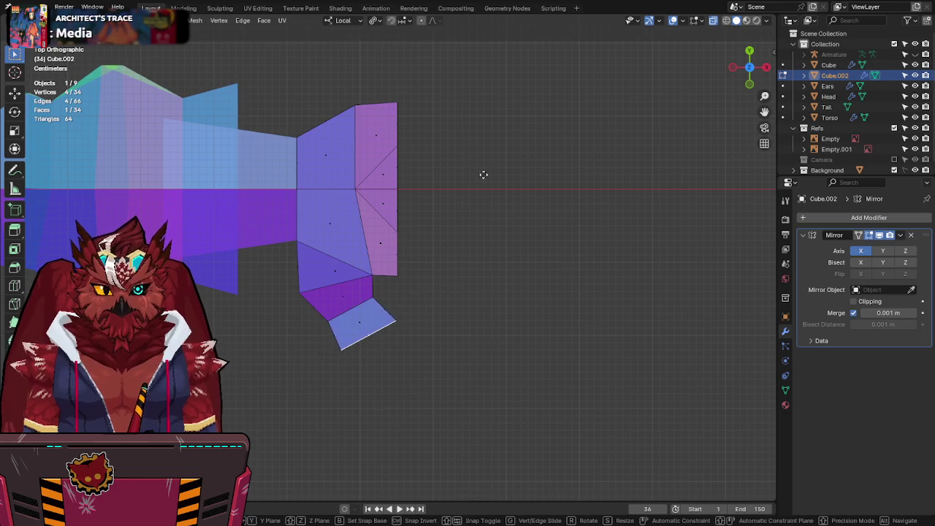
left_click(469, 235)
key("e")
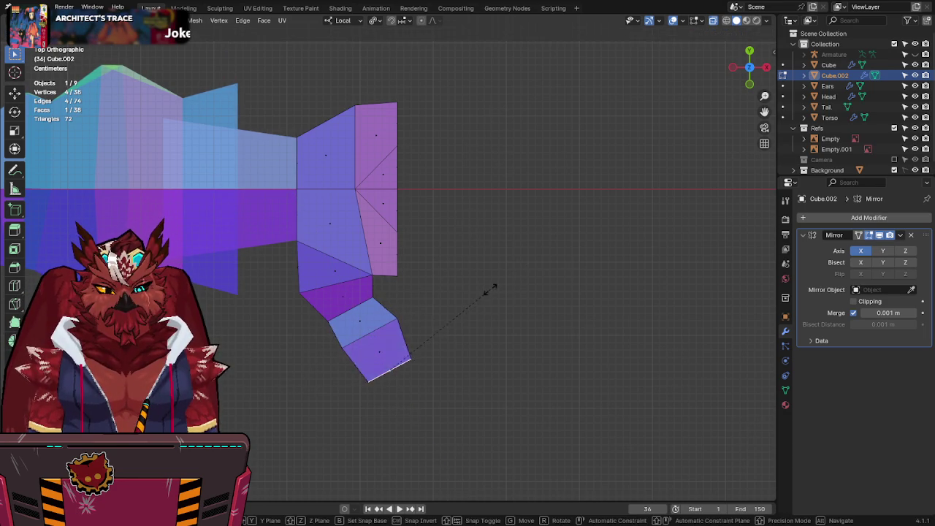
key("r")
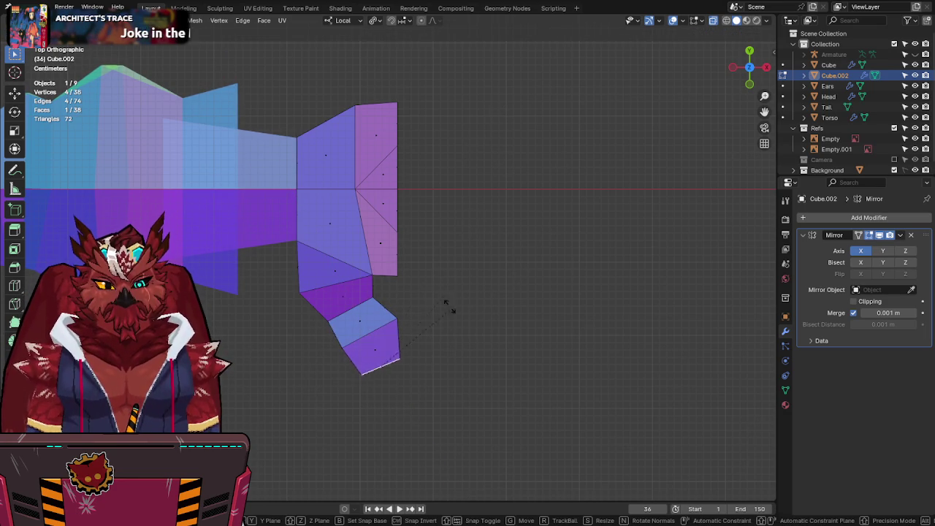
left_click(485, 266)
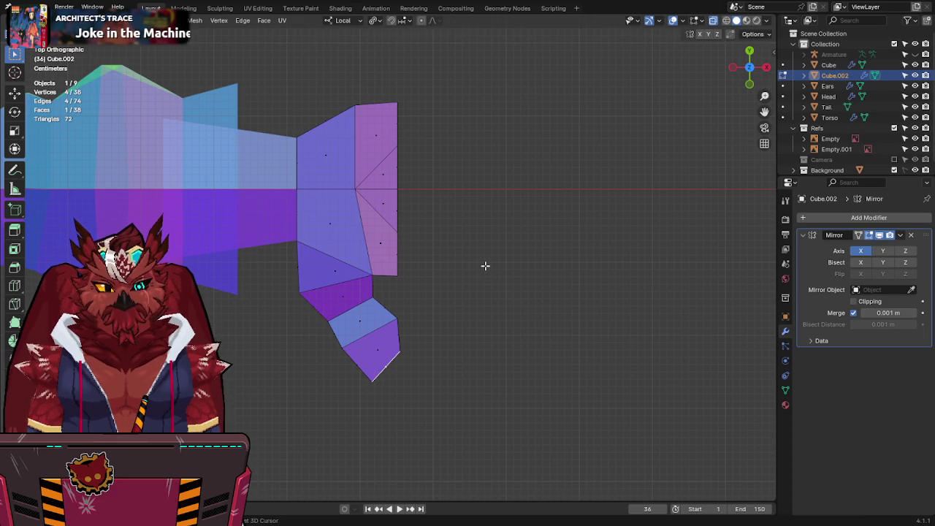
mouse_move(485, 266)
middle_mouse_down()
mouse_move(426, 147)
mouse_move(351, 144)
mouse_move(384, 141)
mouse_move(337, 266)
middle_mouse_up()
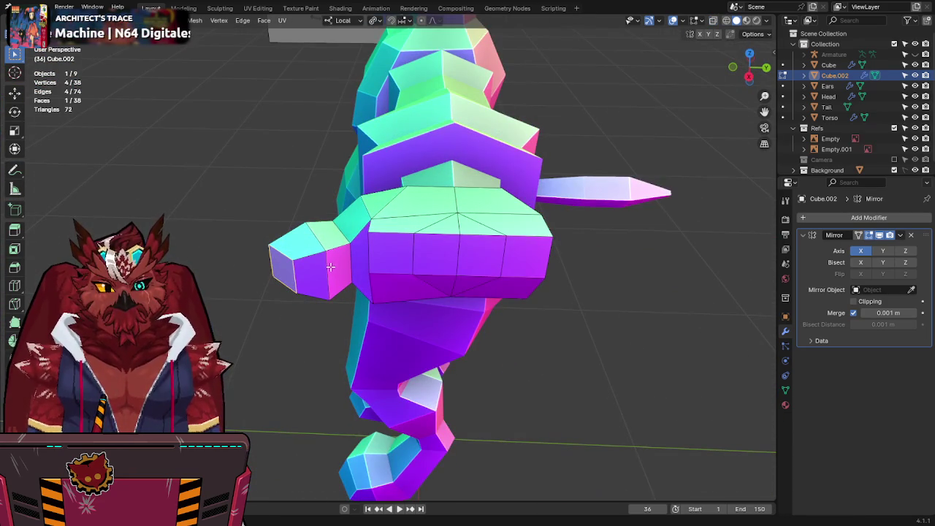
Step: Try scaling the arm tip edge loop, undoing the trial scalings
left_click(330, 268, "alt+shift")
key("s")
left_click(425, 262)
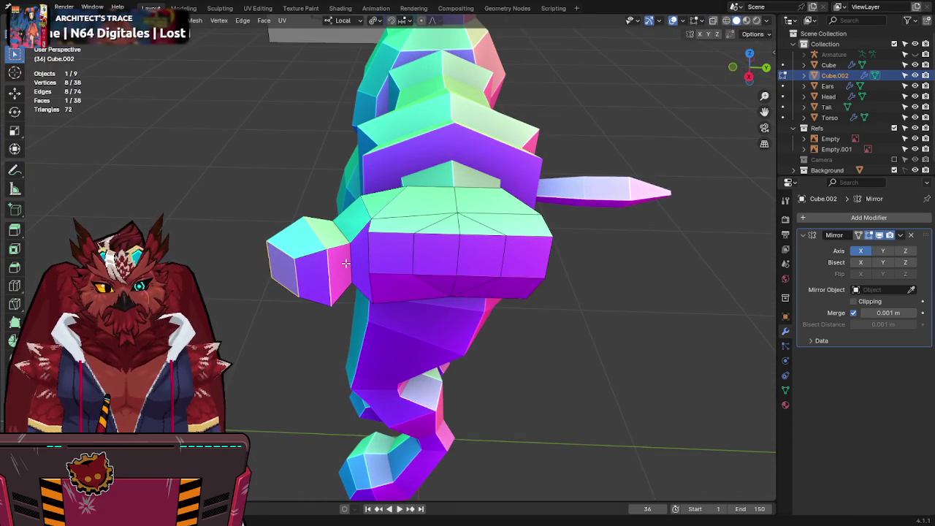
key("ctrl+z")
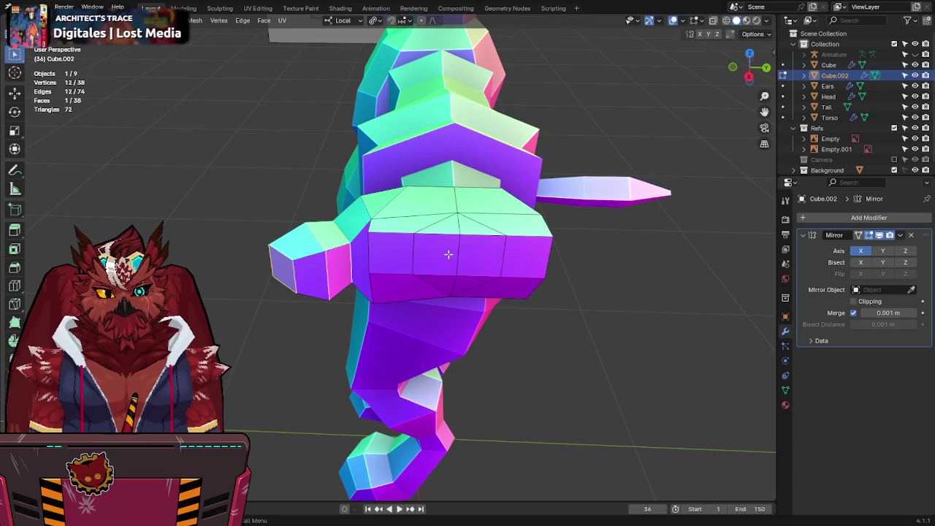
key("s")
left_click(478, 245)
key("ctrl+z")
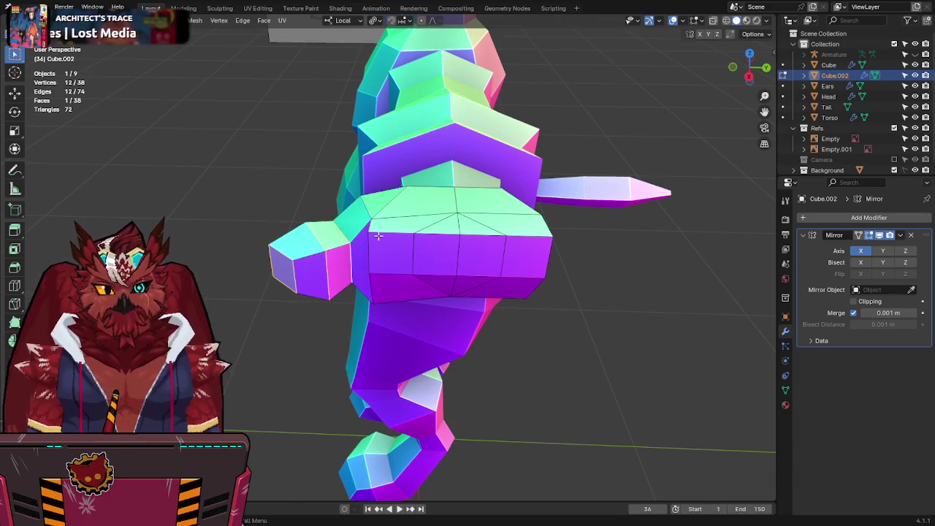
key("s")
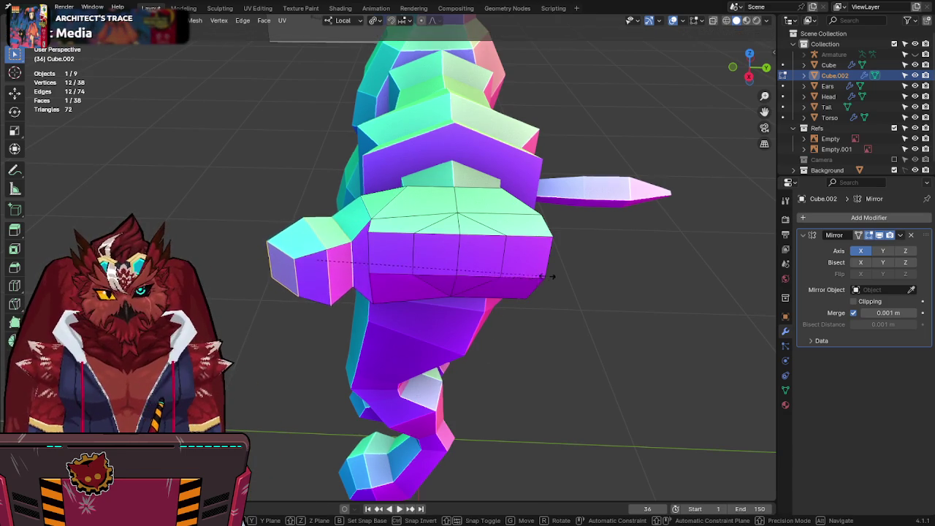
left_click(546, 276)
mouse_move(546, 276)
middle_mouse_down()
mouse_move(465, 196)
mouse_move(548, 175)
mouse_move(449, 258)
mouse_move(434, 209)
middle_mouse_up()
Step: In see-through top view, shift the lower thumb vertices and thumb edge loop outward, then save
key("KP_7")
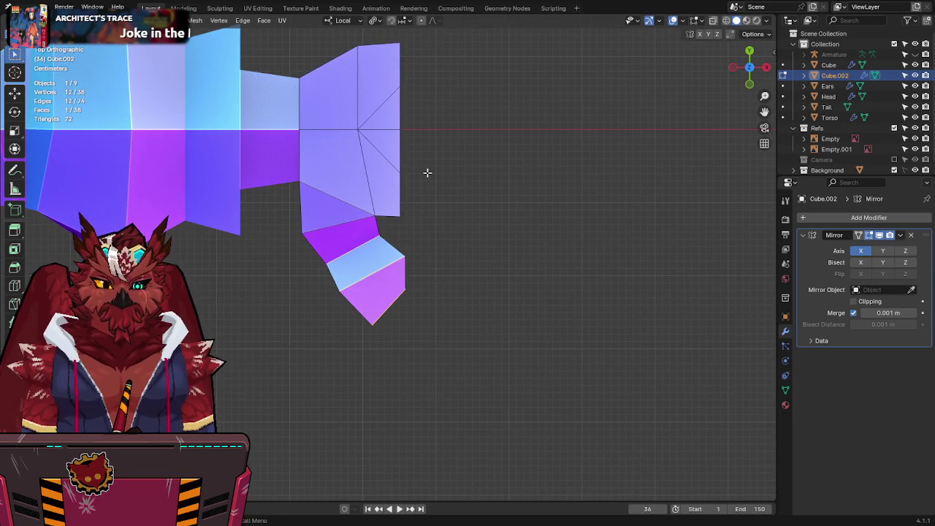
key("alt+z")
key("g")
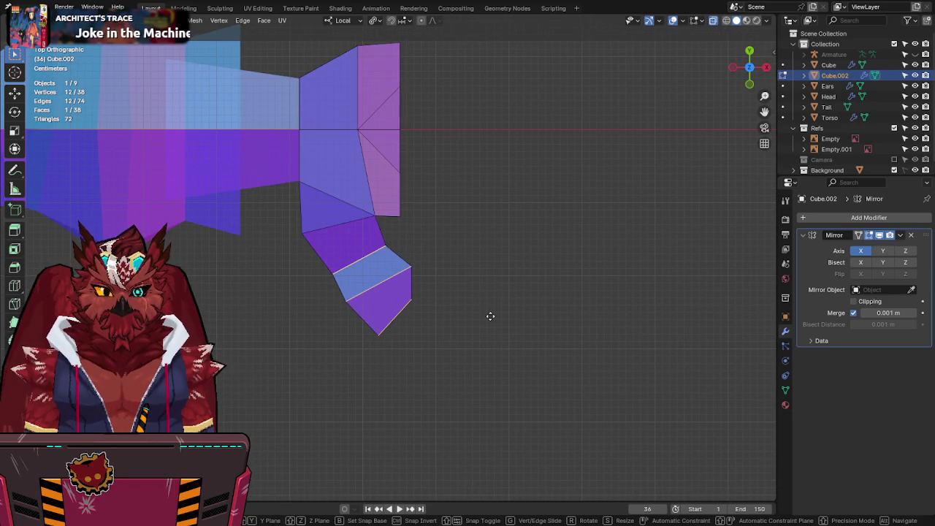
left_click(490, 316)
left_click(361, 254, "alt")
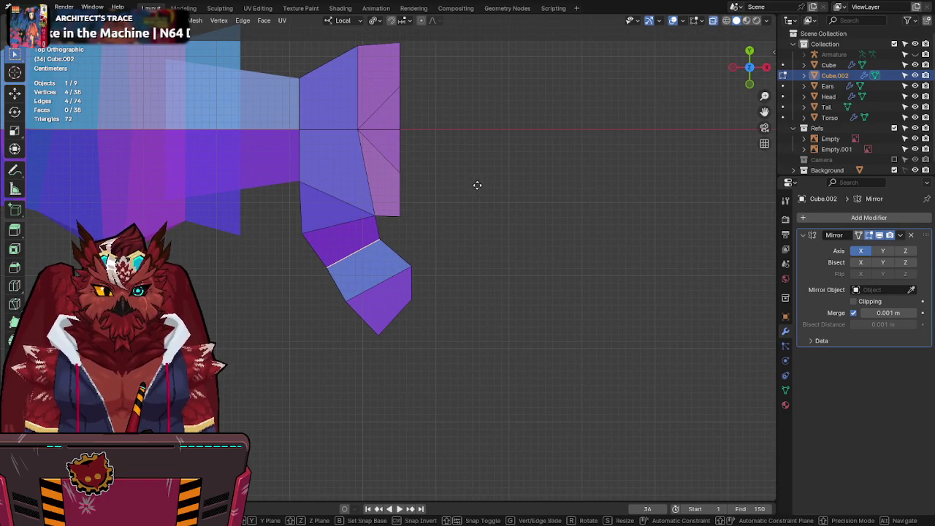
key("g")
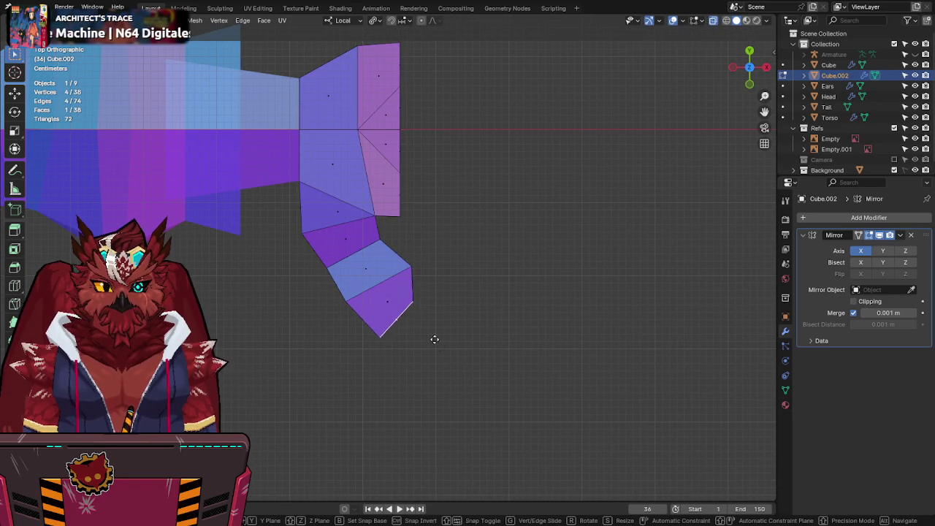
left_click(488, 336)
mouse_move(488, 336)
middle_mouse_down()
mouse_move(538, 198)
mouse_move(446, 179)
mouse_move(464, 235)
mouse_move(380, 225)
middle_mouse_up()
key("ctrl+s")
left_click(364, 239)
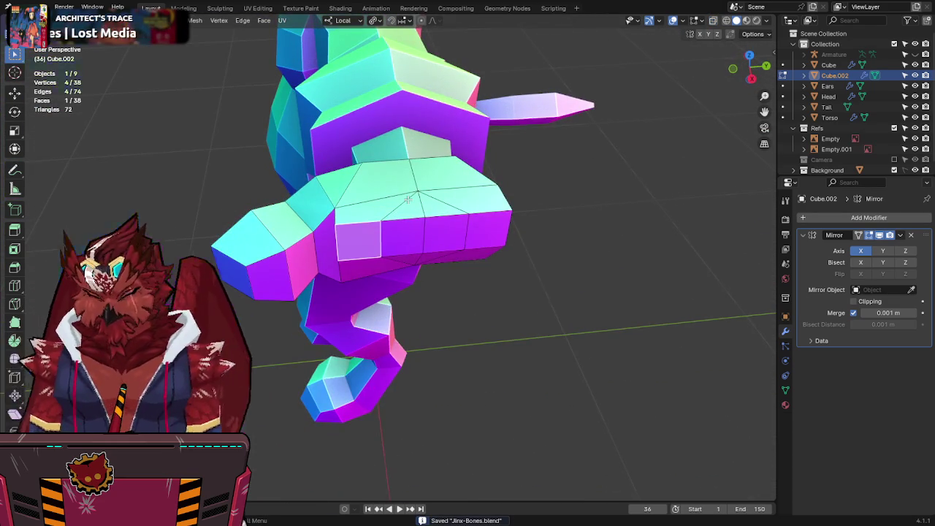
Step: In top ortho X-ray, push the hand's right-side faces outward along X
key("KP_7")
key("alt+z")
left_click(409, 157, "shift")
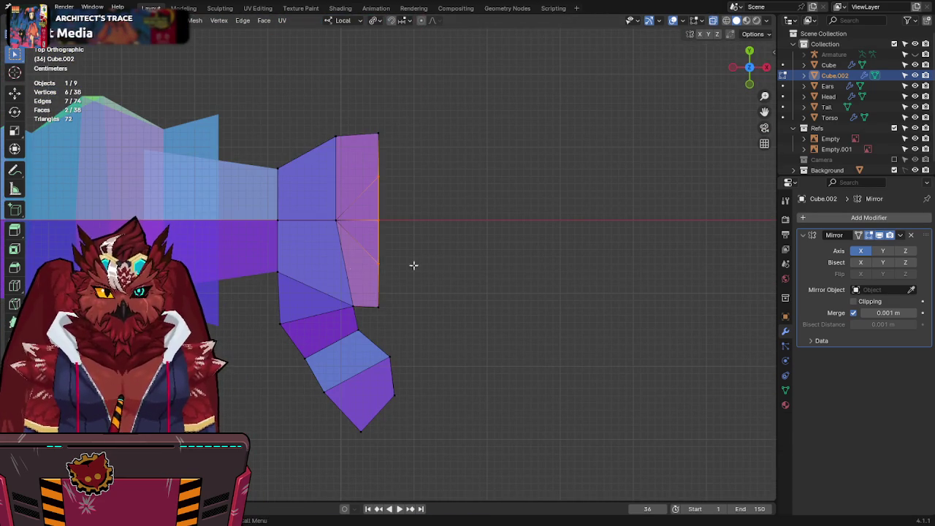
key("g")
key("y")
key("x")
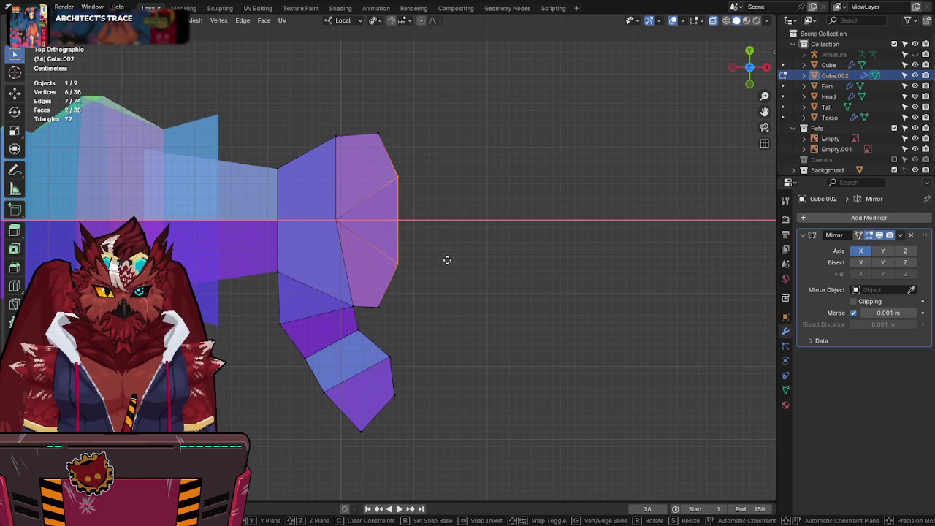
left_click(445, 259)
Step: Pull the rightmost vertex out along X into a point, then raise the top corner and reposition an edge
left_click(395, 226)
key("g")
key("x")
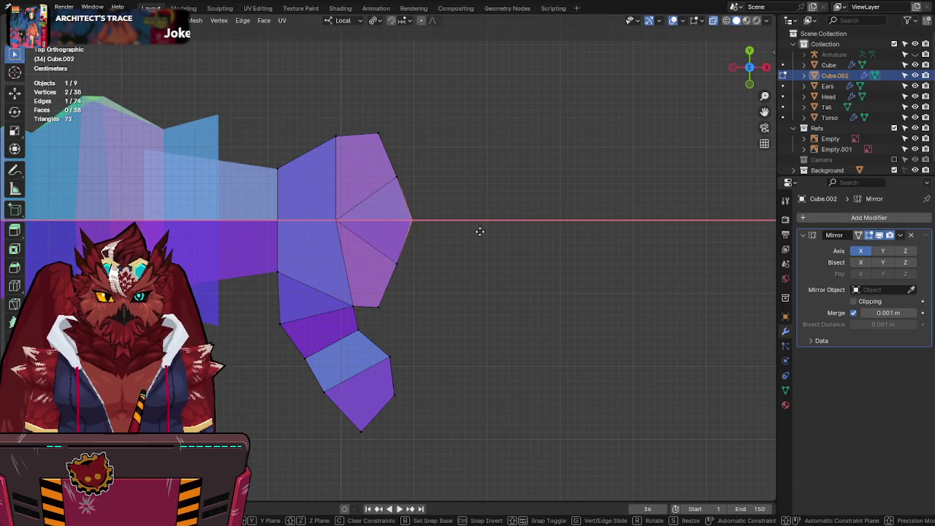
left_click(476, 228)
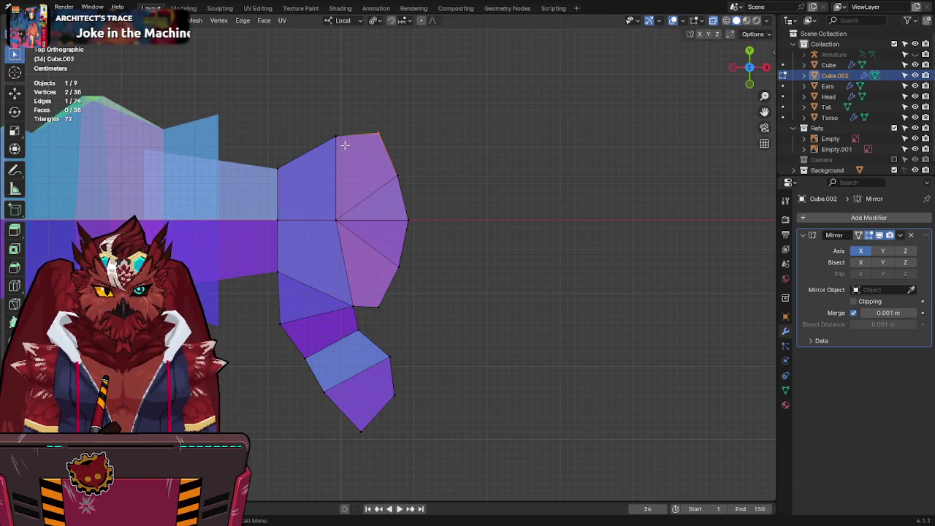
key("g")
left_click(344, 73)
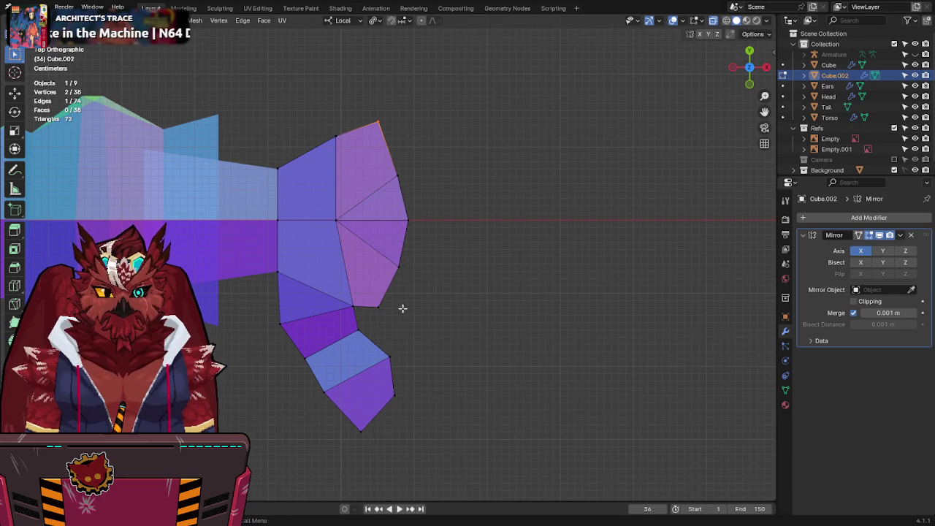
key("g")
left_click(368, 403)
Step: Save Jinx-Bones.blend and select the four finger faces at the hand's end
mouse_move(566, 269)
middle_mouse_down()
mouse_move(499, 152)
mouse_move(357, 289)
middle_mouse_up()
key("ctrl+s")
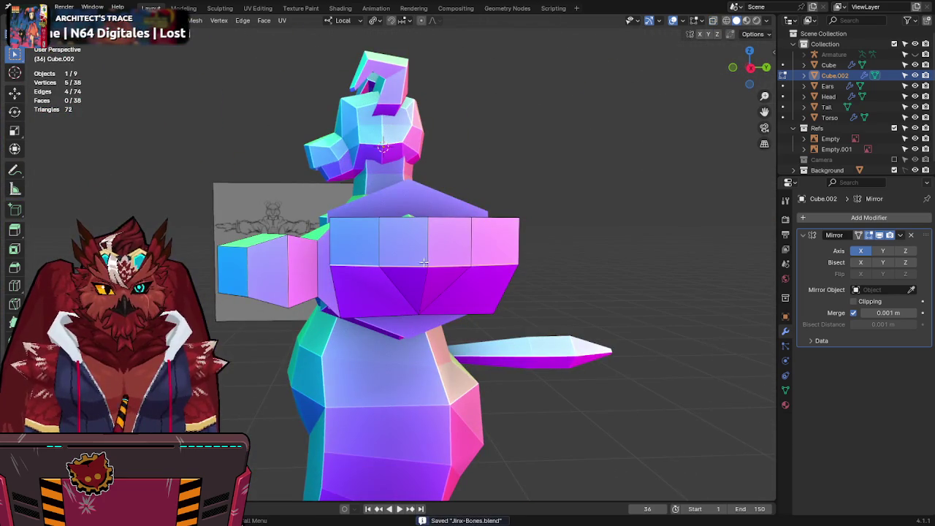
mouse_move(558, 317)
middle_mouse_down()
mouse_move(462, 223)
mouse_move(439, 233)
mouse_move(500, 188)
mouse_move(515, 271)
middle_mouse_up()
left_click(357, 248)
left_click(406, 245, "shift")
left_click(447, 241, "shift")
left_click(479, 237, "shift")
Step: Extrude the four end faces individually into fingers, then view them top-down in X-ray
key("alt+e")
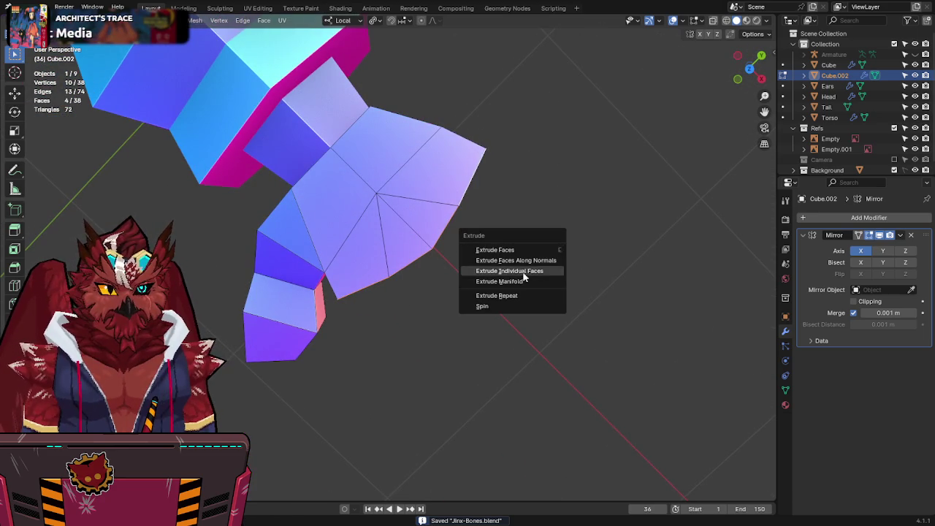
left_click(526, 272)
left_click(520, 420)
key("KP_7")
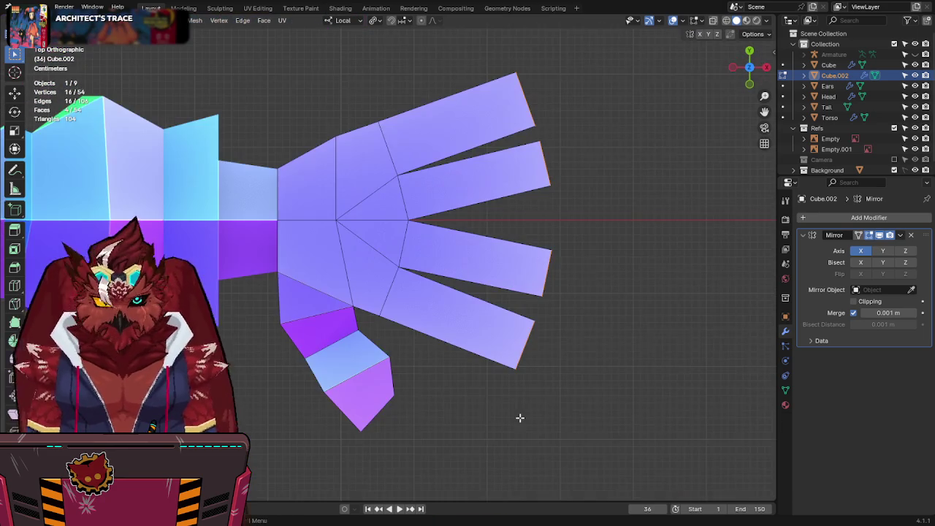
key("alt+z")
scroll(566, 192, "up", 1)
scroll(566, 192, "up", 2, "shift")
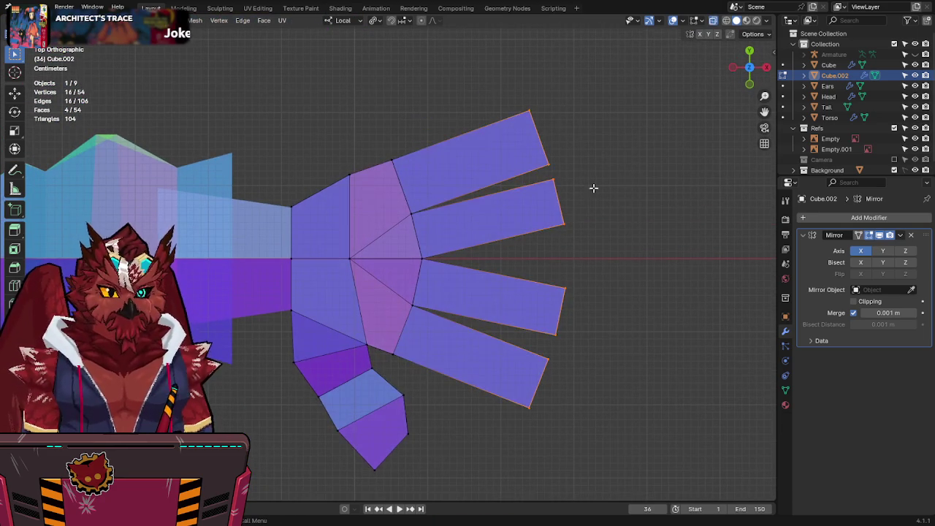
Step: Reposition the second fingertip and shorten the top finger by moving its tip edge and face
left_click_drag(563, 196, 544, 210)
key("g")
left_click(568, 290)
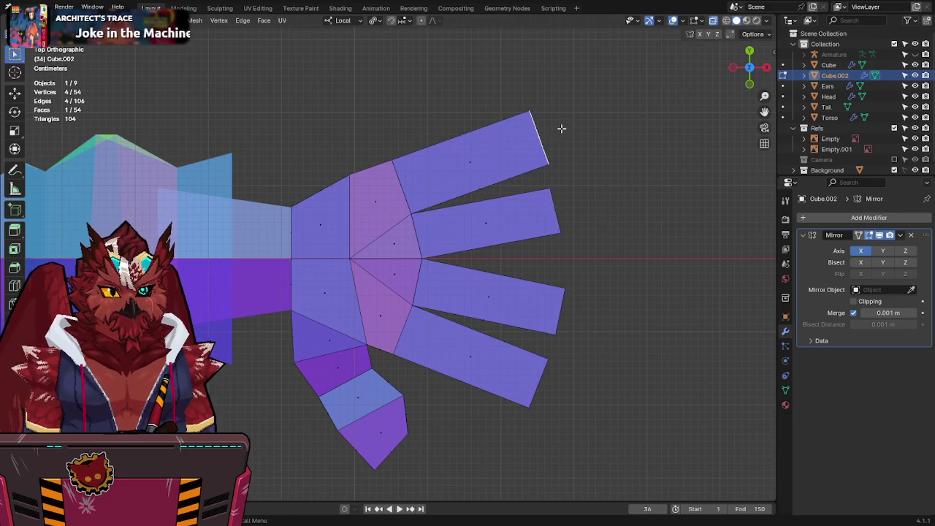
left_click(541, 139)
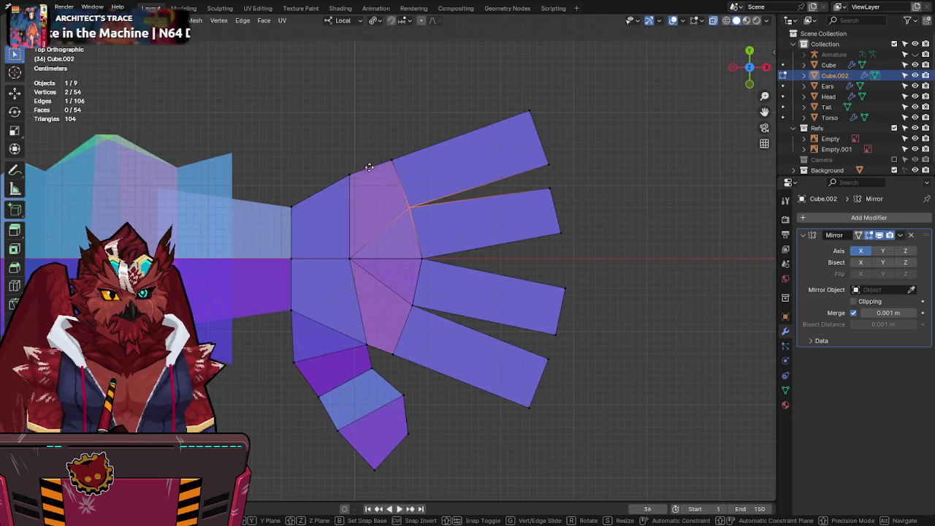
key("g")
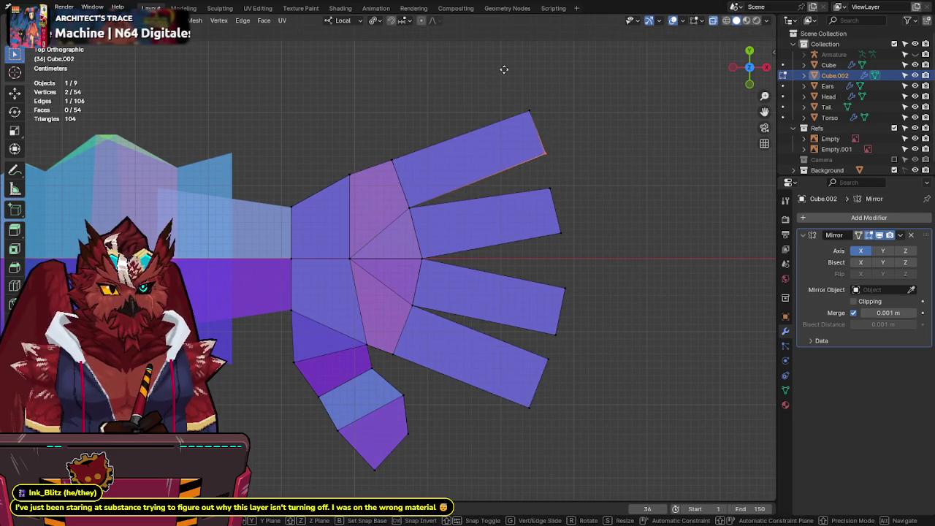
left_click(511, 66)
left_click_drag(567, 71, 520, 172)
key("g")
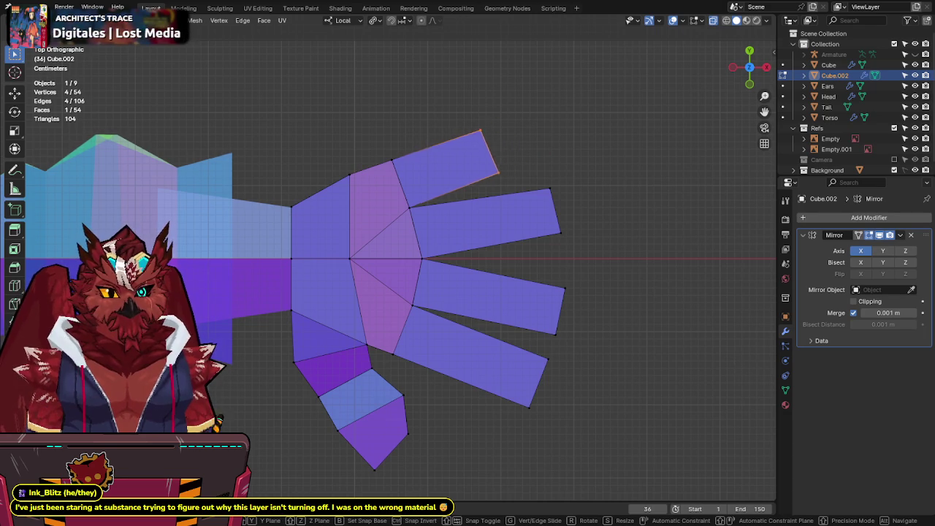
left_click(206, 299)
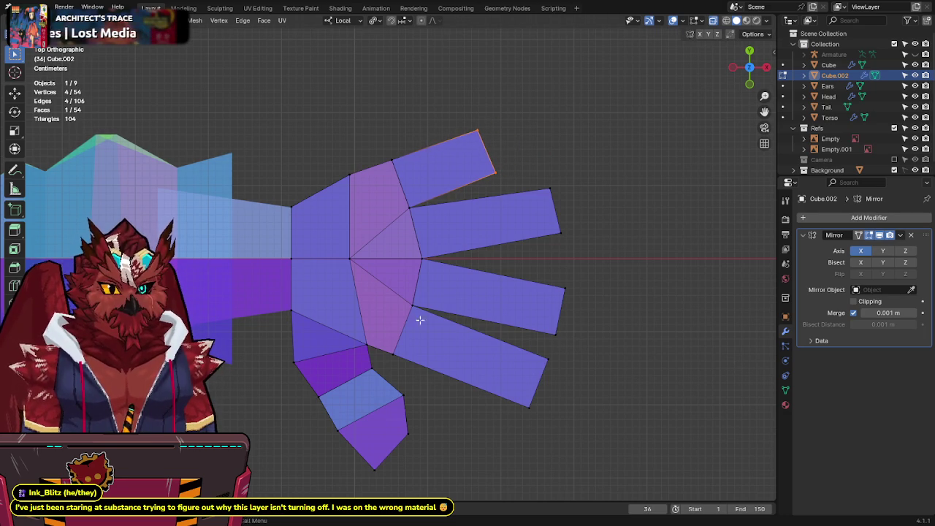
Step: Move the lower finger's corner vertex and the second fingertip edge, then save
left_click_drag(398, 310, 398, 310)
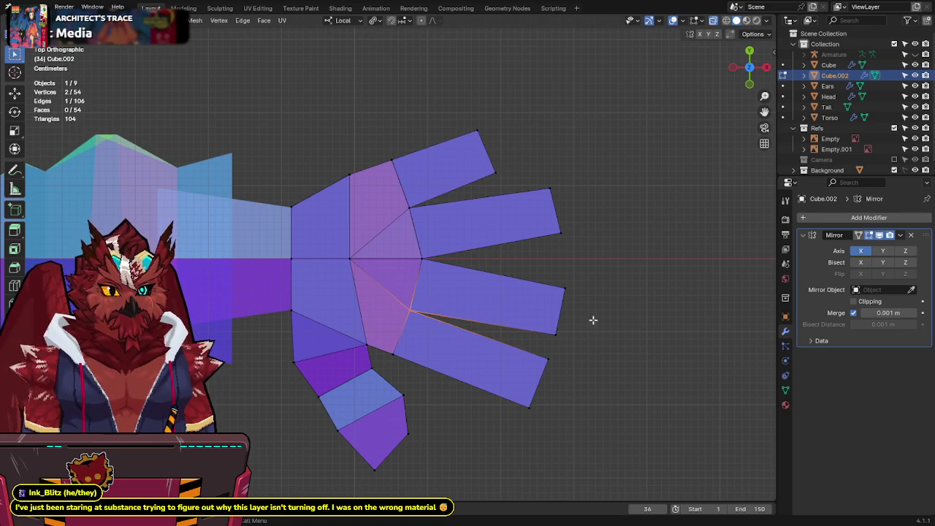
key("g")
left_click(480, 395)
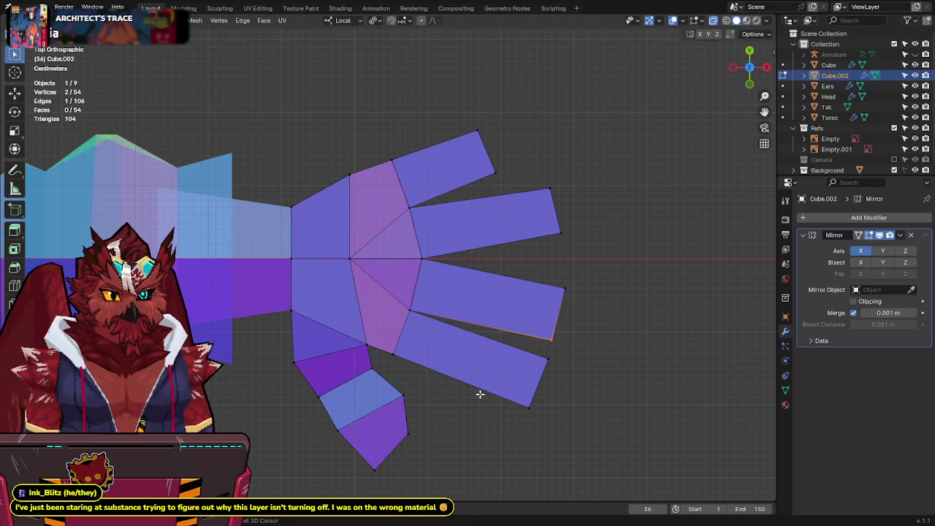
left_click(588, 223)
key("g")
left_click(532, 322)
key("ctrl+s")
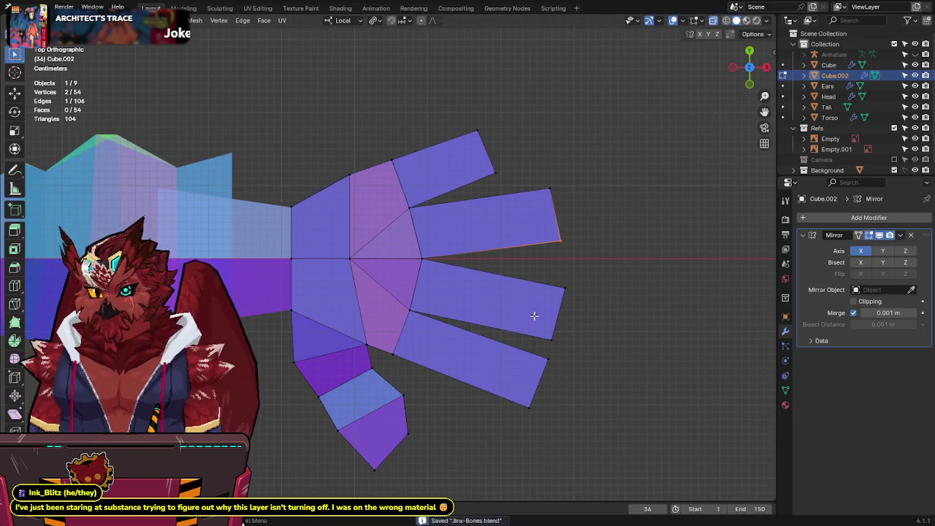
Step: Nudge a finger's corner vertex down-left, leaving the middle fingertip where it was
middle_click_drag(534, 315, 530, 289, "shift")
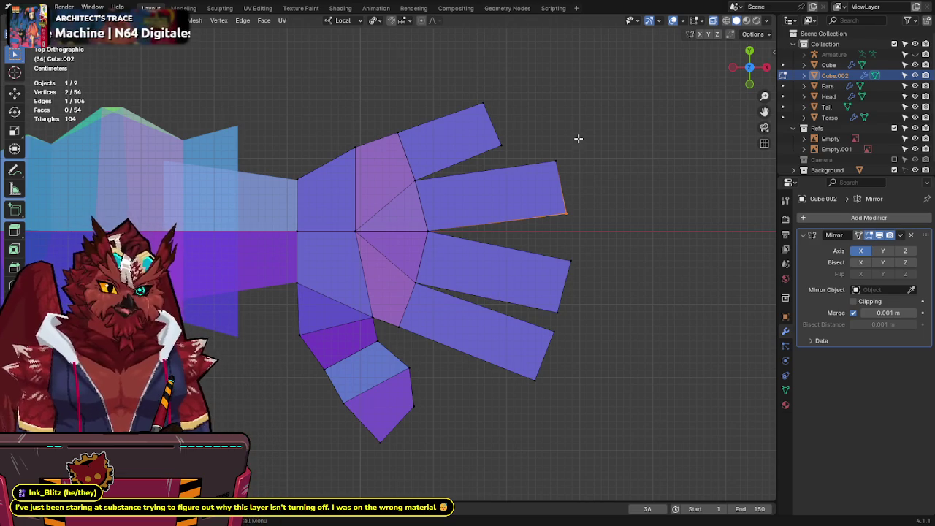
left_click_drag(563, 215, 557, 220)
left_click_drag(616, 237, 538, 330)
key("g")
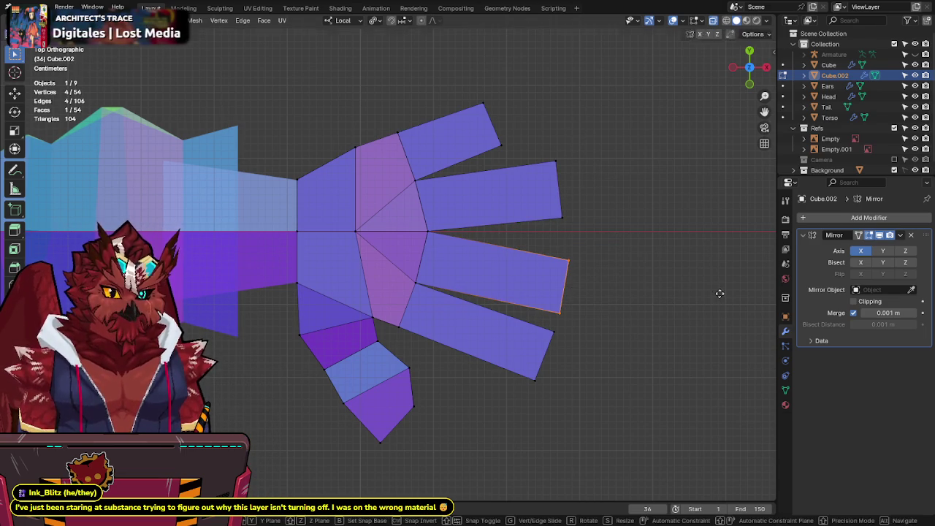
right_click(720, 293)
Step: Slant the lower fingertip back, save, and check the hand's thickness before returning to top X-ray
left_click_drag(569, 325, 514, 390)
key("g")
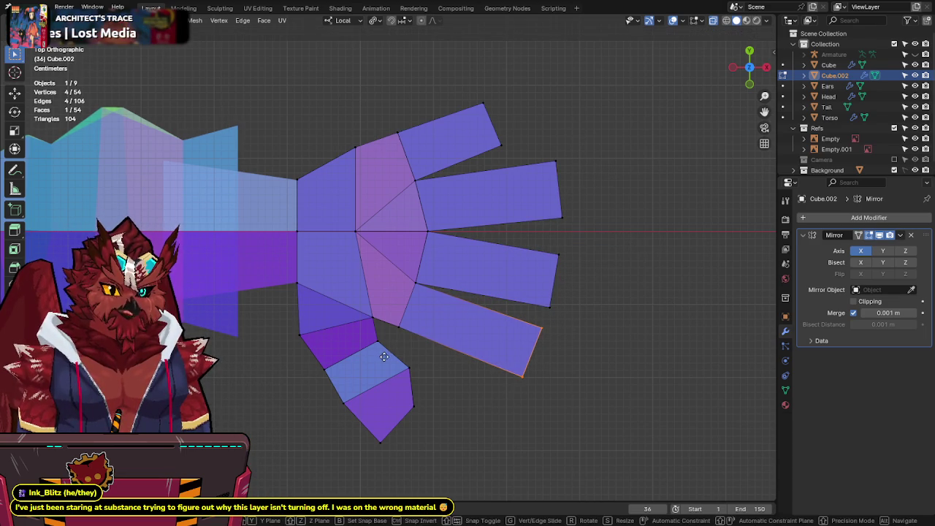
left_click(384, 357)
scroll(511, 307, "up", 2, "shift")
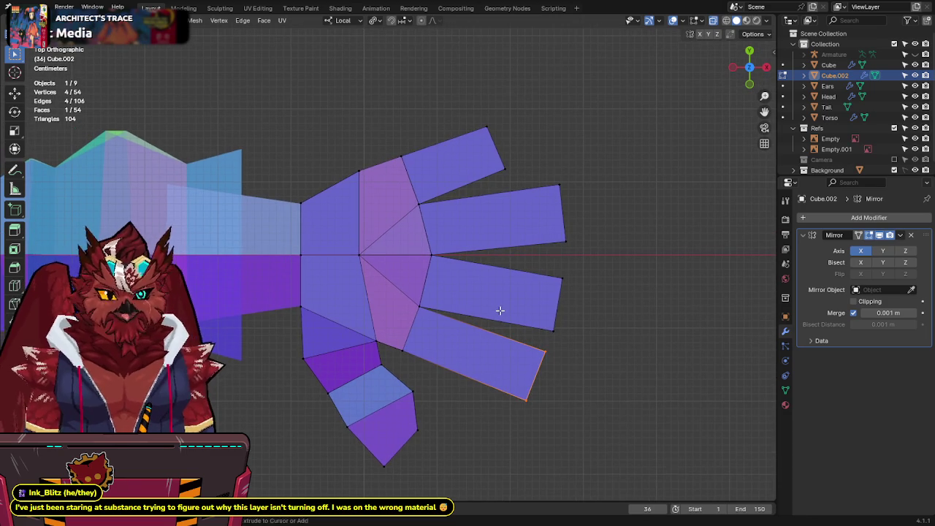
key("ctrl+s")
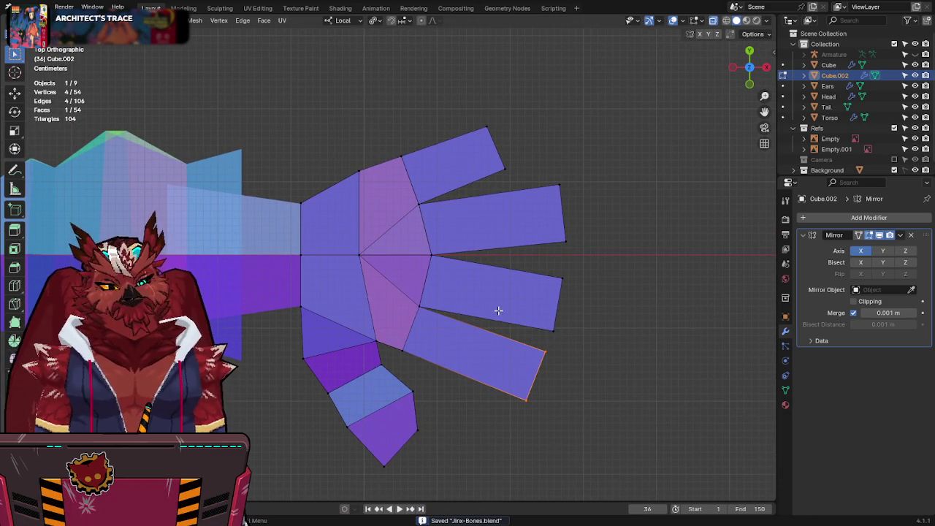
middle_click_drag(446, 278, 489, 235)
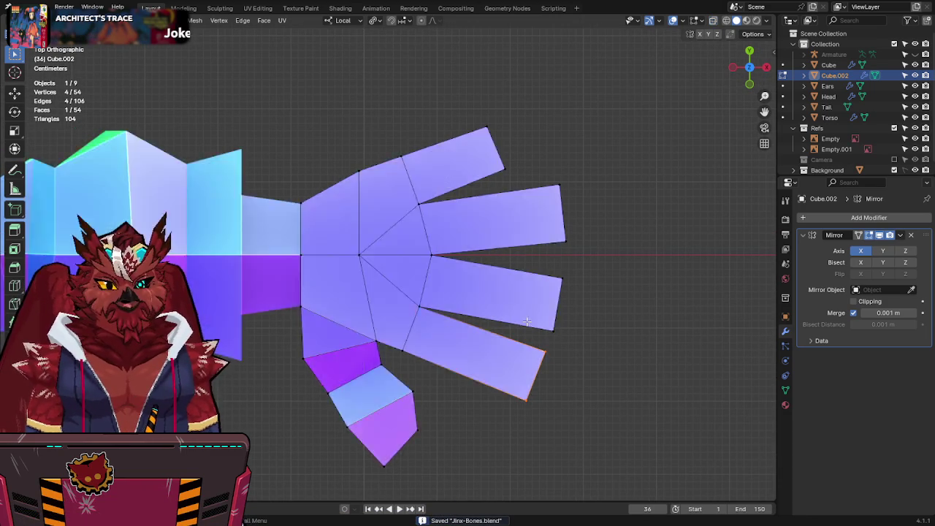
key("KP_7")
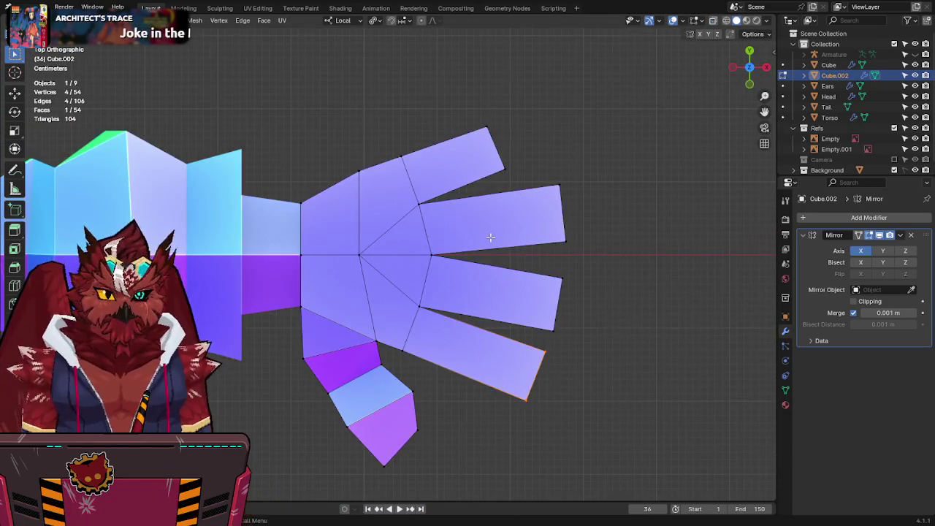
key("alt+z")
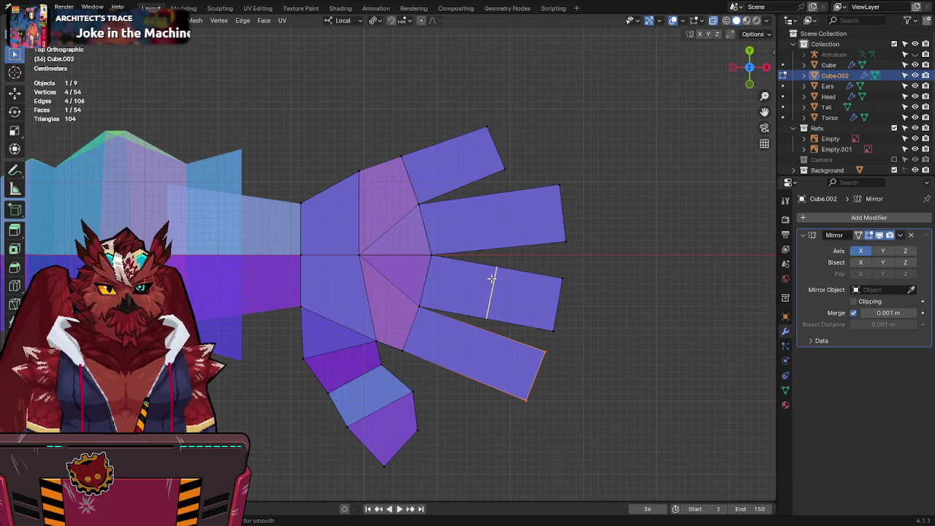
Step: Cut two knuckle loops across each of the four fingers
left_click(491, 278)
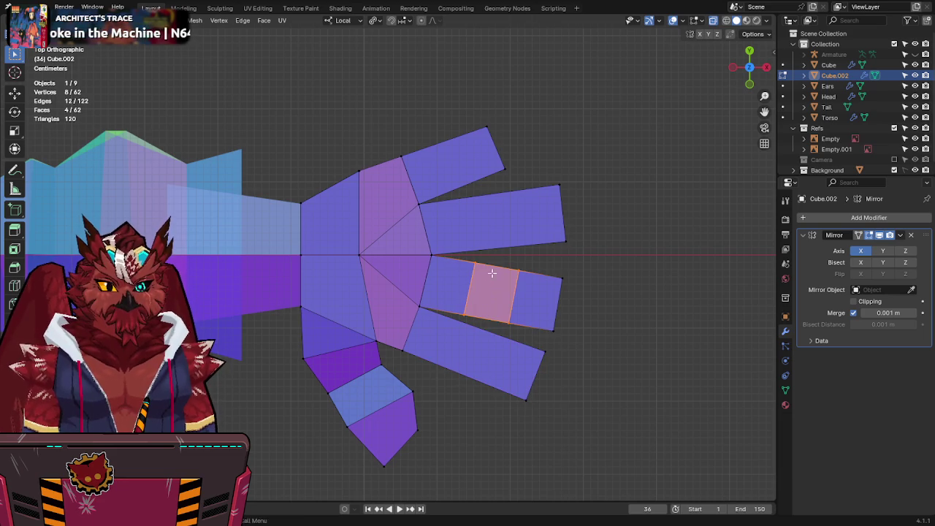
left_click(477, 210)
left_click(425, 133)
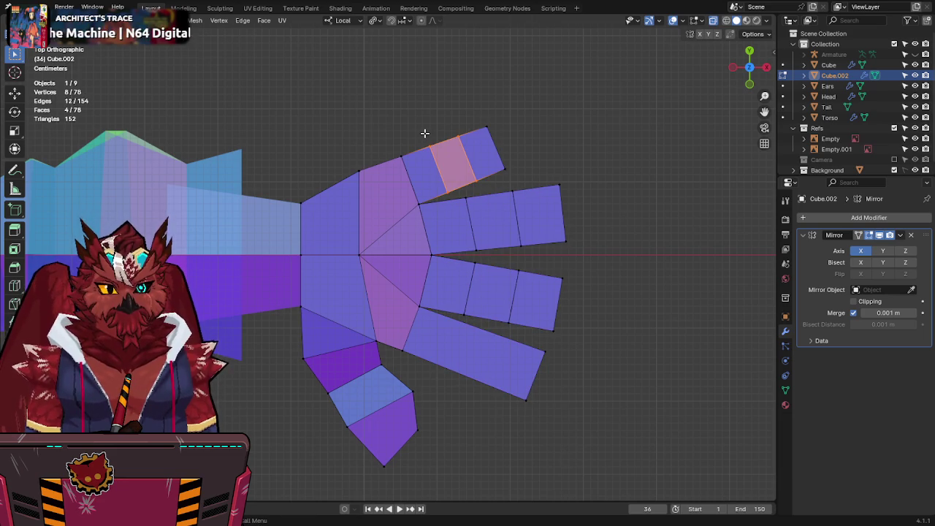
left_click(464, 336)
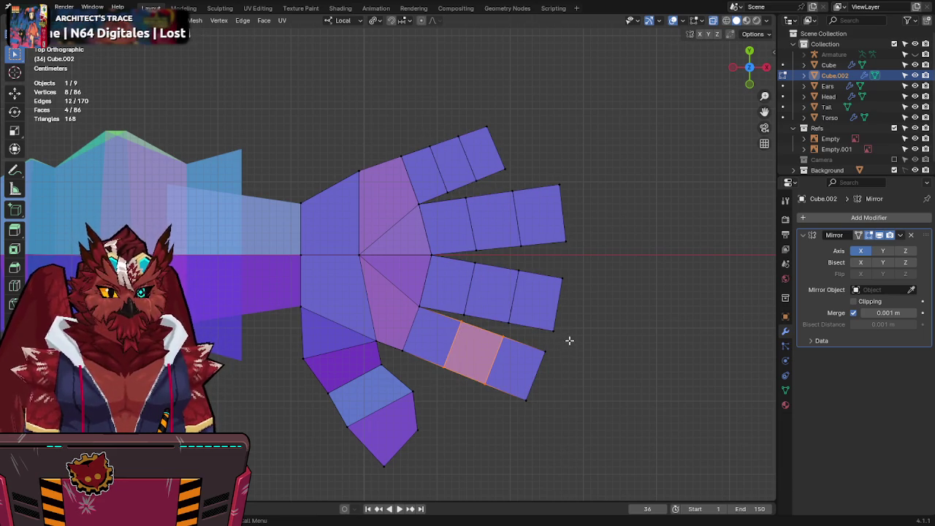
Step: Taper the lower, middle and index fingertips by scaling their tips down
left_click_drag(568, 335, 512, 438)
key("s")
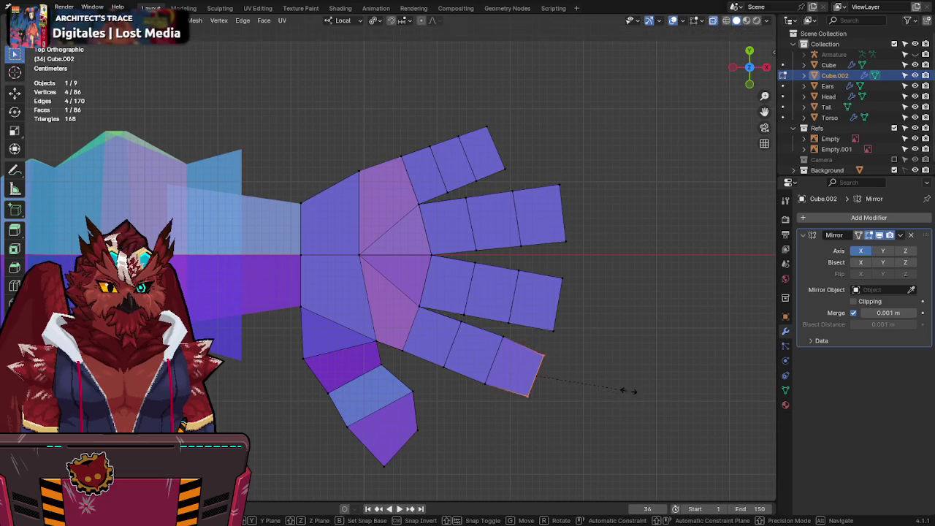
left_click(538, 361)
left_click_drag(593, 247, 526, 349)
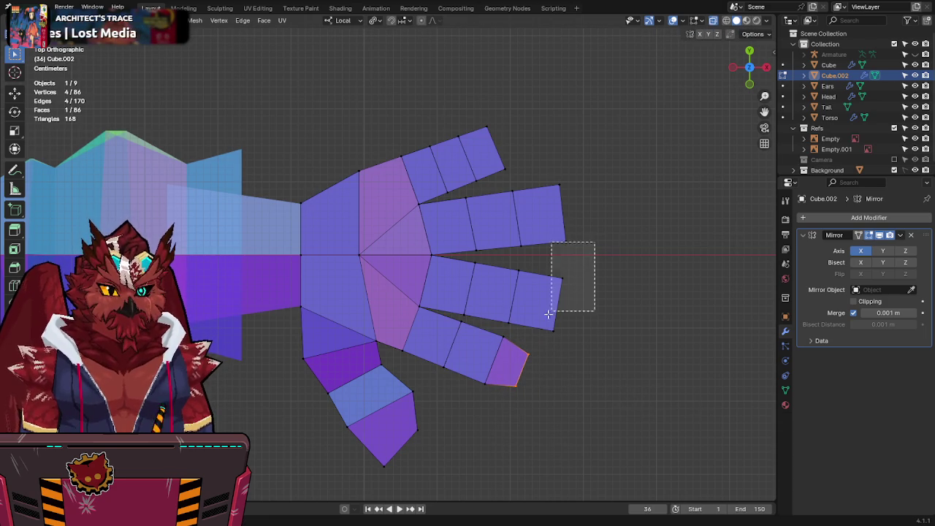
key("s")
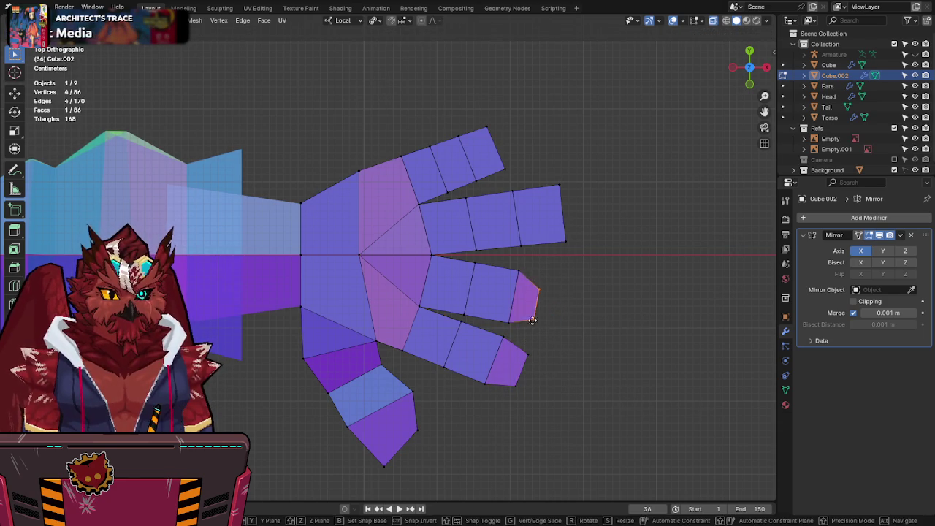
left_click(528, 307)
left_click_drag(612, 141, 542, 252)
key("s")
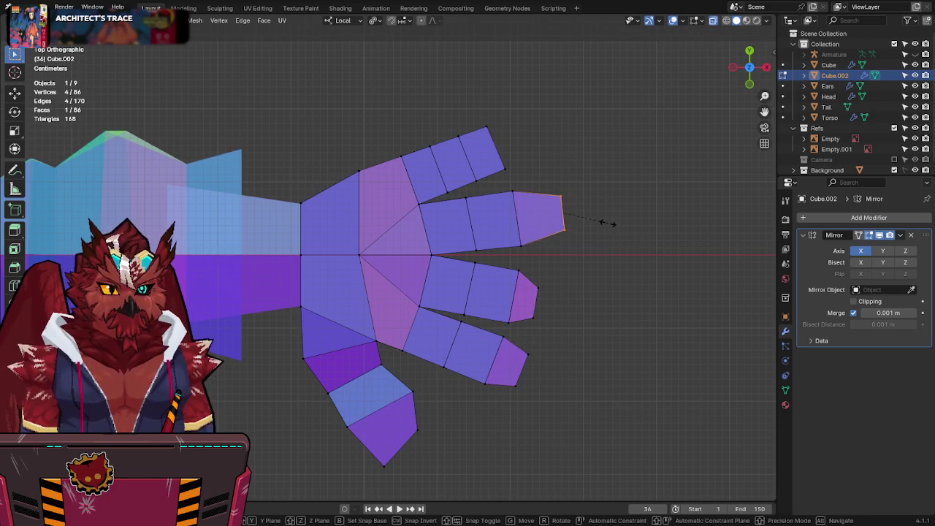
left_click(596, 217)
Step: Move the top finger's tip edge into place and scale it down to taper it
key("r")
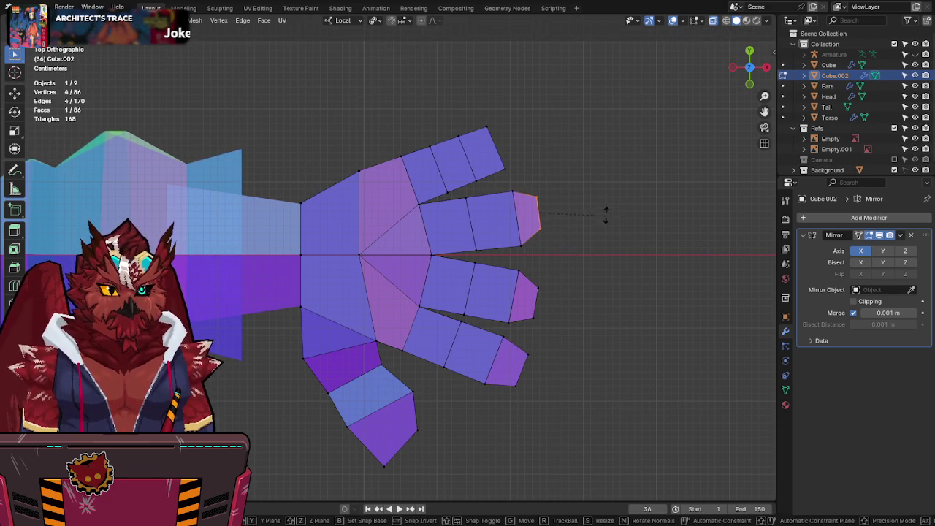
right_click(603, 184)
left_click_drag(526, 79, 479, 178)
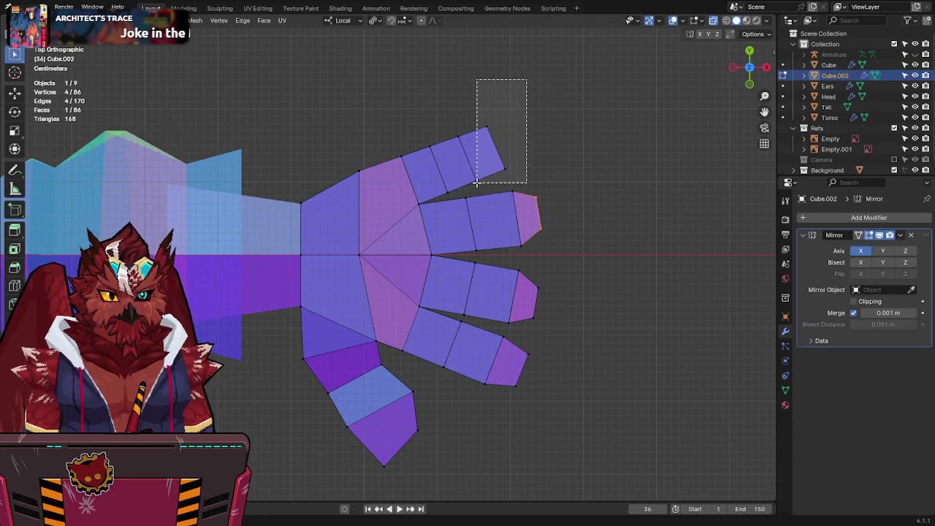
key("g")
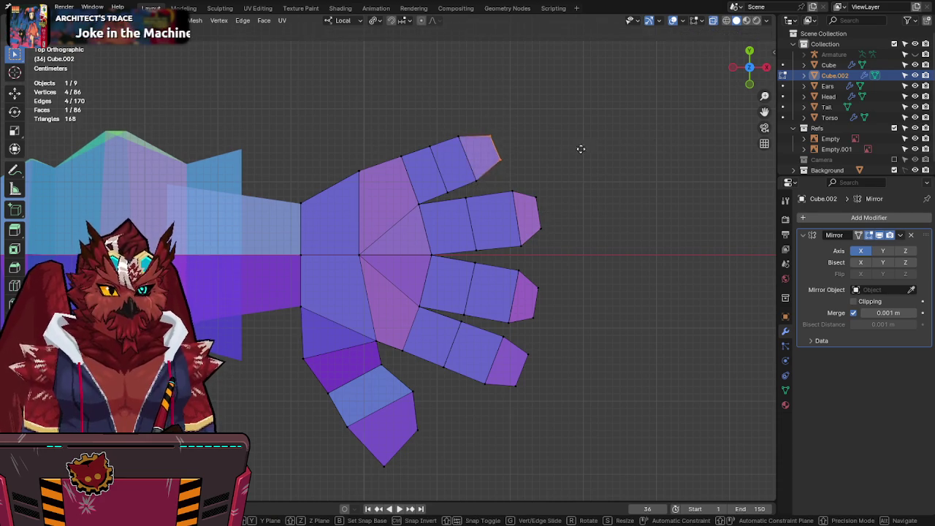
left_click(473, 175)
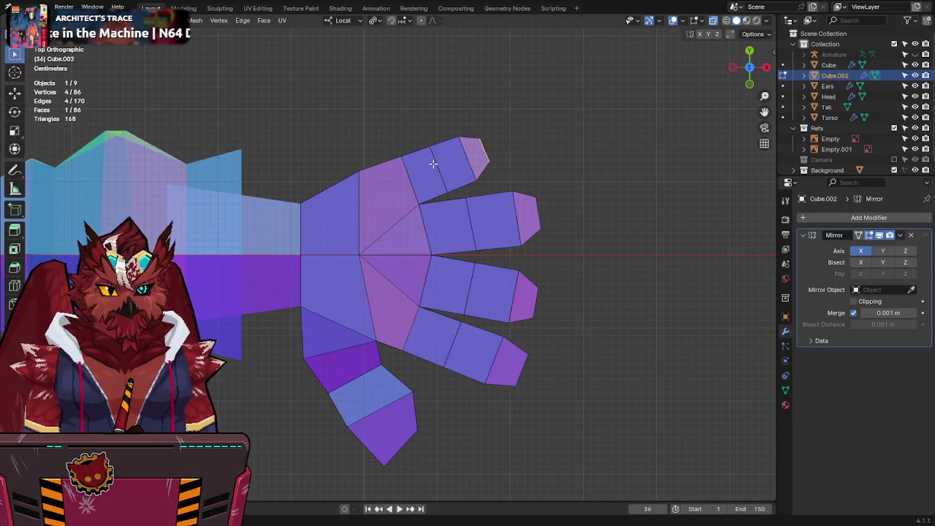
key("s")
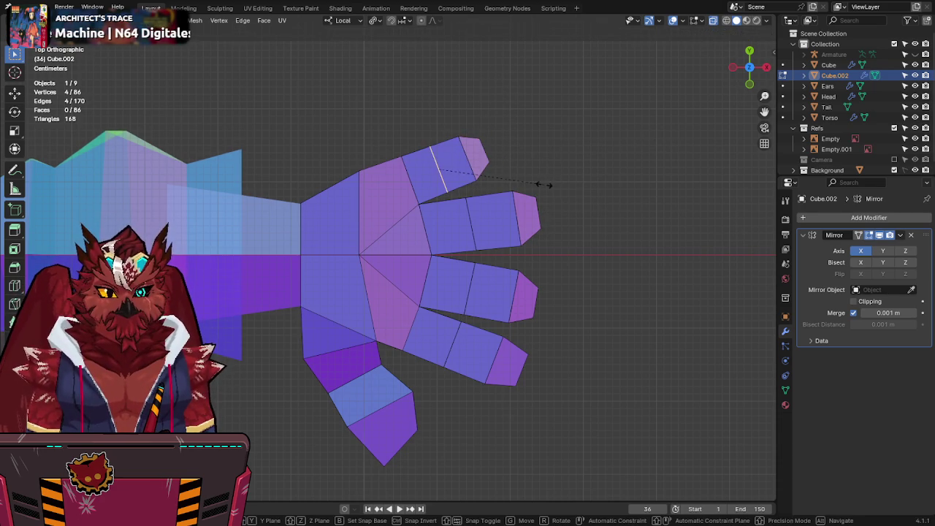
left_click(529, 180)
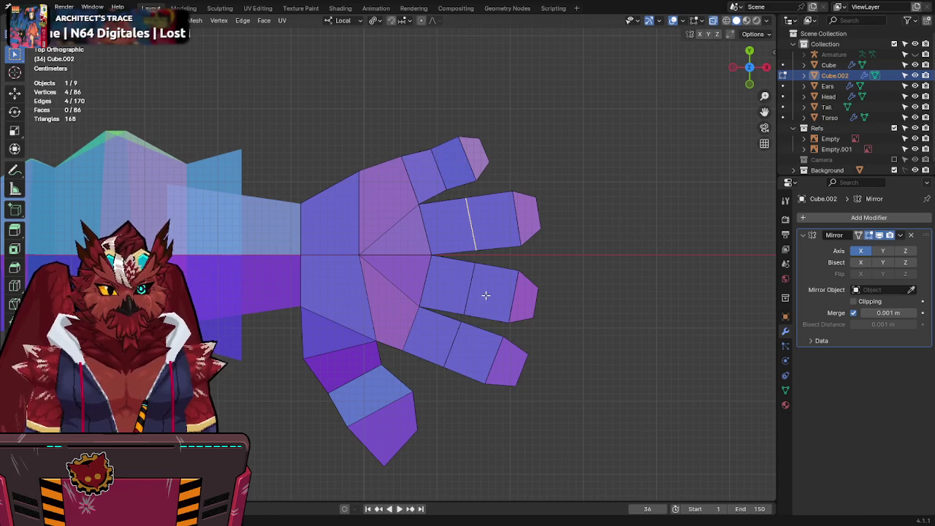
Step: Select the fingertip faces and scale them up slightly so each tip flares
left_click(463, 310, "alt+shift")
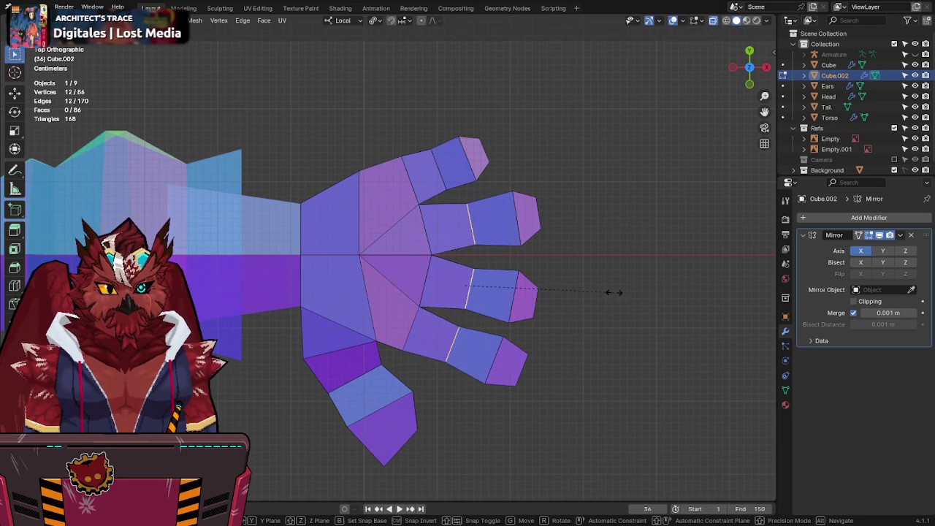
left_click_drag(557, 254, 478, 414)
key("3")
left_click(500, 358)
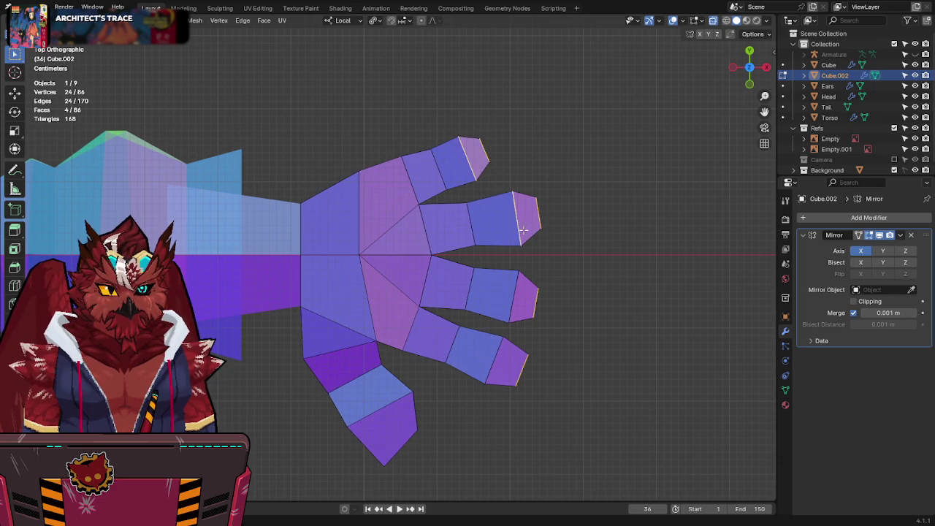
key("s")
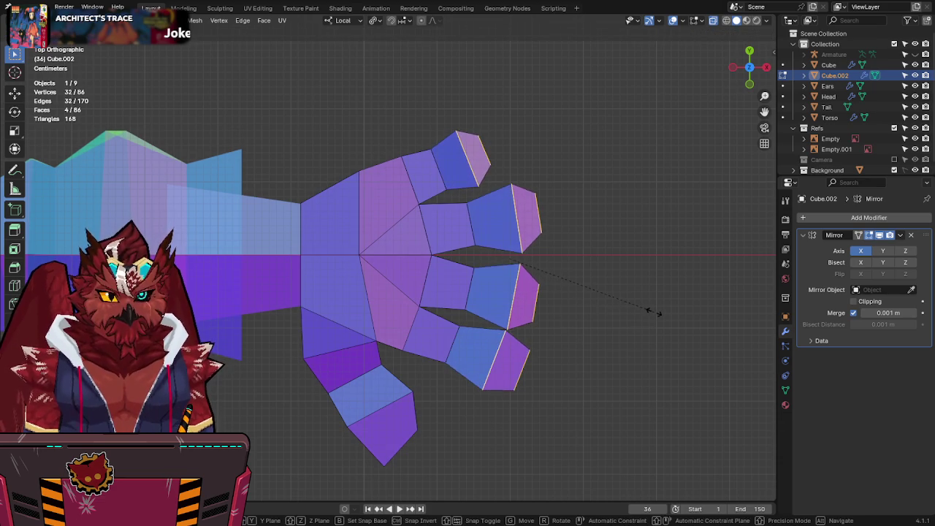
left_click(649, 312)
Step: Slide the pinky and index finger knuckle edge loops to new joint positions
left_click_drag(557, 340, 484, 417)
key("2")
left_click(504, 358, "alt")
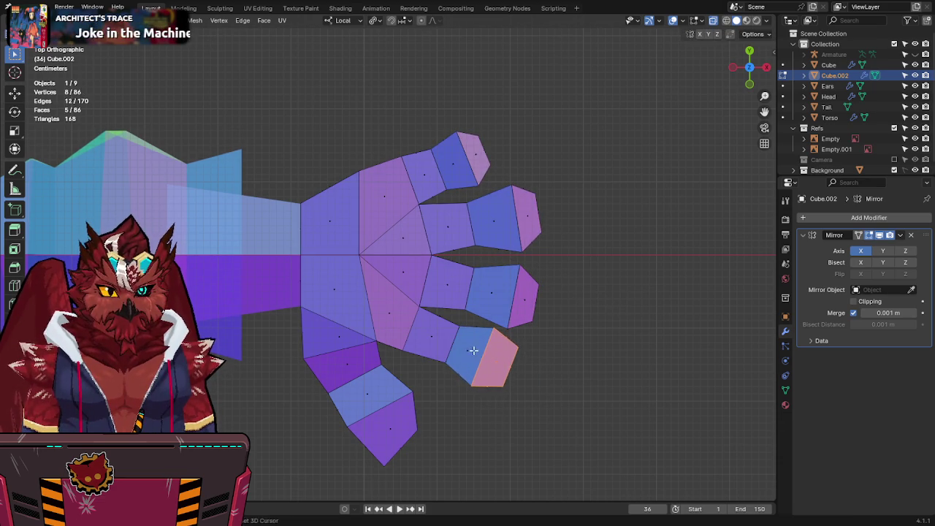
key("g")
key("g")
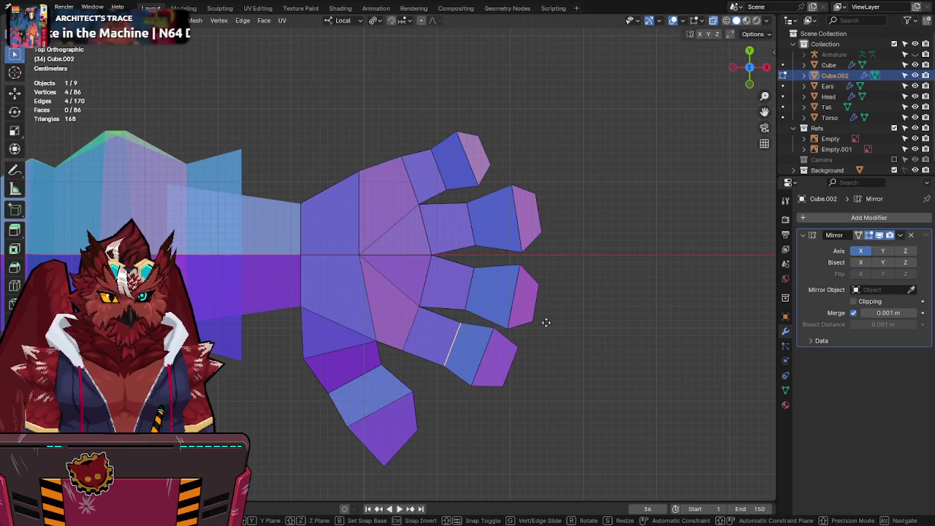
left_click(493, 295)
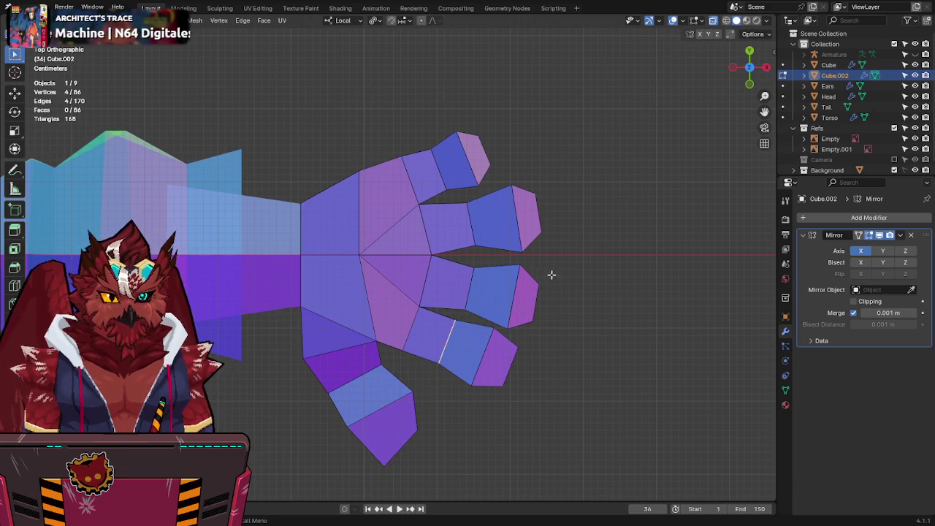
left_click(465, 219, "alt")
key("g")
key("g")
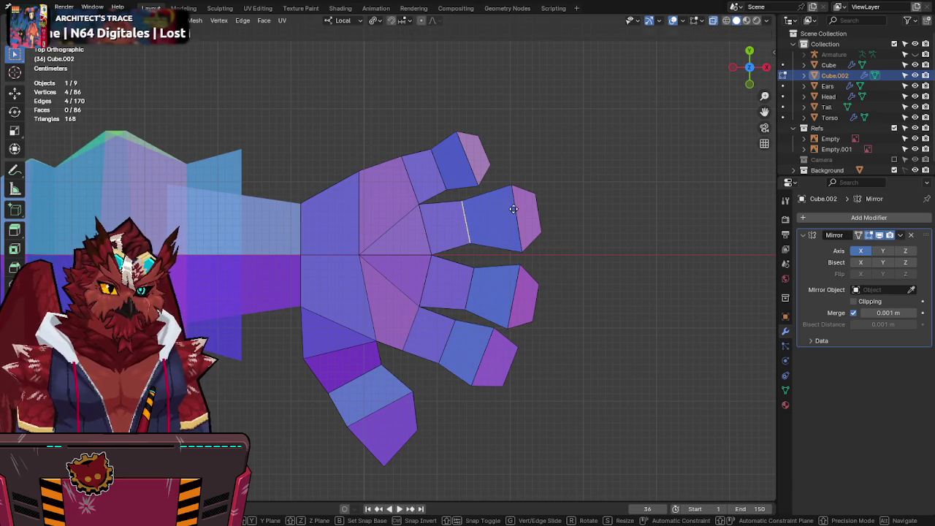
left_click(513, 209)
Step: Enlarge the index fingertip face
key("3")
left_click_drag(578, 161, 501, 259)
key("s")
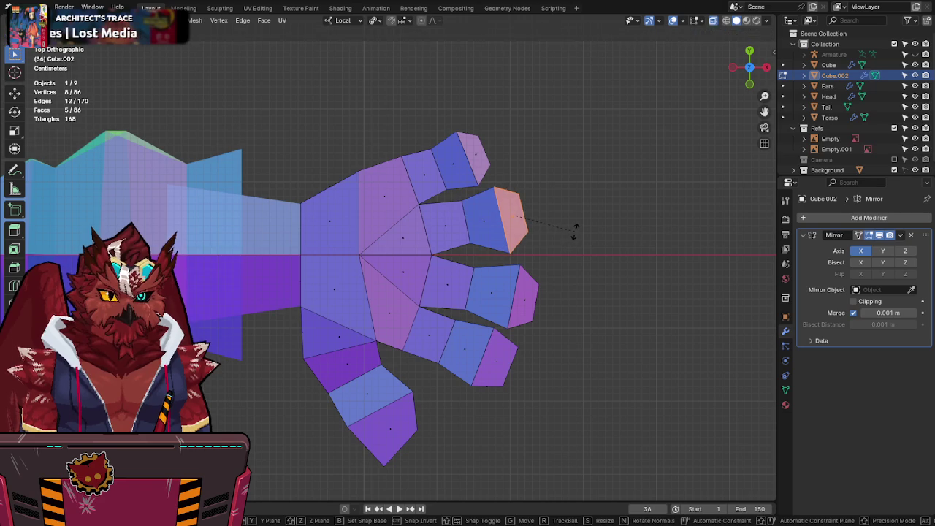
left_click(574, 224)
Step: Shift the index fingertip vertices up and left, then reposition one fingertip edge
left_click_drag(545, 180, 428, 253)
key("1")
left_click_drag(427, 202, 393, 211, "ctrl")
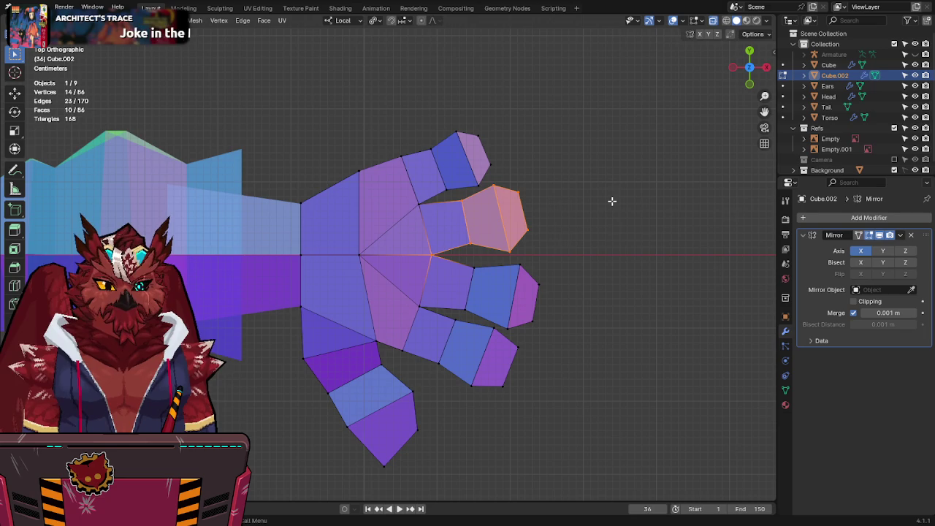
left_click_drag(427, 260, 439, 252, "ctrl")
key("g")
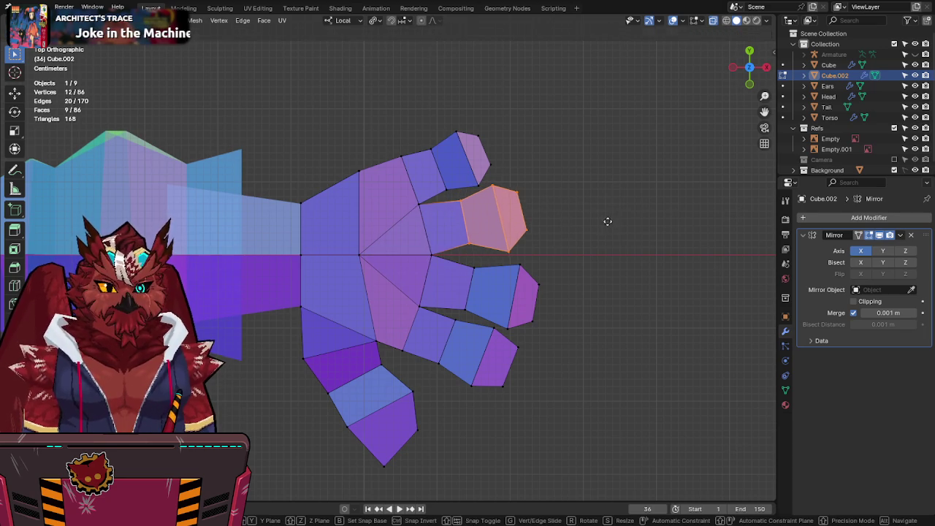
left_click(593, 201)
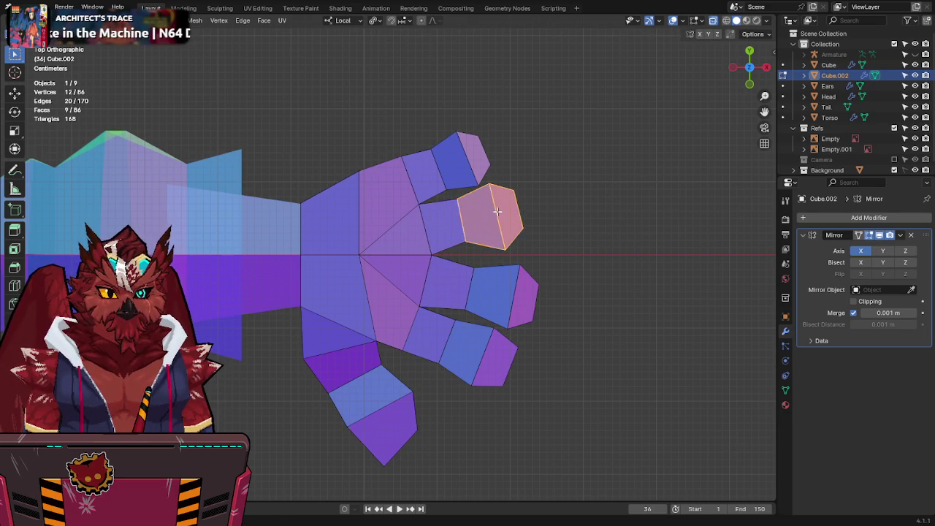
left_click_drag(513, 208, 648, 207, "ctrl")
key("g")
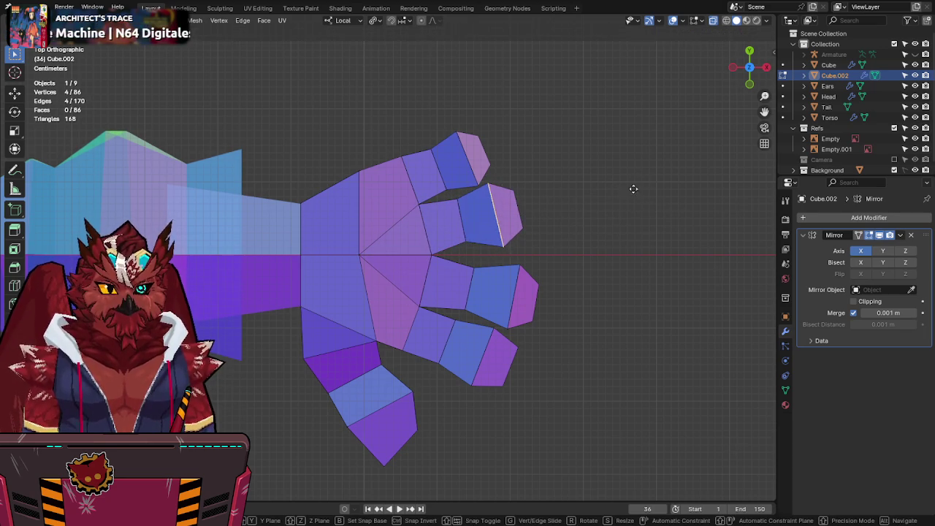
left_click(626, 181)
Step: Move the middle fingertip and its neighbouring segment, adjusting it down into place
key("3")
left_click_drag(559, 256, 502, 328)
left_click(485, 294, "shift")
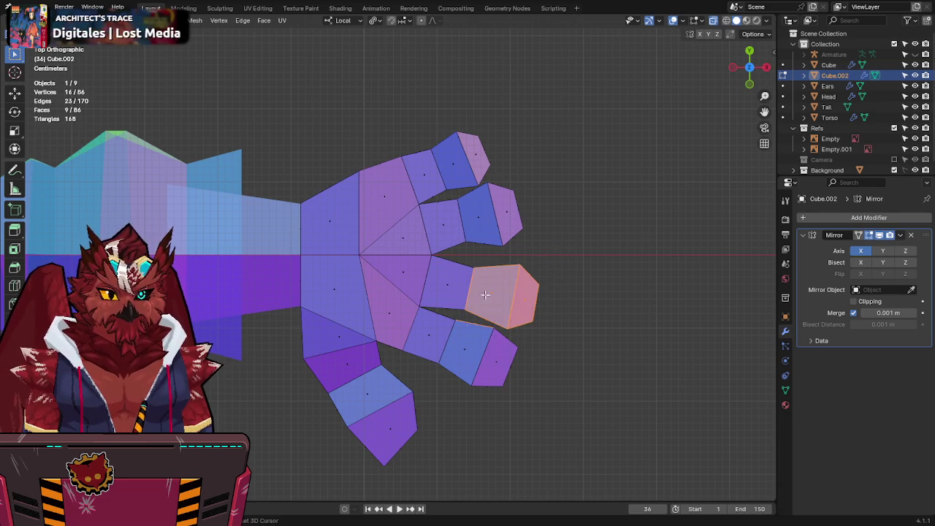
key("g")
left_click(584, 257)
key("g")
left_click(613, 254)
key("g")
left_click(556, 331)
Step: Rotate the lowest finger's end section to a new angle
left_click(508, 351)
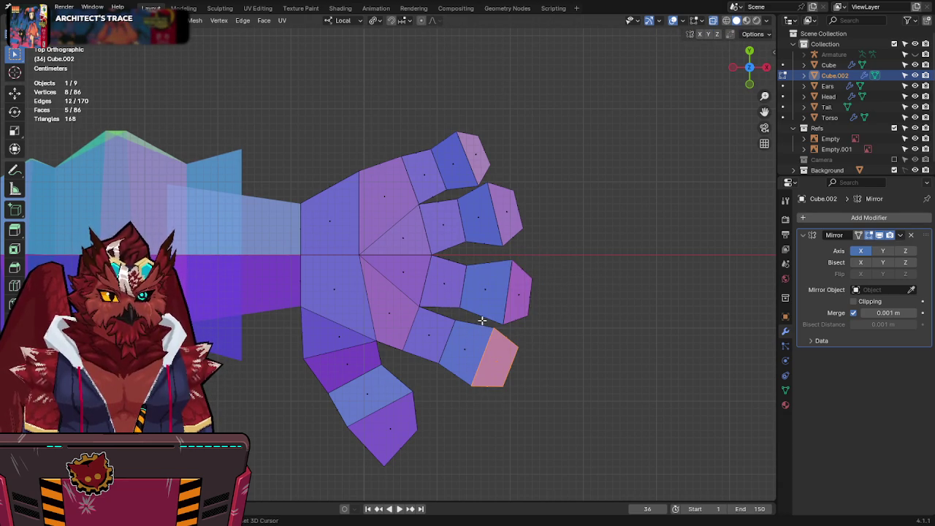
left_click_drag(482, 321, 441, 389, "shift")
key("r")
left_click(526, 359)
key("r")
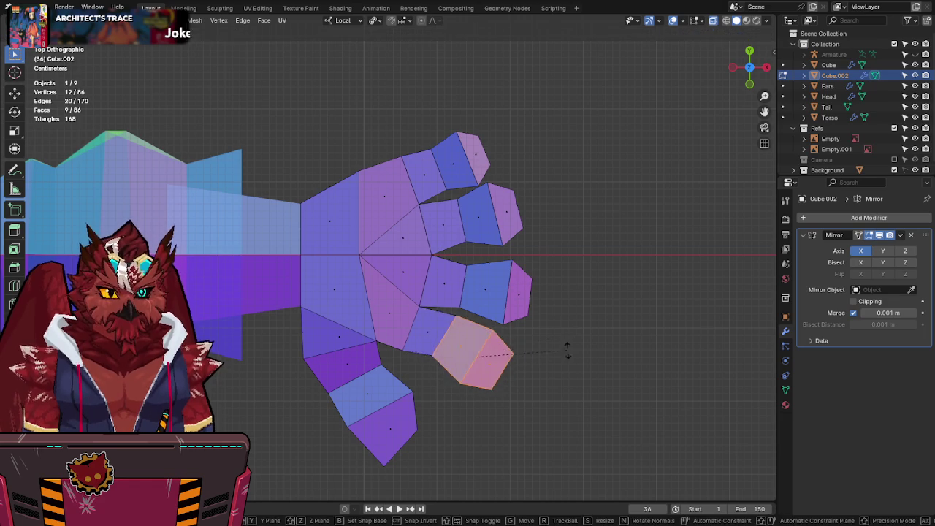
left_click(559, 328)
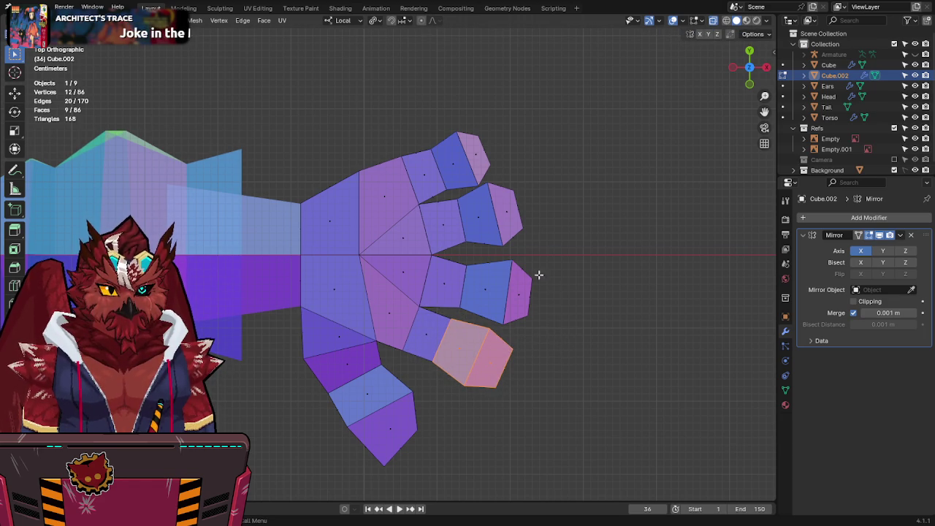
Step: Move the top fingertip segment outward and turn off X-ray
left_click_drag(503, 109, 442, 186)
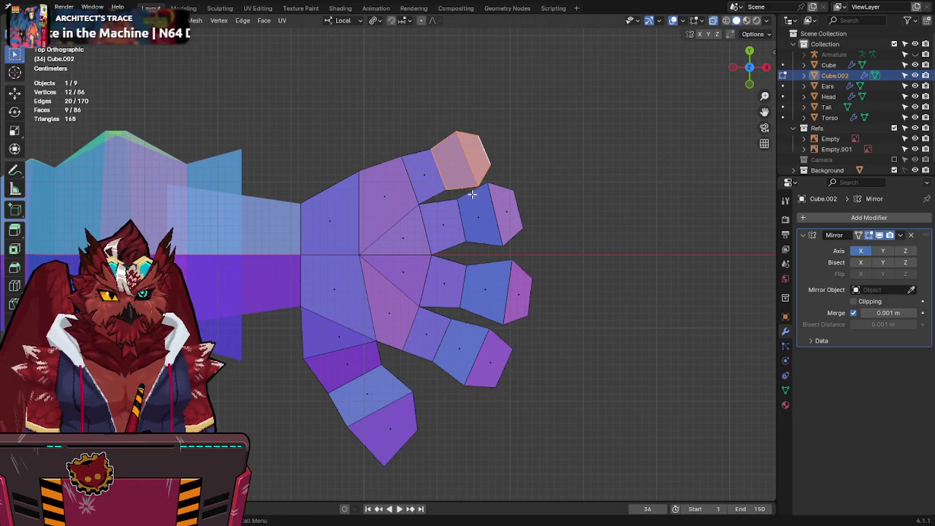
key("g")
left_click(482, 166)
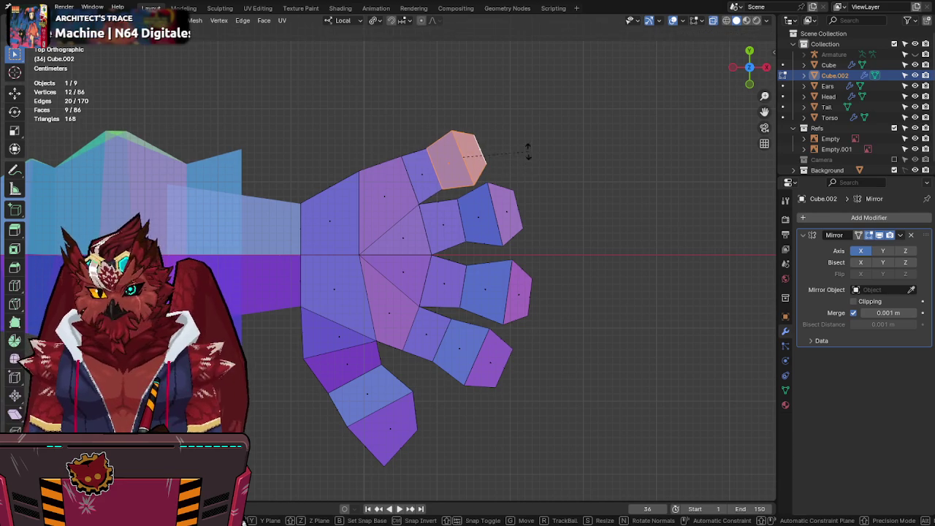
scroll(523, 223, "up", 1, "shift")
scroll(523, 223, "up", 1, "shift")
key("alt+z")
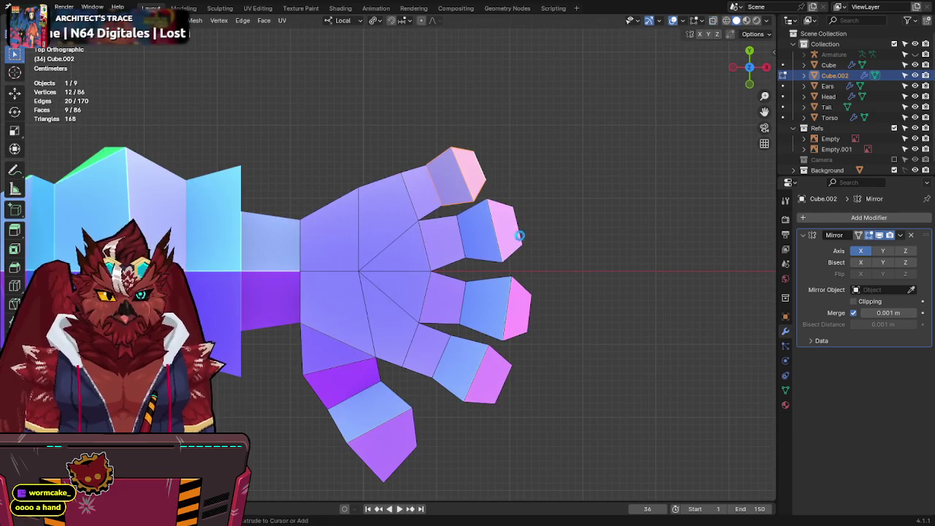
Step: Save and orbit around the hand to inspect it from the side
key("ctrl+s")
key("alt+z")
mouse_move(523, 329)
middle_mouse_down()
mouse_move(489, 214)
mouse_move(530, 226)
mouse_move(528, 266)
middle_mouse_up()
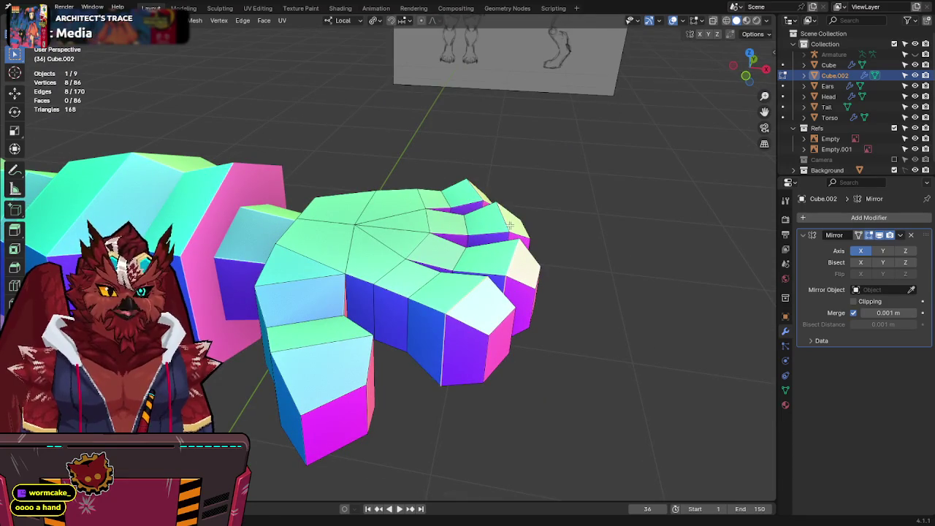
middle_click_drag(598, 186, 605, 143)
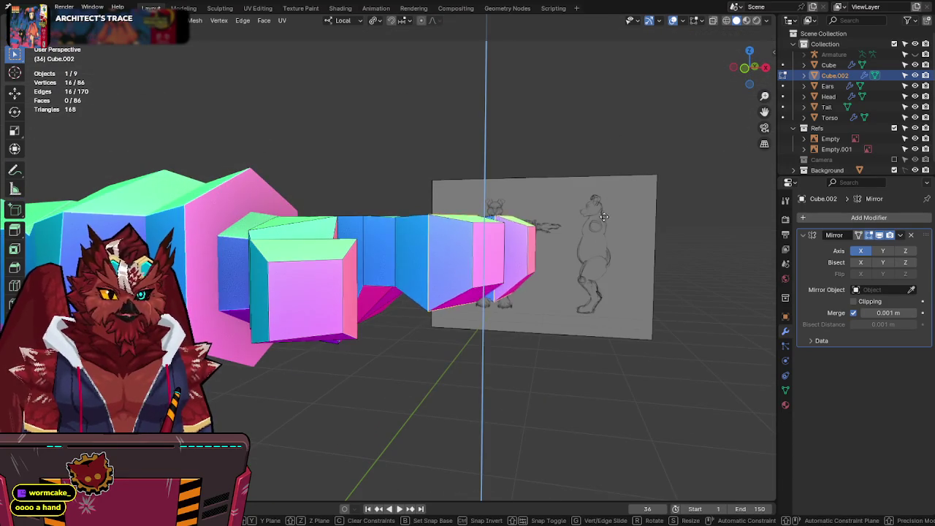
mouse_move(603, 227)
middle_mouse_down()
mouse_move(560, 246)
mouse_move(605, 253)
mouse_move(531, 250)
middle_mouse_up()
Step: Save Jinx-Bones.blend and return to top ortho X-ray in vertex select mode
key("ctrl+s")
key("KP_7")
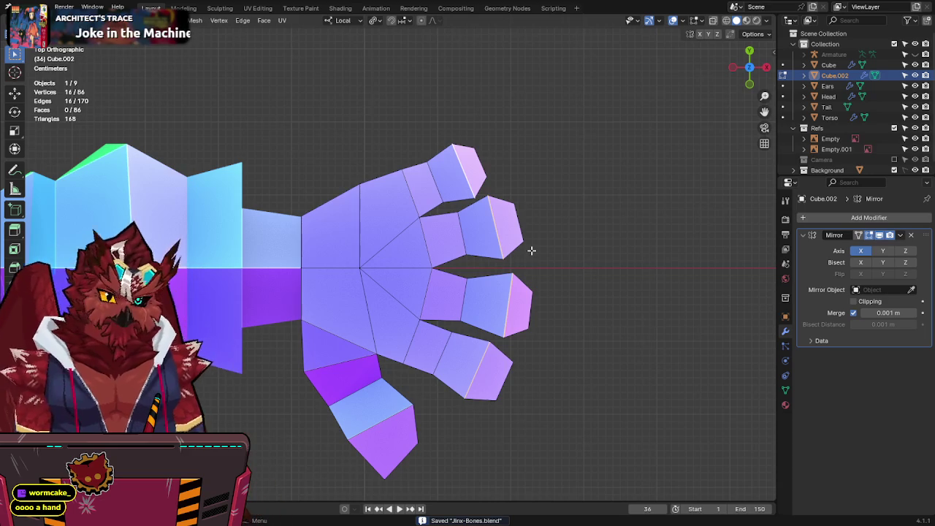
key("alt+z")
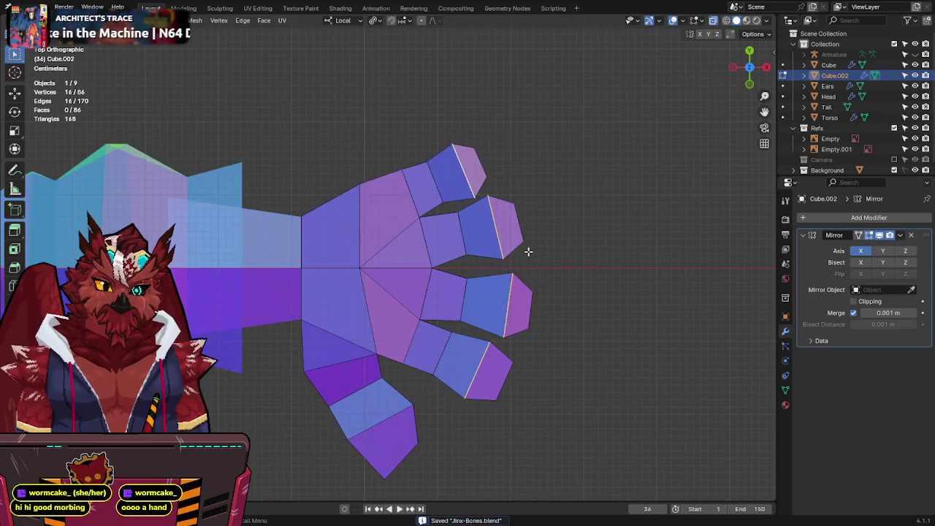
key("1")
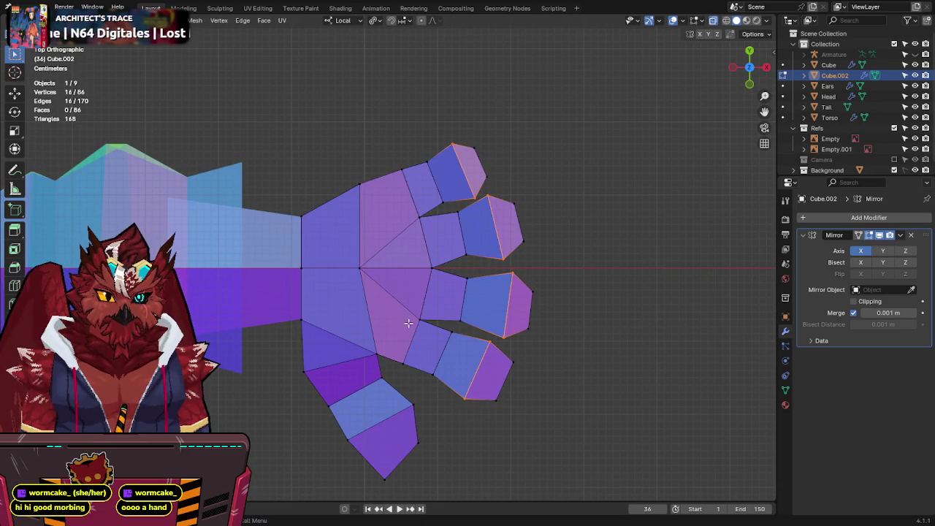
Step: Shift the lower finger's tip and middle segment slightly right and down
left_click_drag(395, 361, 395, 362)
left_click_drag(555, 359, 490, 347, "shift")
left_click(491, 345, "shift")
left_click(444, 332, "shift")
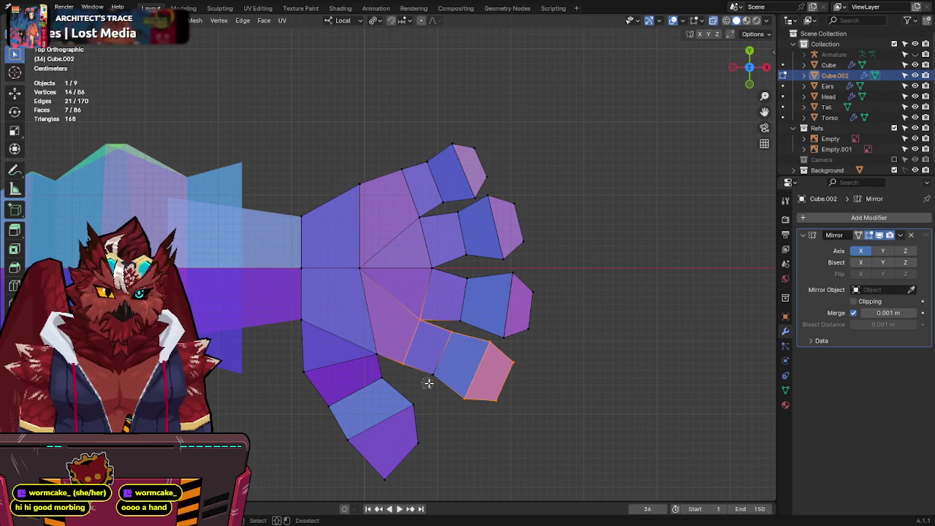
left_click(431, 374, "shift")
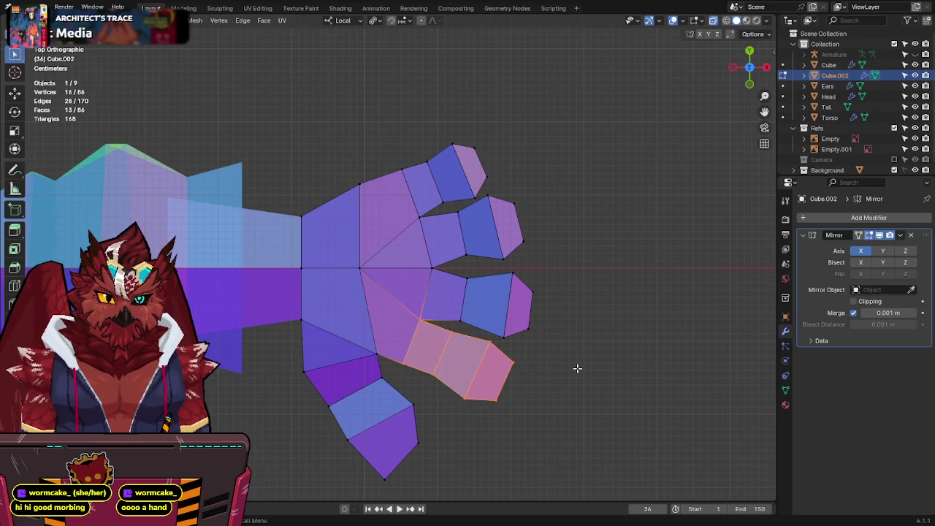
key("g")
left_click(643, 376)
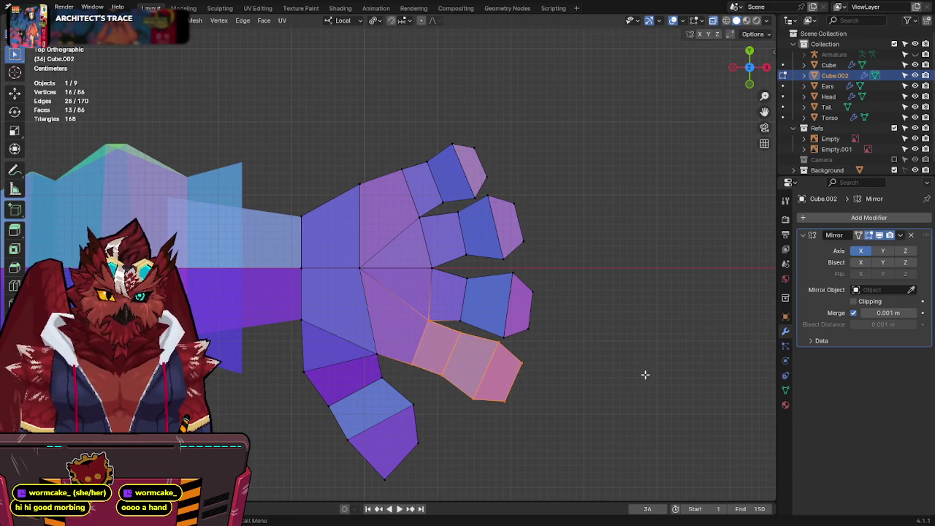
Step: Circle-select the third finger's segments and nudge them into a better position
key("alt+a")
key("c")
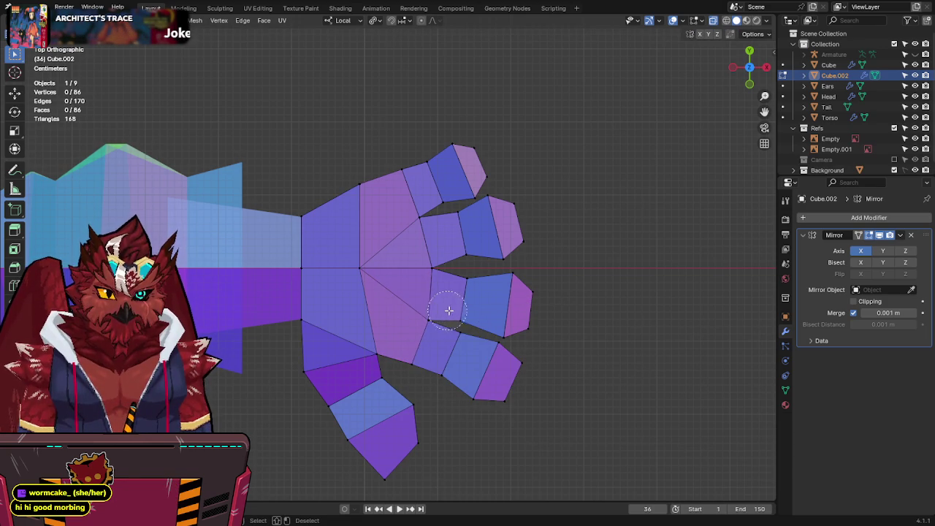
mouse_move(495, 313)
left_mouse_down()
mouse_move(488, 283)
mouse_move(446, 282)
left_mouse_up()
key("g")
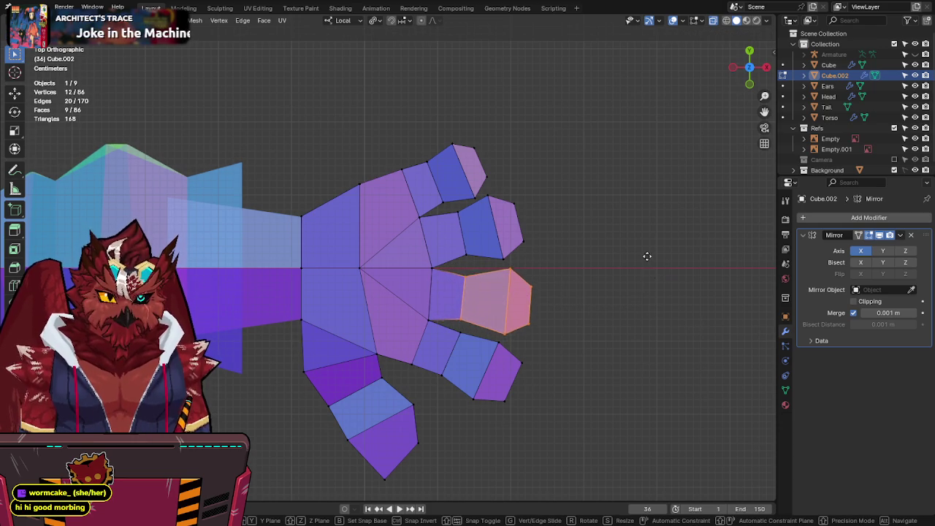
left_click(674, 255)
Step: Nudge the index finger slightly, then save the project
mouse_move(508, 219)
left_mouse_down()
mouse_move(480, 243)
mouse_move(494, 209)
mouse_move(528, 226)
left_mouse_up()
key("g")
left_click(593, 238)
key("alt+a")
mouse_move(467, 187)
middle_mouse_down()
mouse_move(592, 215)
mouse_move(509, 135)
middle_mouse_up()
key("ctrl+s")
Step: Add an edge loop around the fingers' thickness, bringing the hand to 128 faces
key("ctrl+e")
left_click(358, 333)
left_click(403, 322)
mouse_move(404, 322)
middle_mouse_down()
mouse_move(475, 259)
mouse_move(415, 306)
middle_mouse_up()
left_click(415, 306)
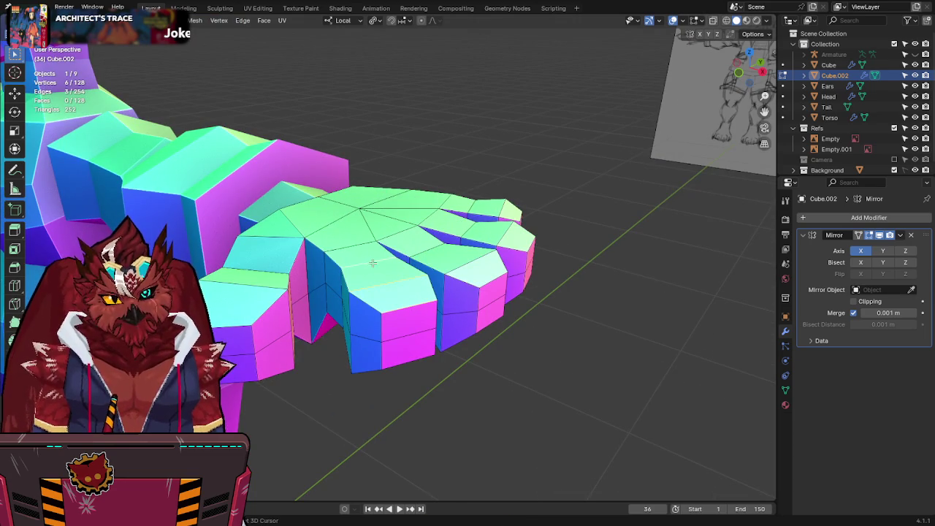
middle_click_drag(542, 259, 472, 301)
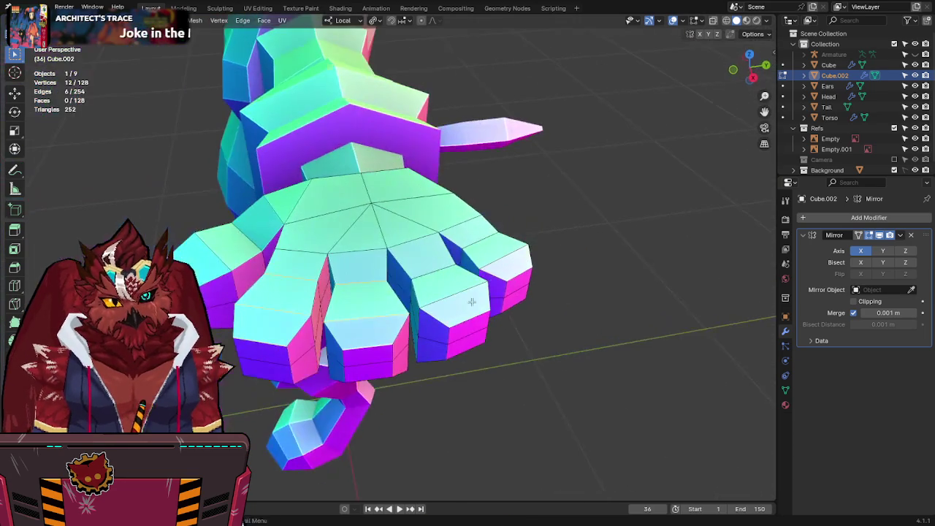
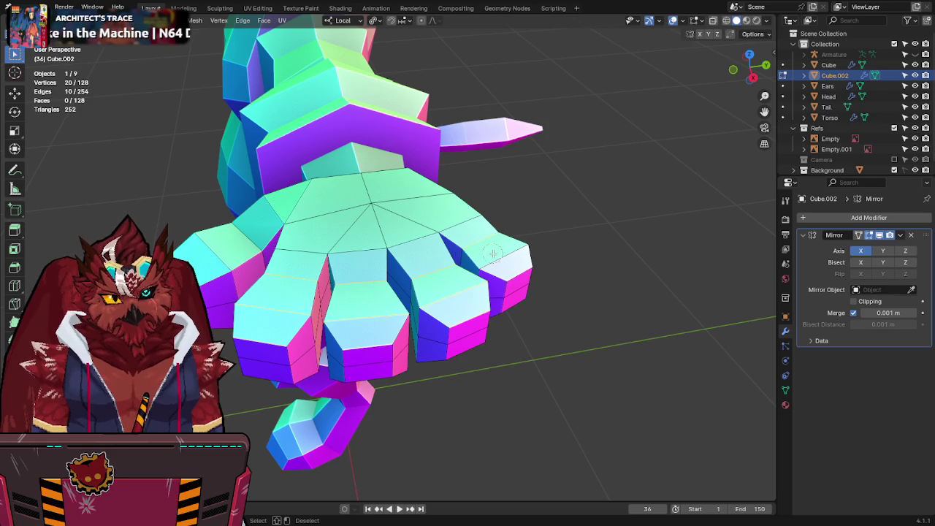
Step: Select the edge loops across several finger bases of the low-poly hand
mouse_move(518, 270)
middle_mouse_down()
mouse_move(545, 192)
mouse_move(370, 171)
middle_mouse_up()
left_click(309, 168, "alt+shift")
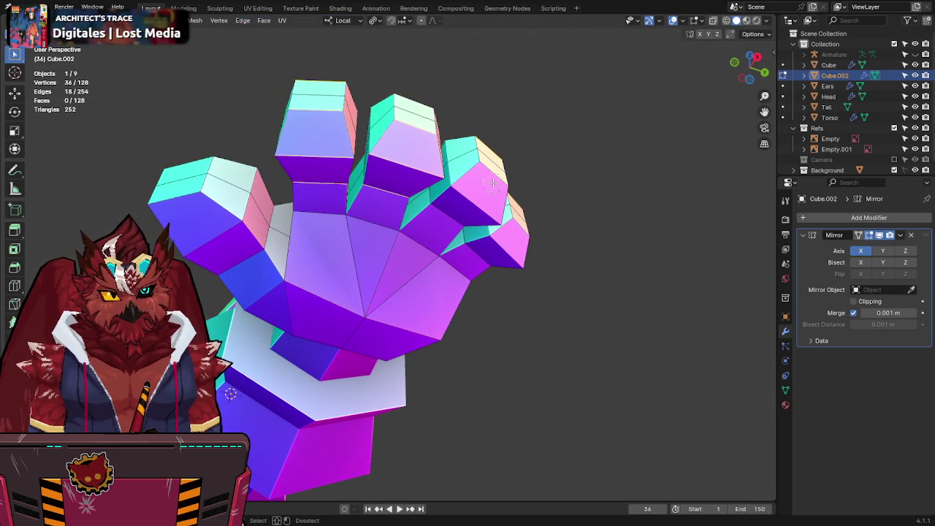
mouse_move(454, 216)
middle_mouse_down()
mouse_move(472, 211)
mouse_move(464, 172)
middle_mouse_up()
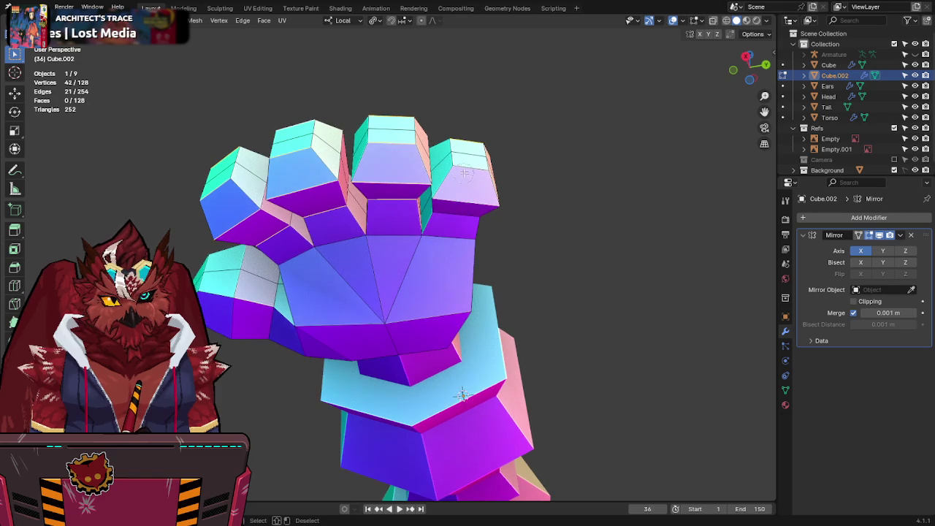
middle_click_drag(231, 263, 342, 256)
left_click(298, 146, "shift")
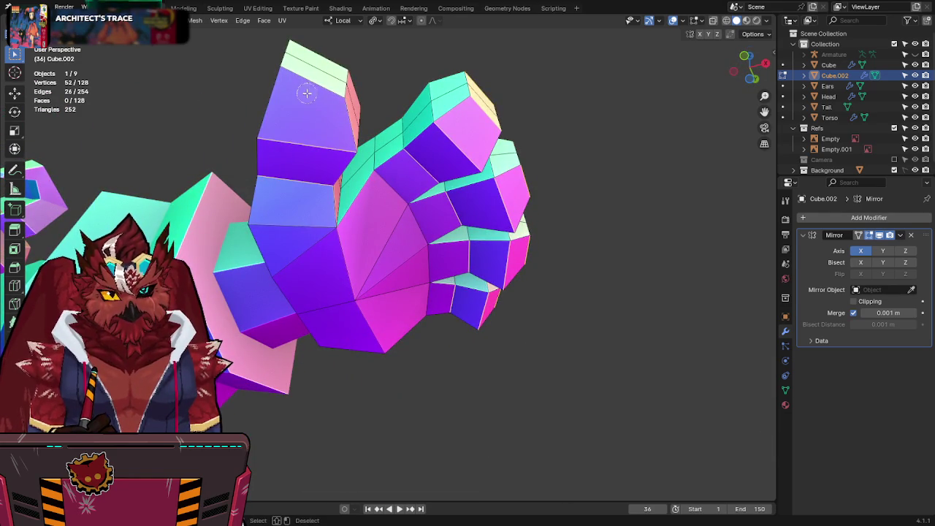
mouse_move(309, 90)
middle_mouse_down()
mouse_move(309, 142)
mouse_move(262, 230)
middle_mouse_up()
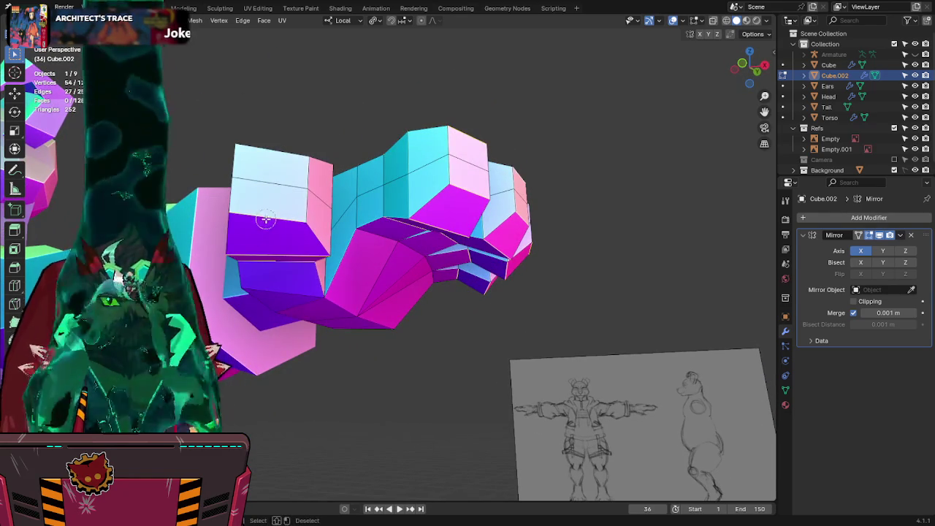
left_click(286, 207, "shift")
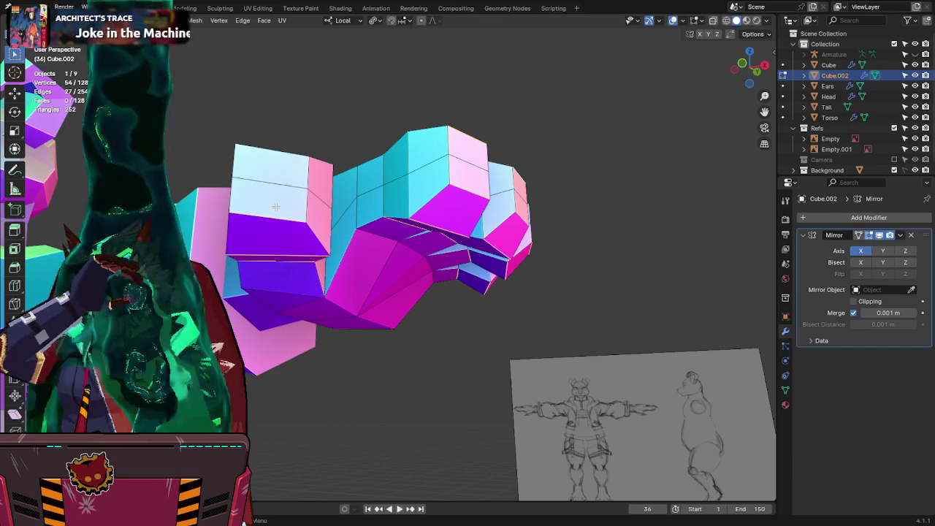
mouse_move(298, 202)
middle_mouse_down()
mouse_move(298, 369)
mouse_move(262, 375)
middle_mouse_up()
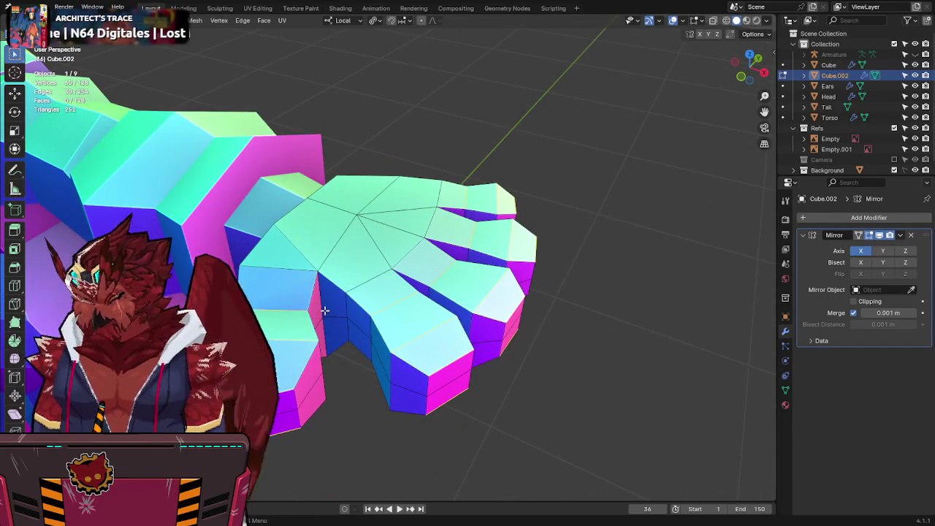
Step: Scale the selected finger loops to refine the fingers' shape
key("shift+s")
key("s")
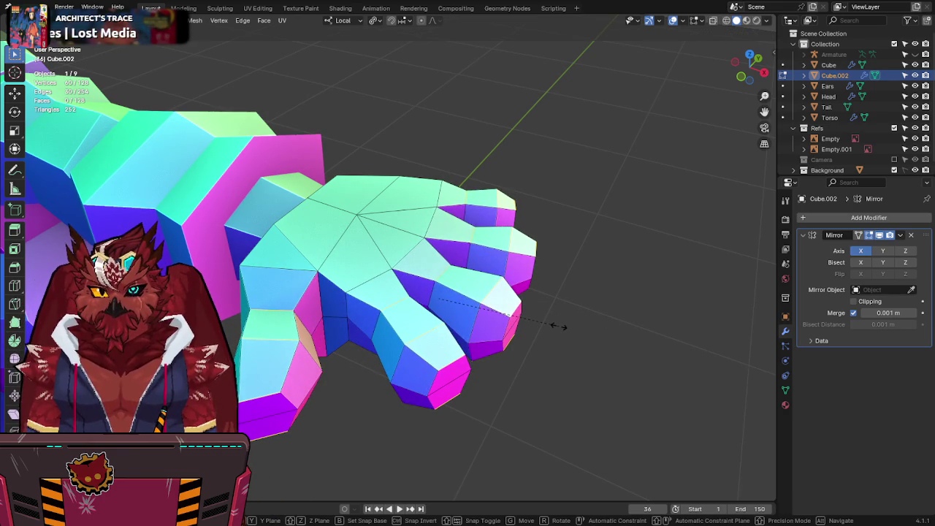
left_click(563, 326)
middle_click_drag(570, 324, 568, 280)
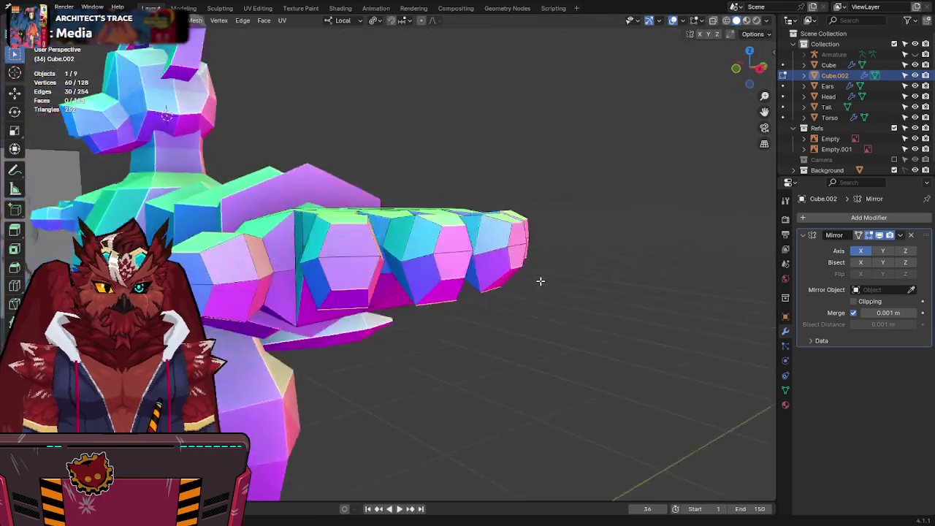
key("KP_7")
Step: Select a single edge on the hand and return to the top-down view
mouse_move(528, 387)
middle_mouse_down()
mouse_move(498, 342)
mouse_move(575, 312)
middle_mouse_up()
left_click(489, 380)
mouse_move(521, 328)
middle_mouse_down()
mouse_move(605, 290)
mouse_move(509, 323)
middle_mouse_up()
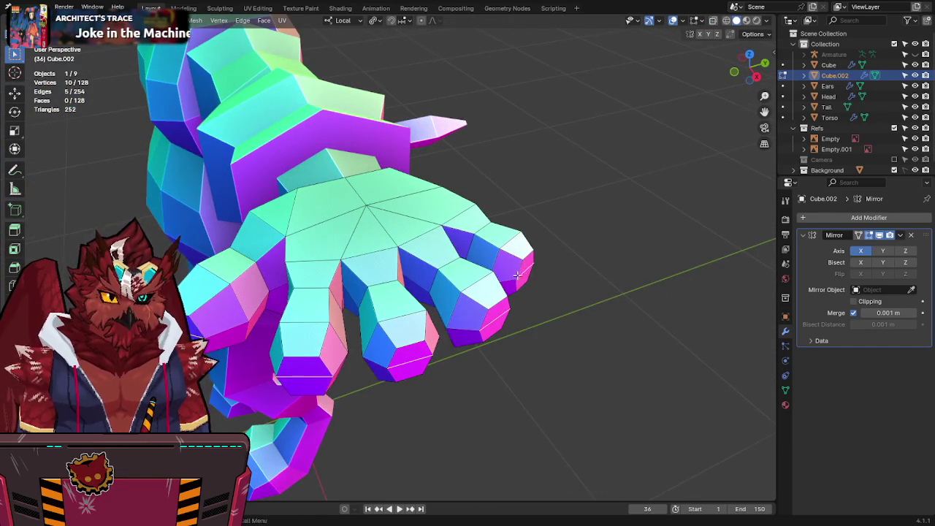
middle_click_drag(517, 275, 553, 284)
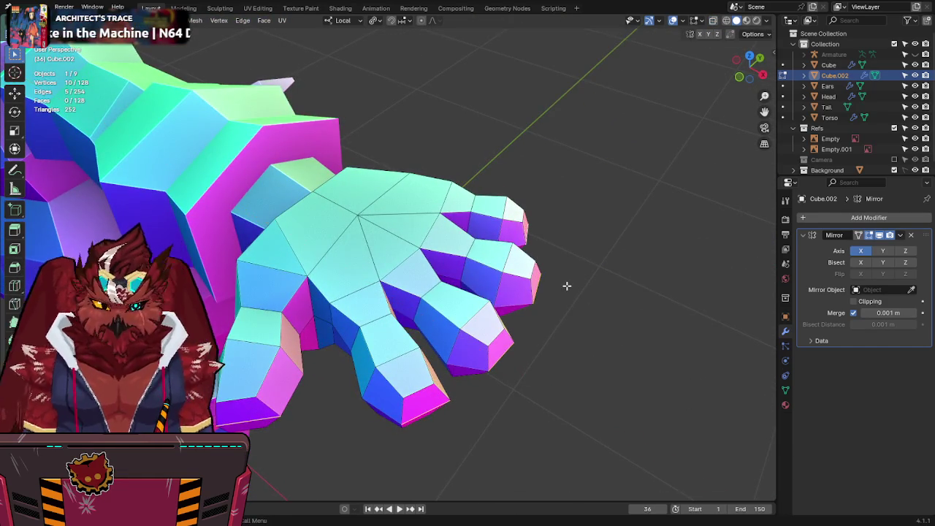
key("KP_7")
Step: With X-ray on, box-select the thumb tip vertices and move them down-left
key("alt+z")
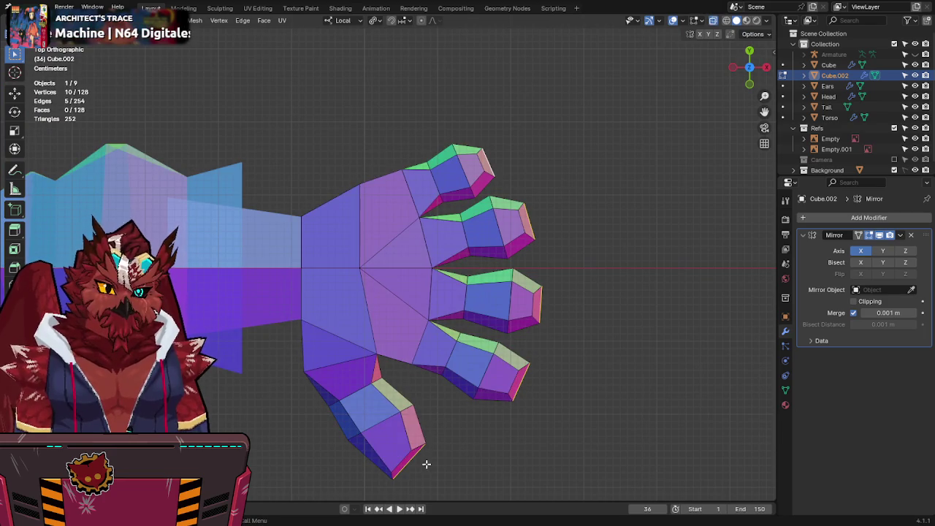
key("ctrl+z")
left_click_drag(368, 431, 442, 499)
key("g")
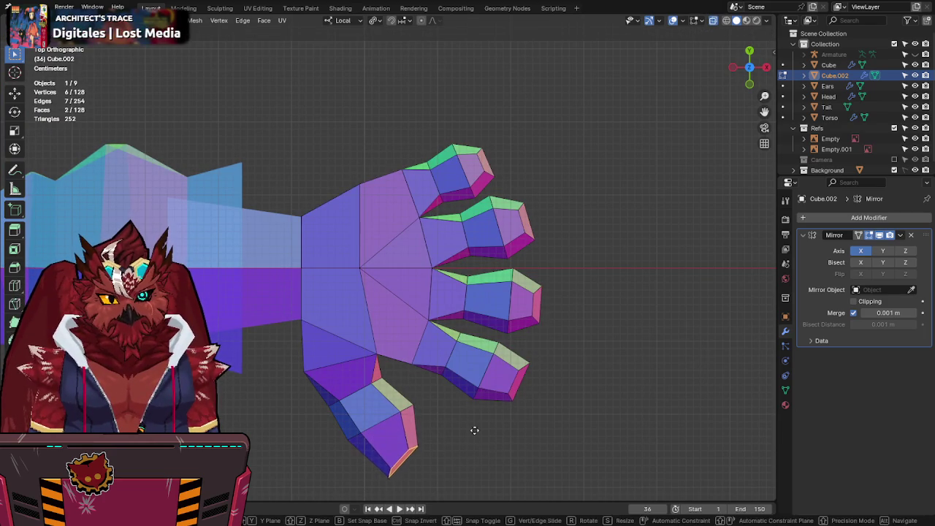
left_click(473, 426)
key("g")
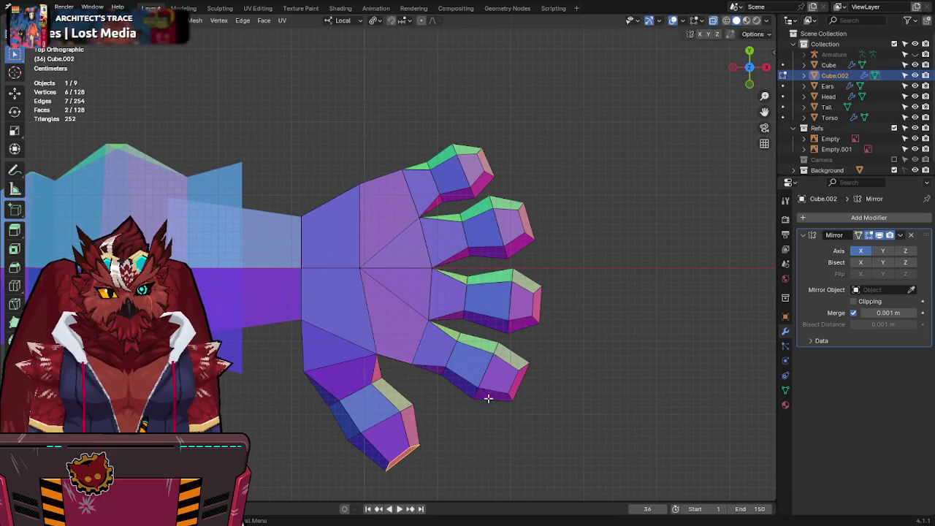
left_click(393, 478)
Step: Reposition the thumb base vertices and the fingertip vertices
left_click_drag(338, 424, 313, 447)
key("g")
left_click(337, 439)
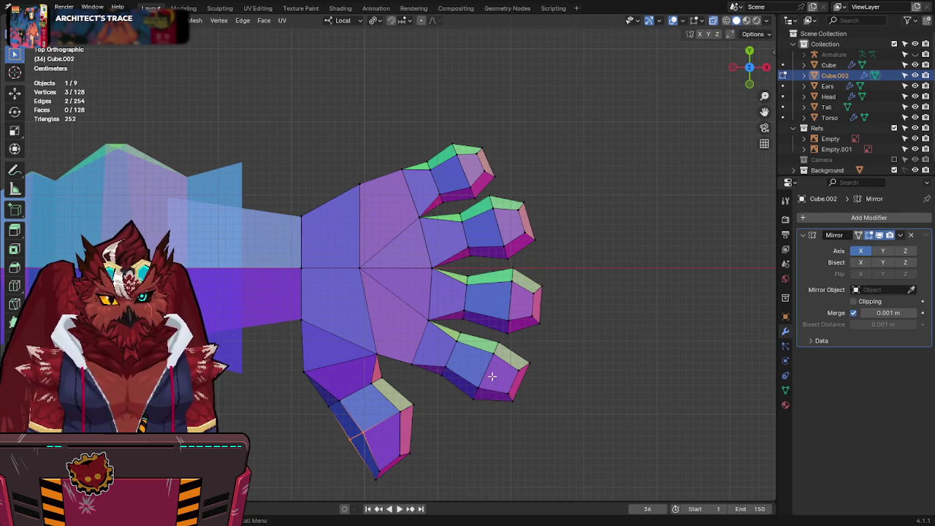
key("g")
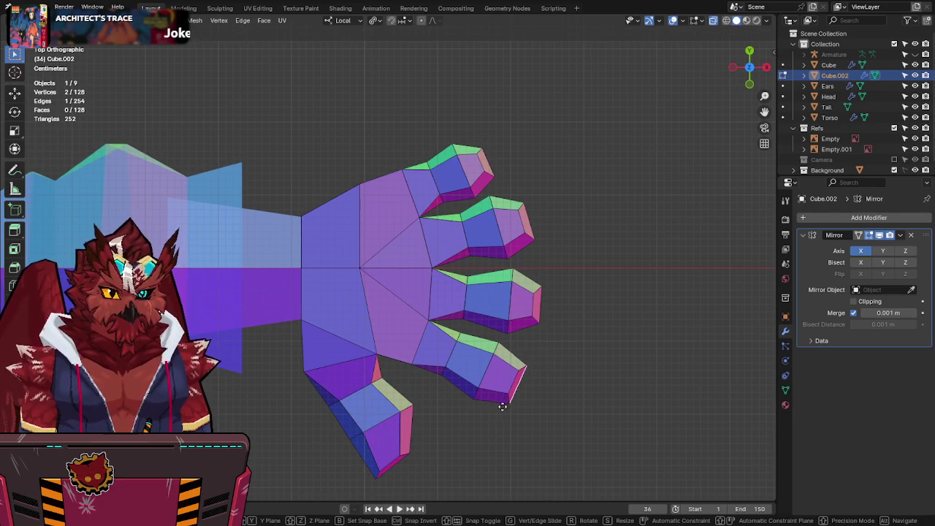
left_click(533, 403)
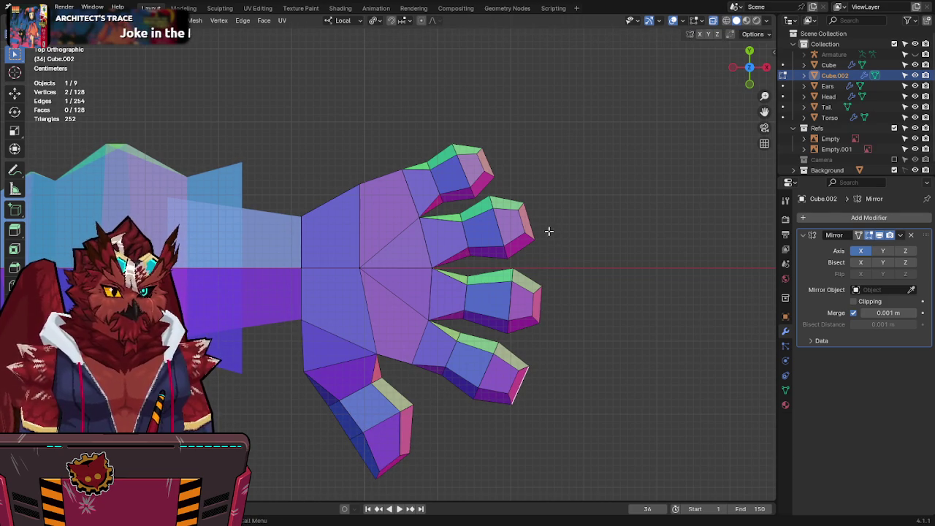
Step: Turn X-ray back off and save Jinx-Bones.blend
key("alt+z")
key("g")
right_click(509, 150)
key("alt+z")
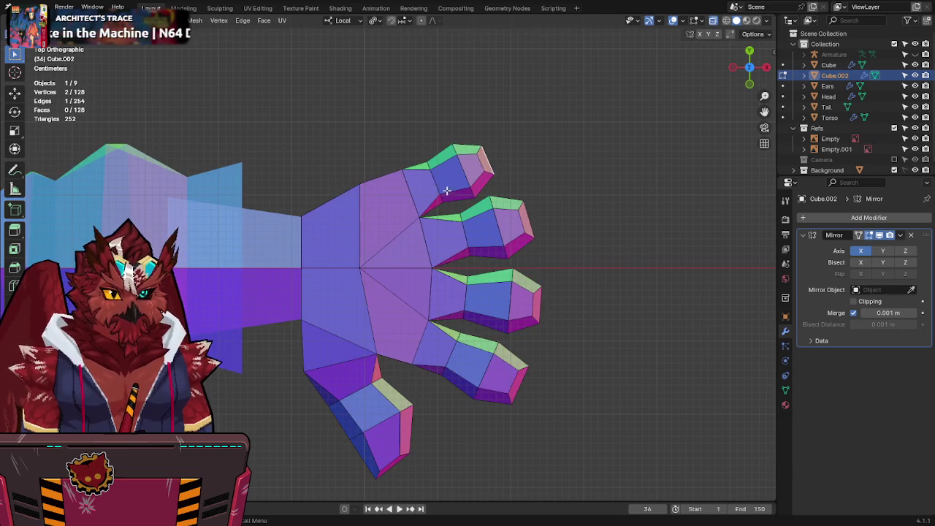
key("alt+z")
mouse_move(551, 198)
middle_mouse_down()
mouse_move(507, 115)
mouse_move(476, 173)
mouse_move(357, 153)
mouse_move(466, 128)
mouse_move(487, 104)
mouse_move(463, 100)
mouse_move(472, 95)
middle_mouse_up()
key("ctrl+s")
Step: In top orthographic X-ray view, scale the middle and second finger loops
key("KP_5")
key("KP_7")
key("alt+z")
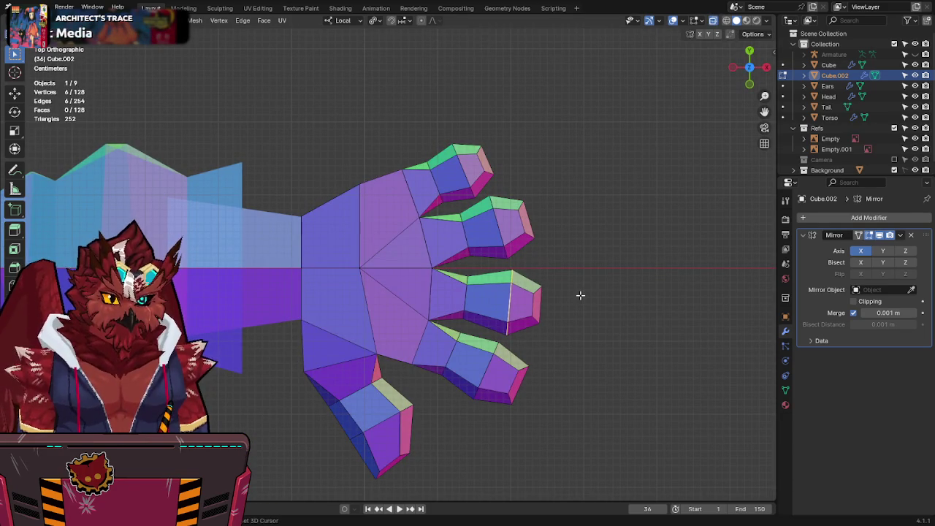
key("s")
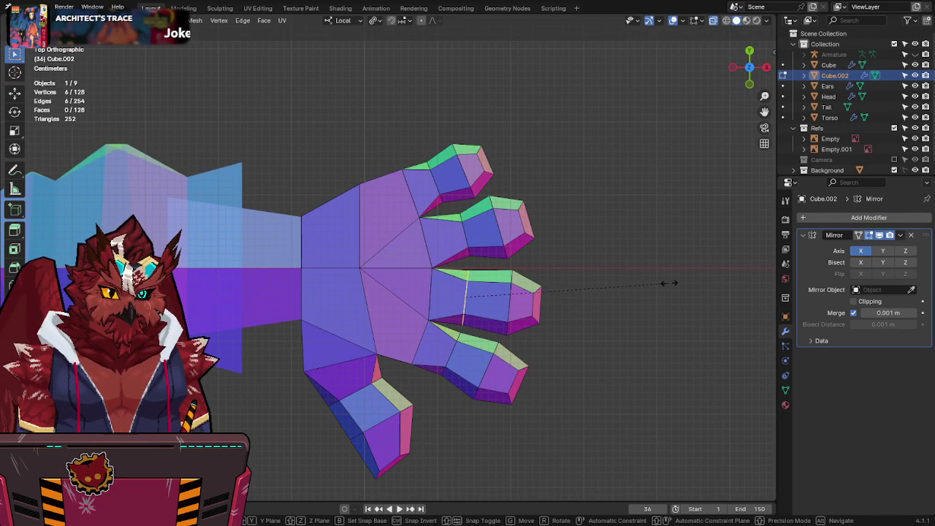
left_click(669, 283)
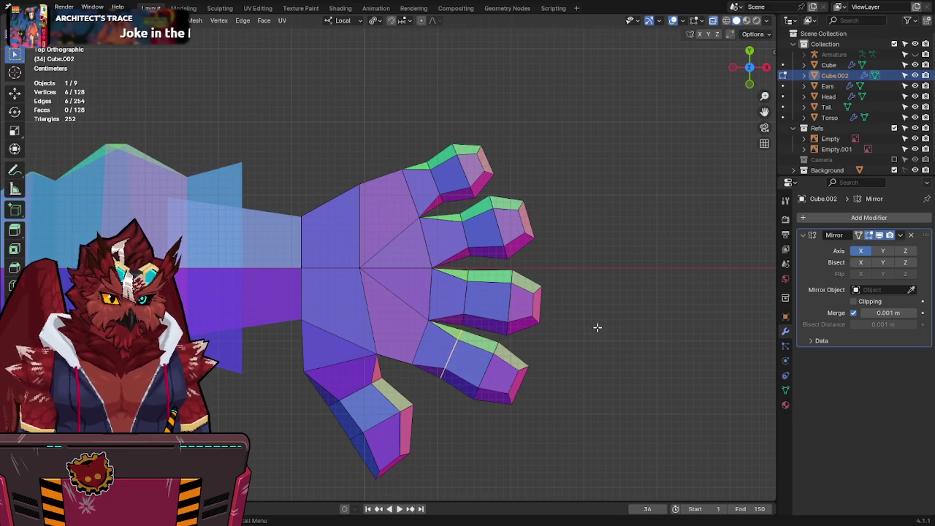
left_click(469, 234, "alt")
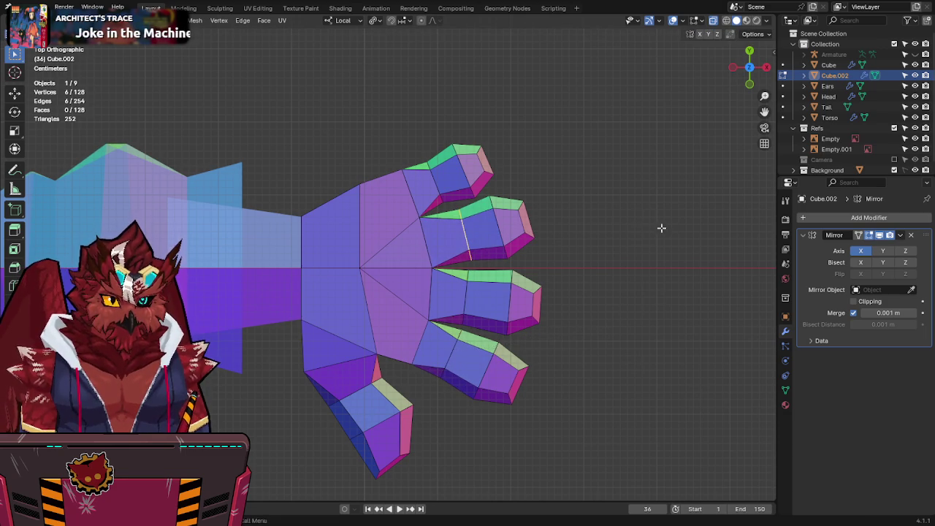
key("s")
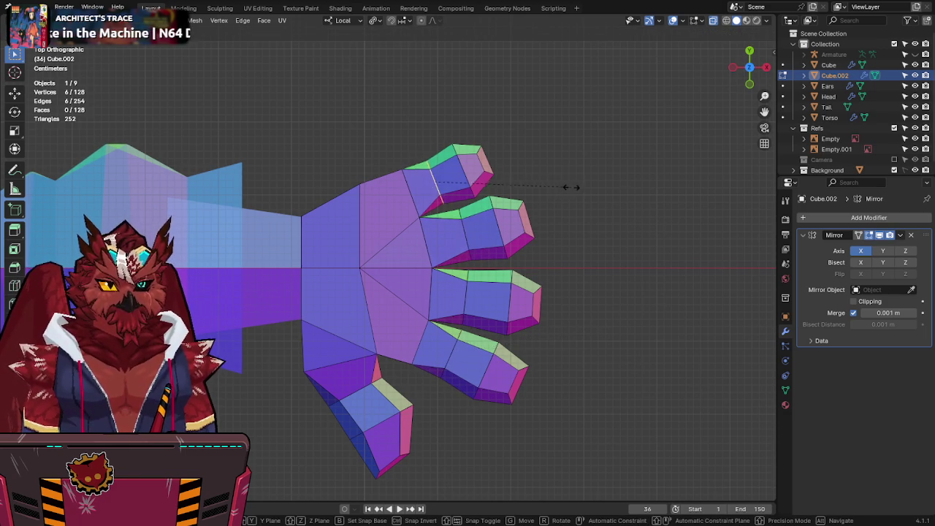
left_click(592, 189)
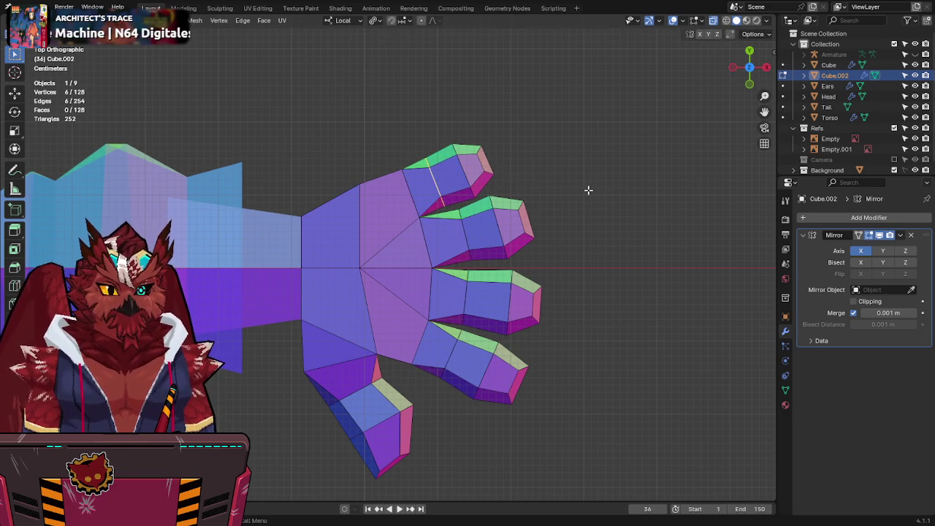
Step: Scale the selected vertices along the Y axis and return to top X-ray view
mouse_move(584, 194)
middle_mouse_down()
mouse_move(586, 278)
mouse_move(567, 188)
mouse_move(593, 185)
mouse_move(409, 196)
mouse_move(326, 185)
mouse_move(380, 107)
mouse_move(391, 102)
mouse_move(426, 274)
mouse_move(557, 219)
mouse_move(522, 255)
mouse_move(430, 304)
mouse_move(409, 432)
mouse_move(409, 378)
middle_mouse_up()
key("s")
key("y")
left_click(533, 229)
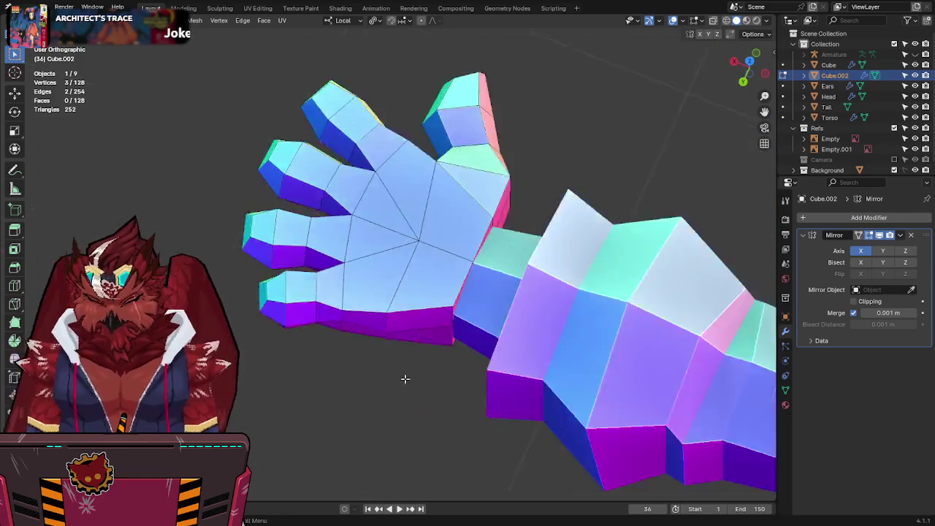
key("KP_7")
key("alt+z")
key("alt+z")
key("alt+z")
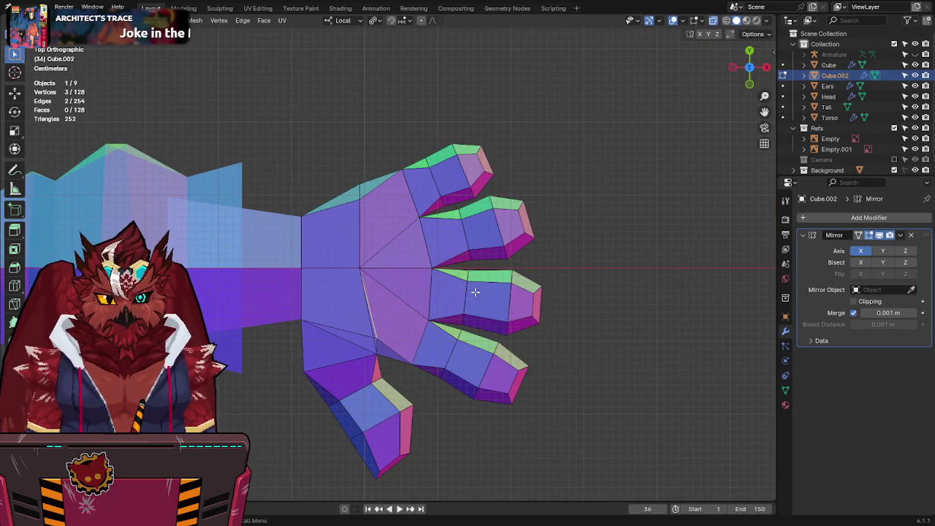
key("alt+z")
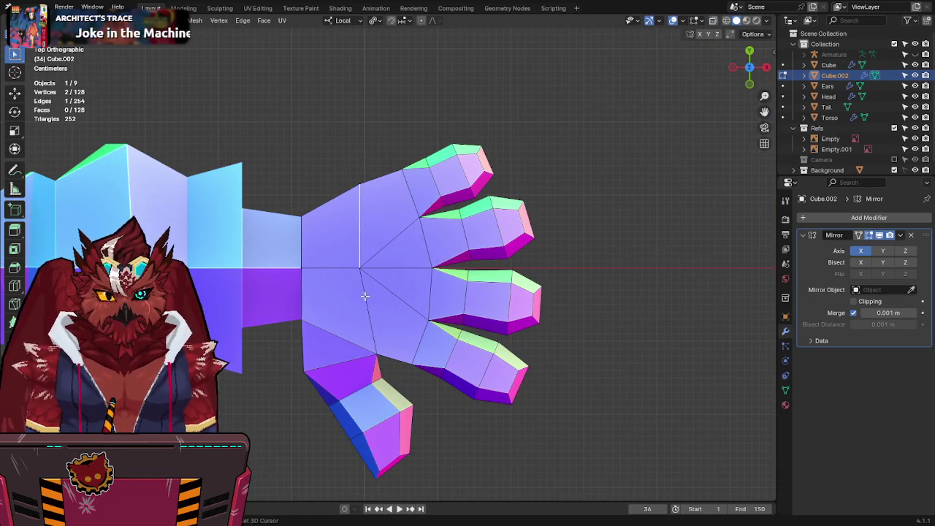
Step: Add a vertex to the selection and cancel a Y-axis resize
left_click(376, 356, "shift")
key("s")
key("y")
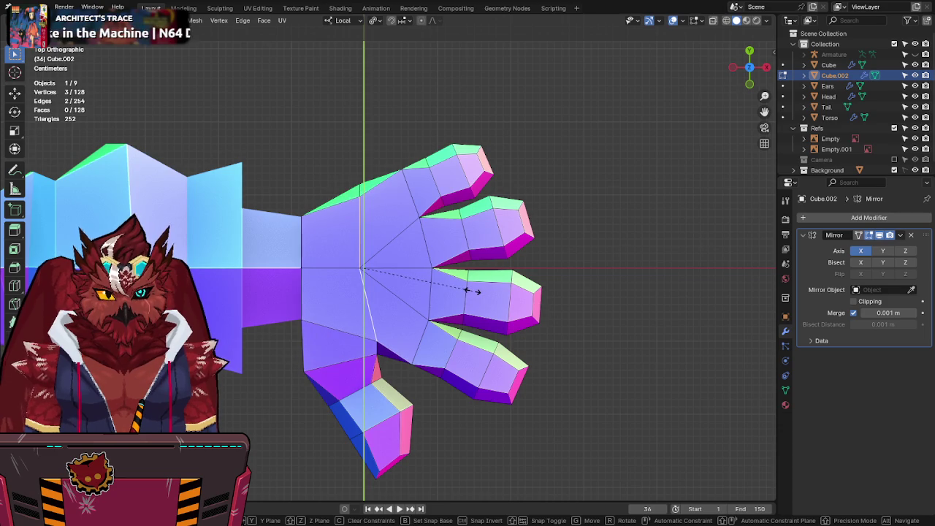
right_click(471, 290)
Step: Switch the viewport to solid shading
left_click(401, 176)
key("z")
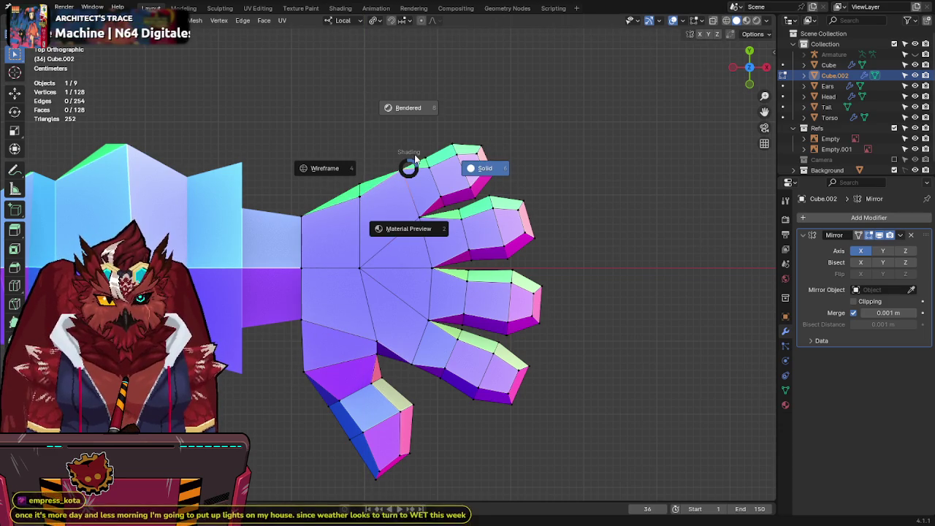
left_click(410, 192)
right_click(406, 193)
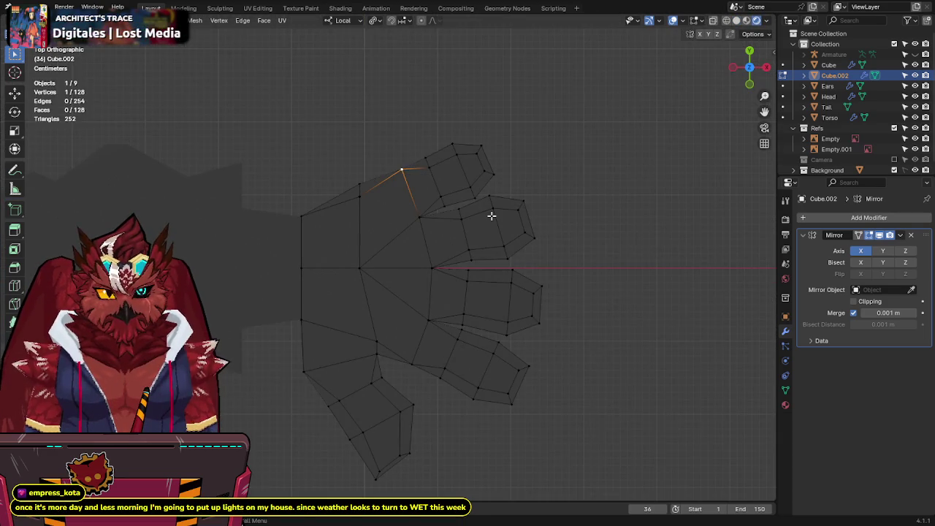
key("alt+z")
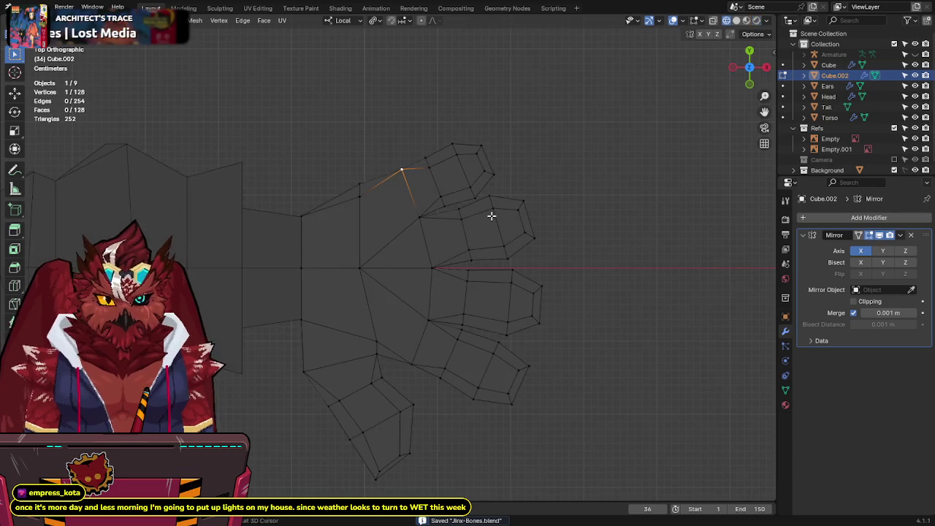
key("alt+z")
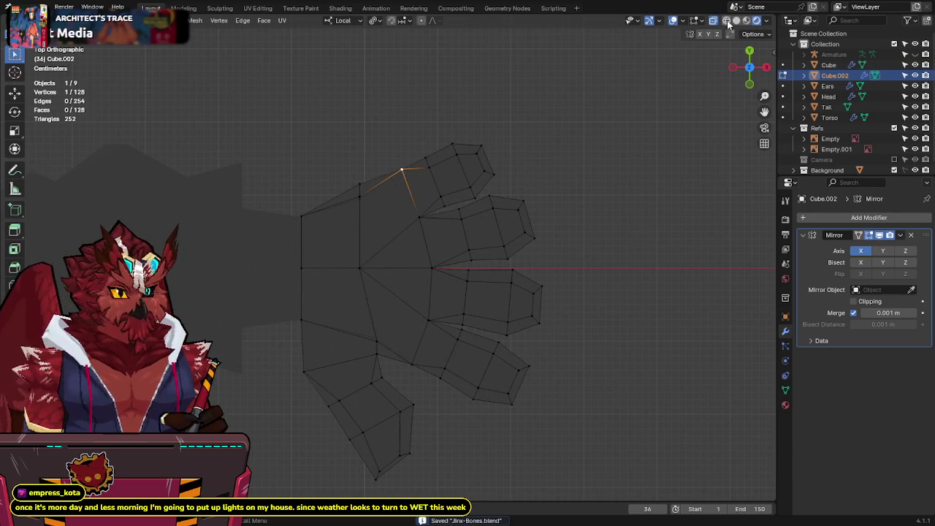
left_click(736, 20)
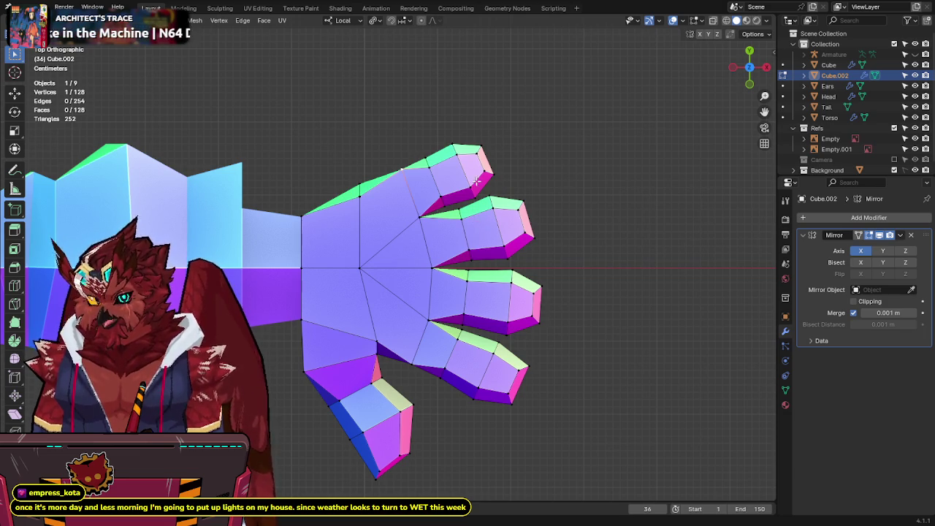
Step: Move a selected hand vertex in the top-down X-ray view
key("alt+z")
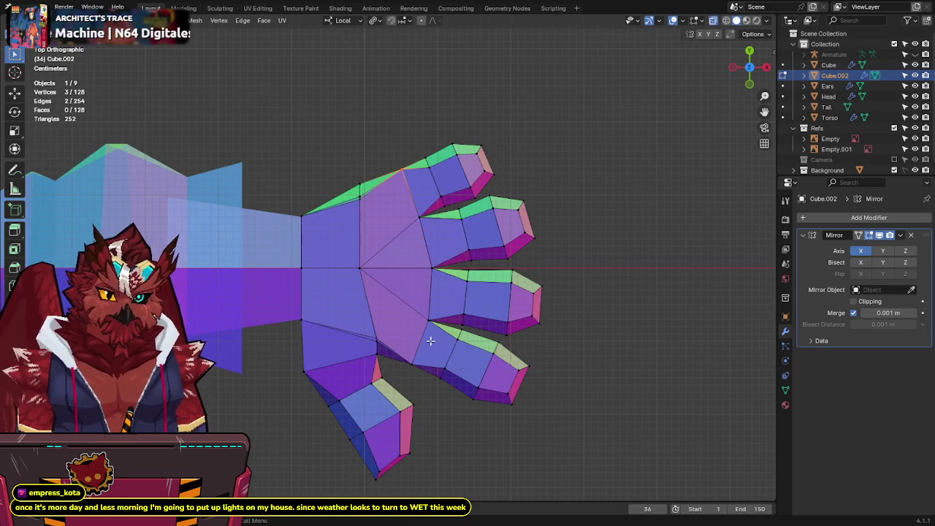
middle_click_drag(443, 230, 340, 225)
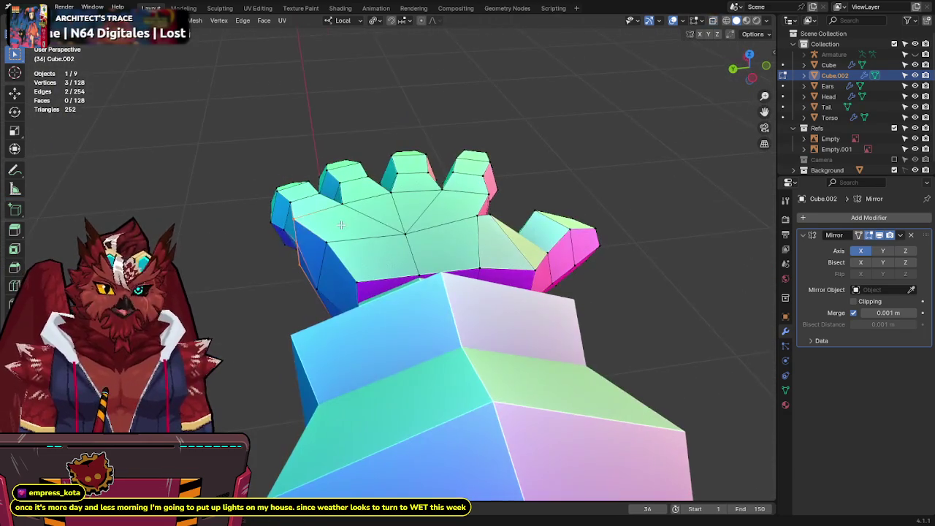
key("KP_7")
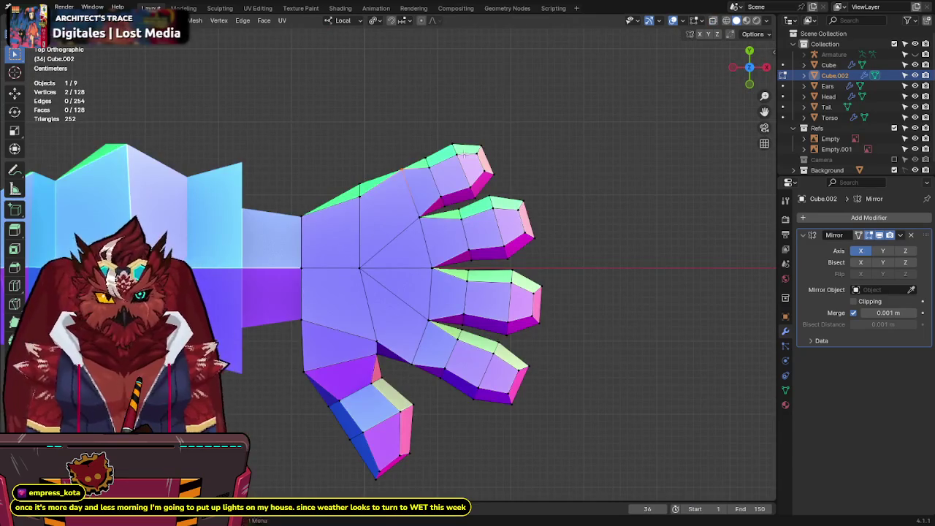
key("alt+z")
key("g")
left_click(497, 253)
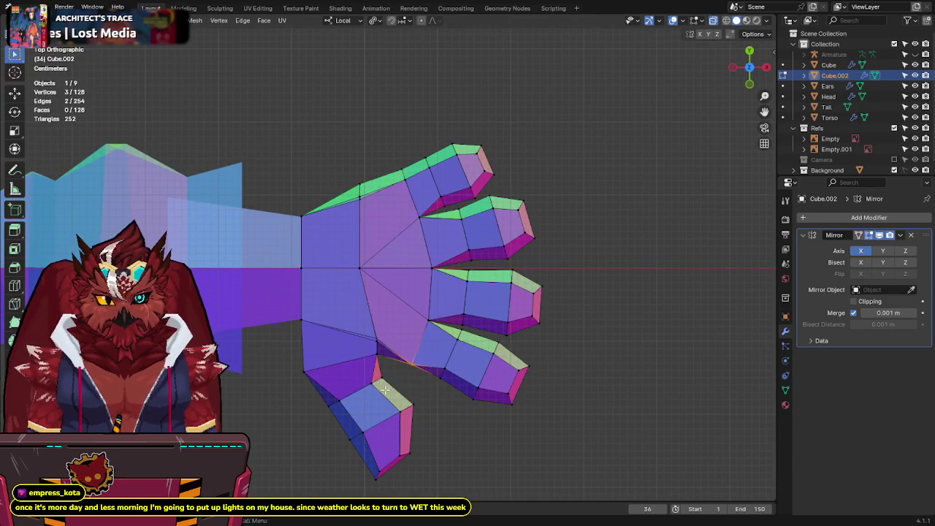
key("alt+z")
Step: Check the hand at an angle and cancel an attempted vertex move
middle_click_drag(385, 390, 405, 350)
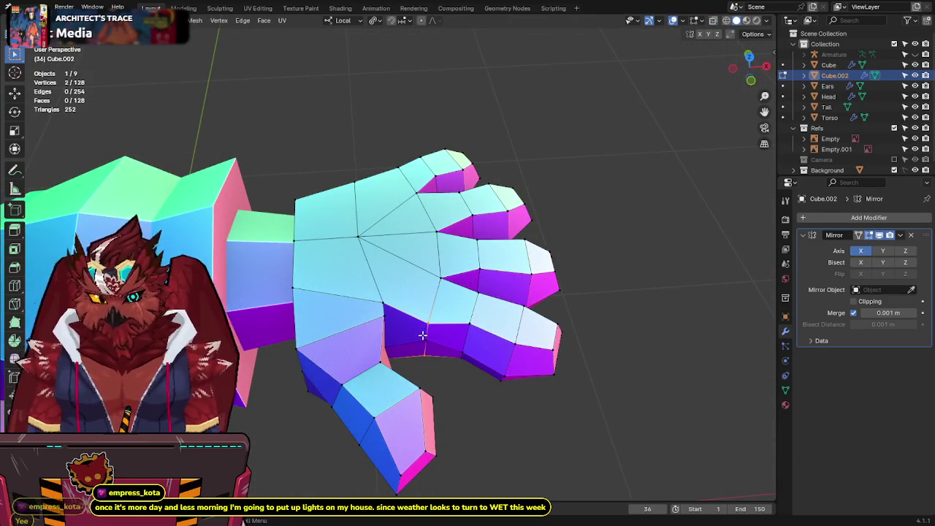
key("KP_7")
key("alt+z")
key("g")
right_click(512, 234)
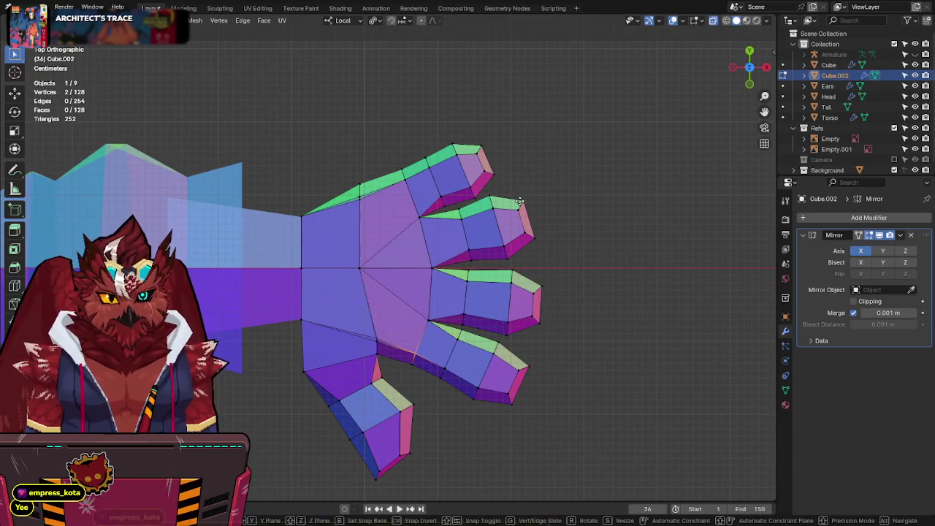
key("alt+z")
Step: Move a palm vertex in top view and save the file
left_click(314, 271)
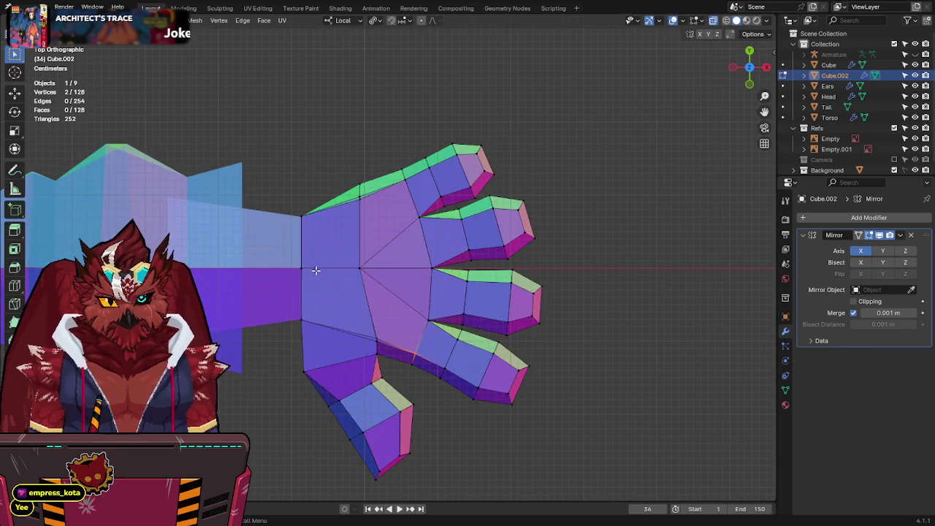
middle_click_drag(313, 271, 354, 264)
middle_click_drag(332, 313, 442, 286)
key("KP_7")
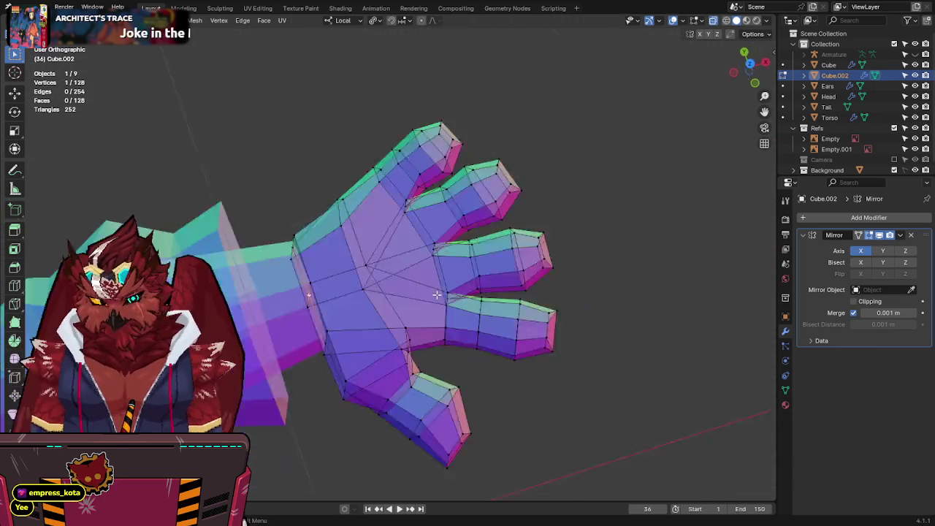
key("g")
left_click(363, 298)
mouse_move(362, 298)
middle_mouse_down()
mouse_move(365, 266)
mouse_move(321, 262)
mouse_move(338, 262)
middle_mouse_up()
key("ctrl+s")
Step: Try moving the selected vertices along the Z axis, undoing the first attempt
left_click(338, 334, "shift")
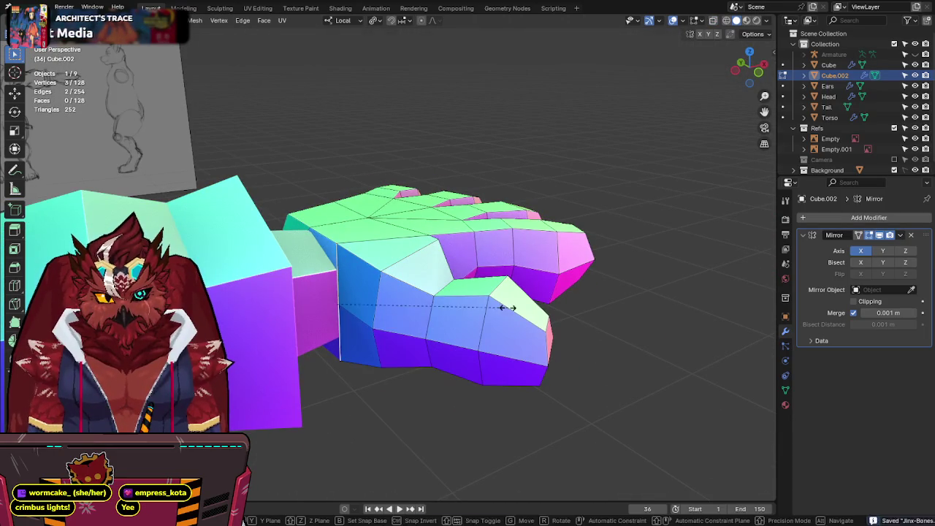
key("g")
key("z")
key("Escape")
key("ctrl+z")
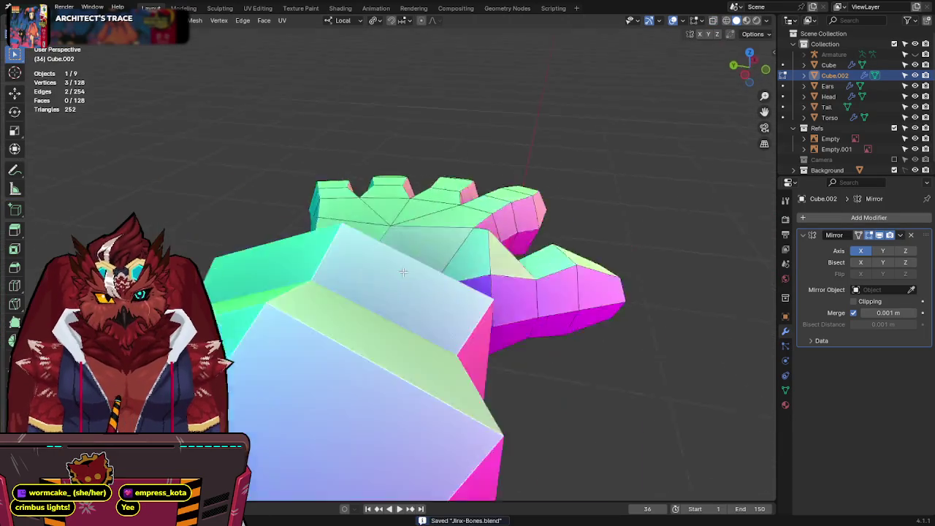
middle_click_drag(431, 324, 455, 284)
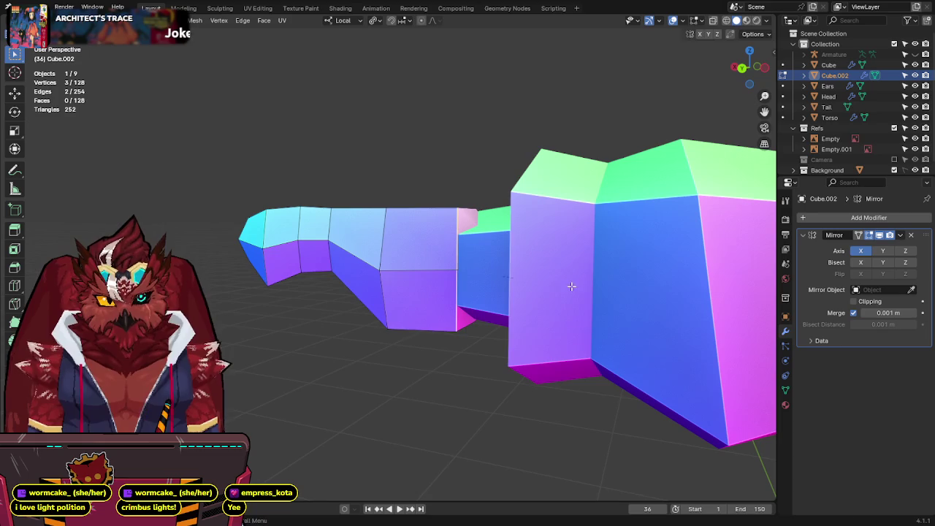
key("g")
key("z")
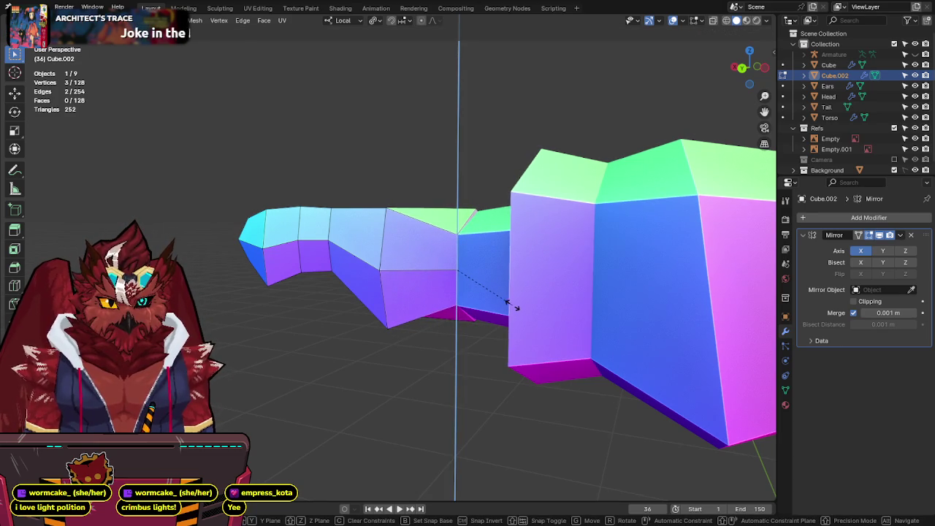
key("Escape")
Step: Move the thumb-base vertex vertically along Z and save the file
left_click(496, 236)
key("alt+z")
key("alt+z")
mouse_move(493, 321)
middle_mouse_down()
mouse_move(544, 241)
mouse_move(571, 242)
middle_mouse_up()
key("g")
key("z")
key("z")
left_click(572, 242)
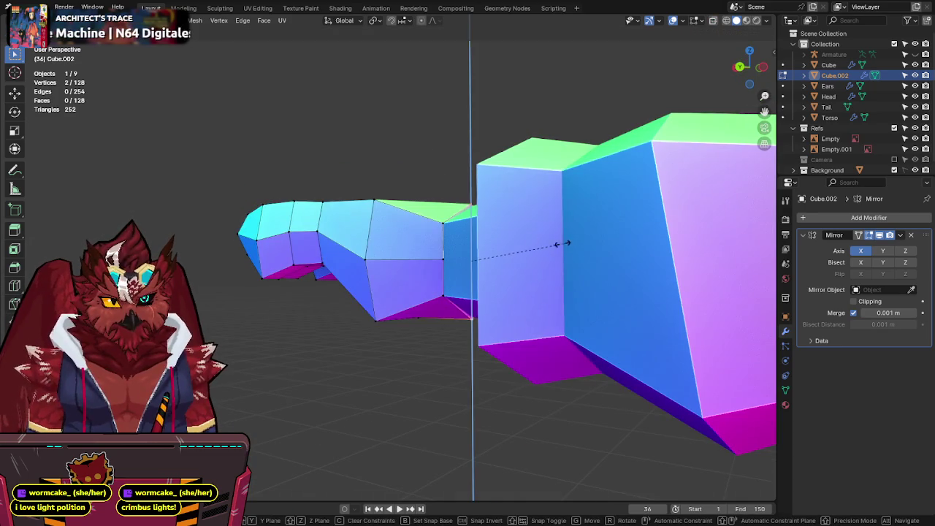
key("ctrl+s")
Step: Inspect the hand, then frame it again in the top-down view
mouse_move(501, 261)
middle_mouse_down()
mouse_move(541, 268)
mouse_move(328, 157)
mouse_move(334, 309)
mouse_move(350, 319)
middle_mouse_up()
scroll(328, 157, "down", 4)
key("KP_7")
mouse_move(407, 295)
middle_mouse_down("shift")
mouse_move(391, 241)
mouse_move(383, 269)
middle_mouse_up("shift")
scroll(390, 241, "up", 3)
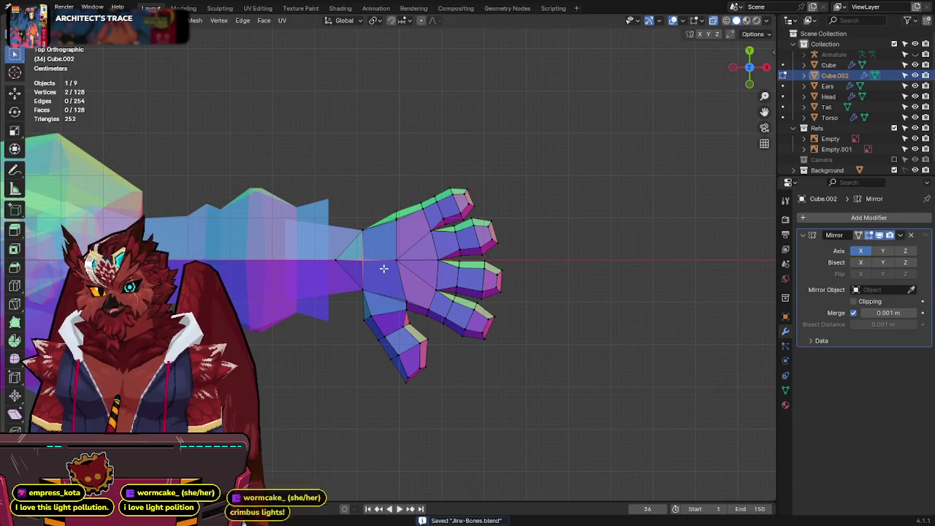
Step: Reposition the vertex between thumb and palm and two palm-edge vertices
scroll(383, 269, "up", 1)
scroll(395, 272, "up", 1)
scroll(410, 274, "up", 1)
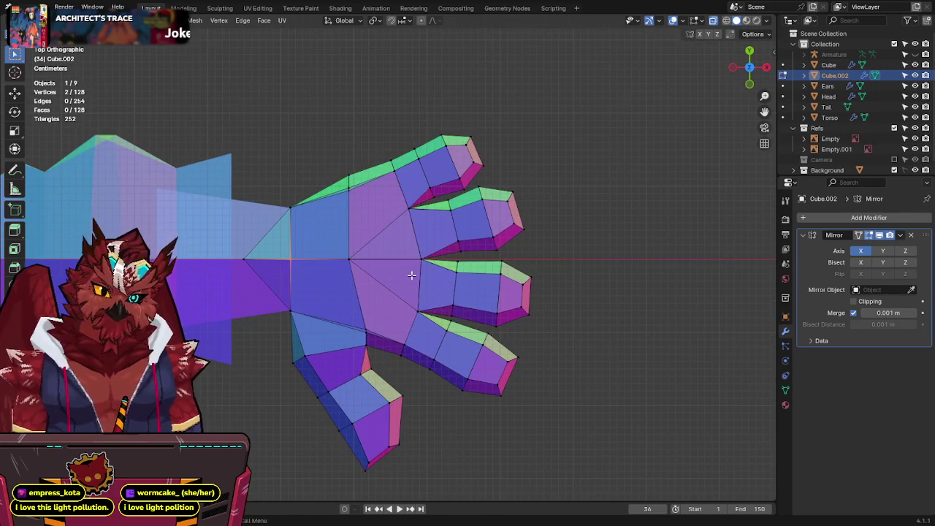
left_click(367, 324)
key("g")
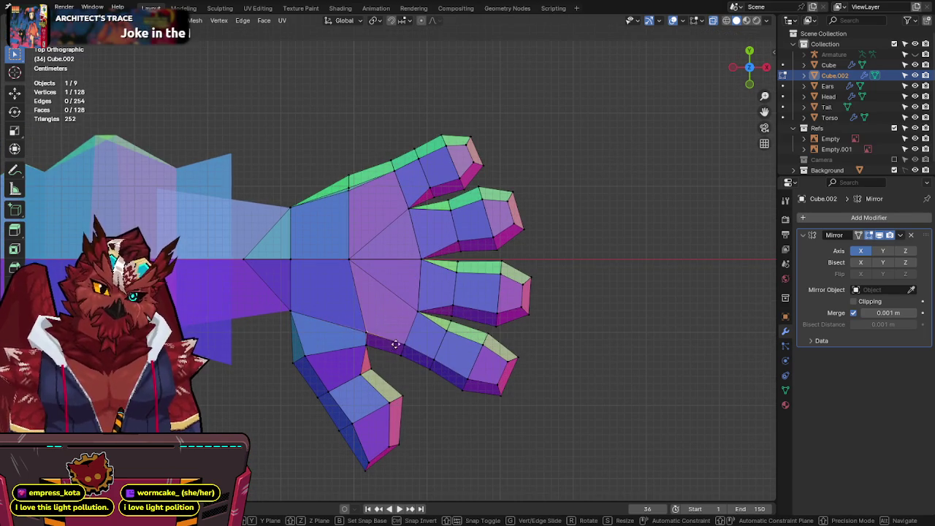
left_click(388, 346)
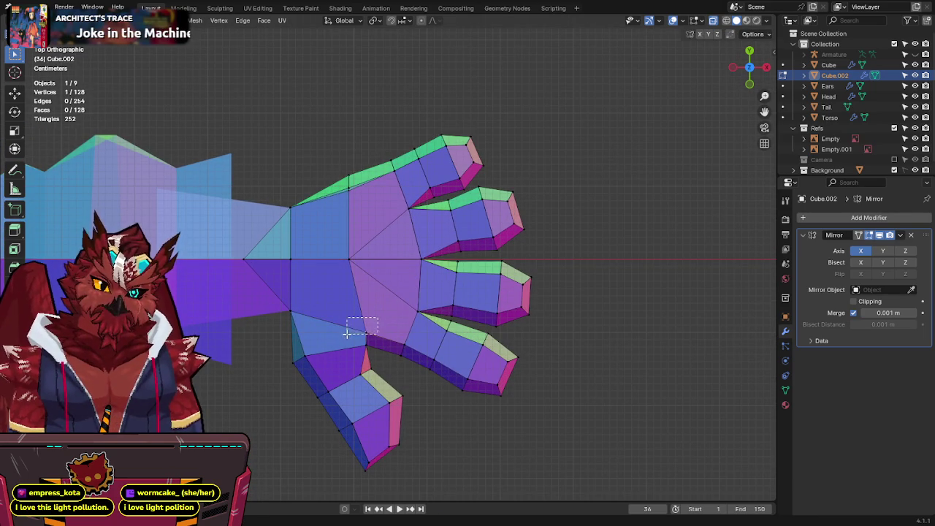
left_click_drag(347, 334, 347, 336, "shift")
key("g")
left_click(346, 397)
Step: Adjust further palm vertices from angled views of the hand
middle_click_drag(346, 397, 309, 304)
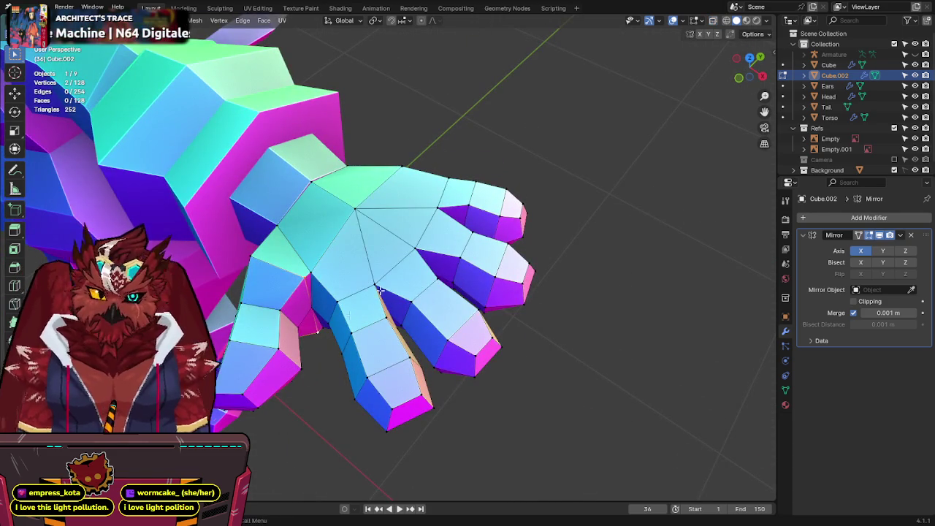
middle_click_drag(309, 336, 379, 300)
key("g")
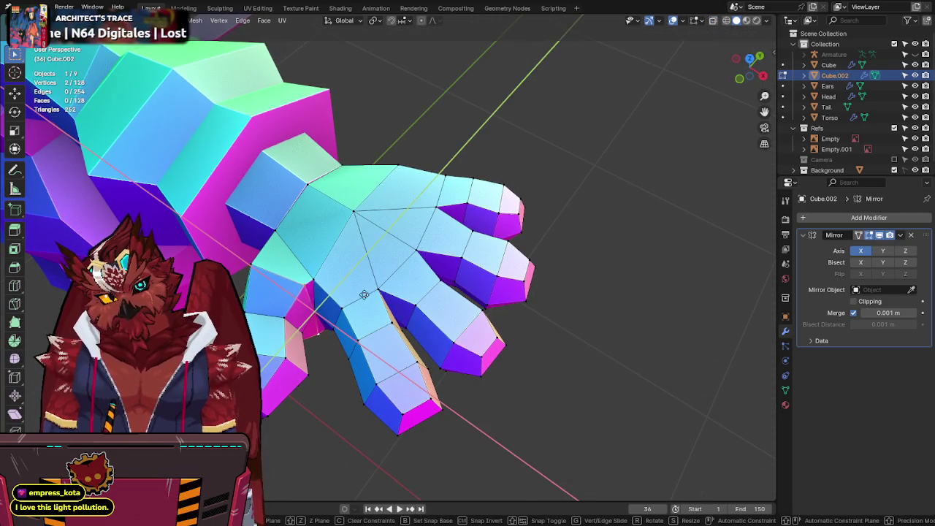
left_click(282, 276)
mouse_move(281, 276)
middle_mouse_down()
mouse_move(338, 282)
mouse_move(334, 293)
middle_mouse_up()
key("alt+z")
key("alt+z")
key("g")
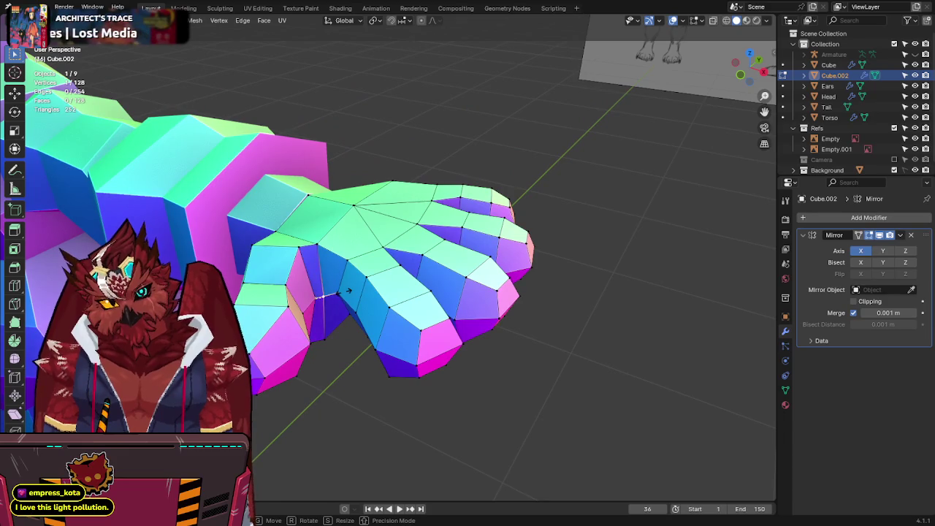
left_click(349, 290)
Step: Place the thumb-base vertex in top X-ray view and save the file
key("KP_7")
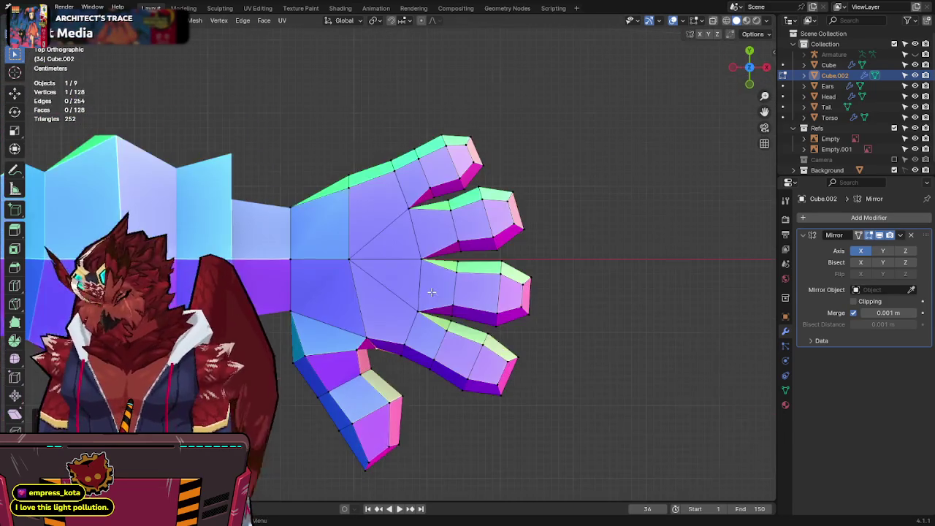
key("alt+z")
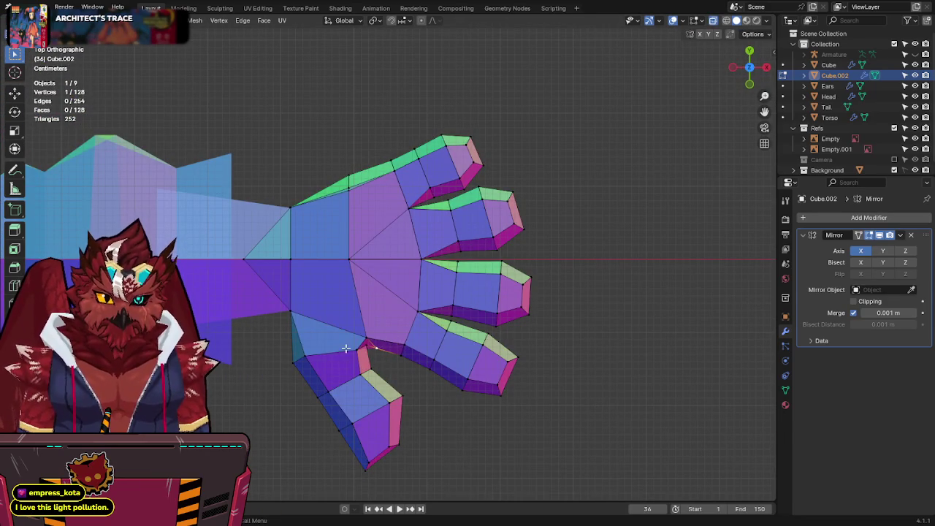
key("g")
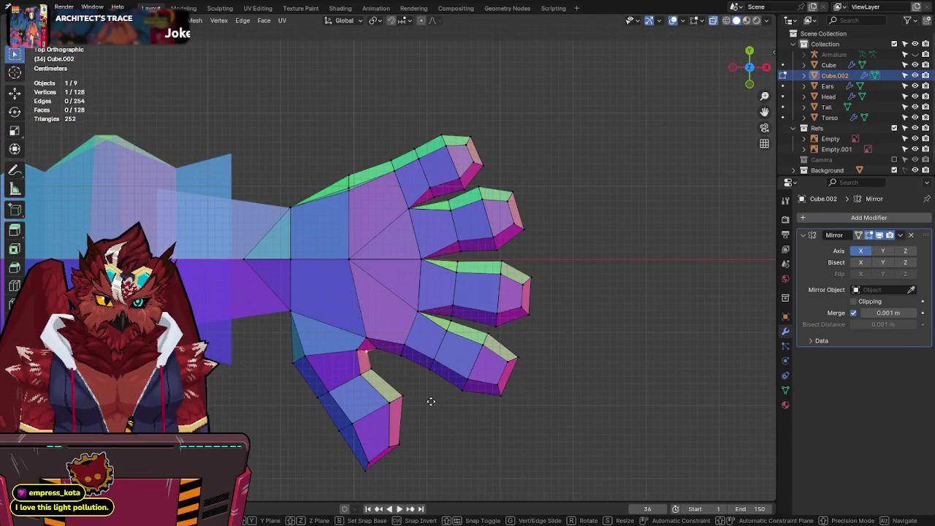
left_click(431, 405)
key("g")
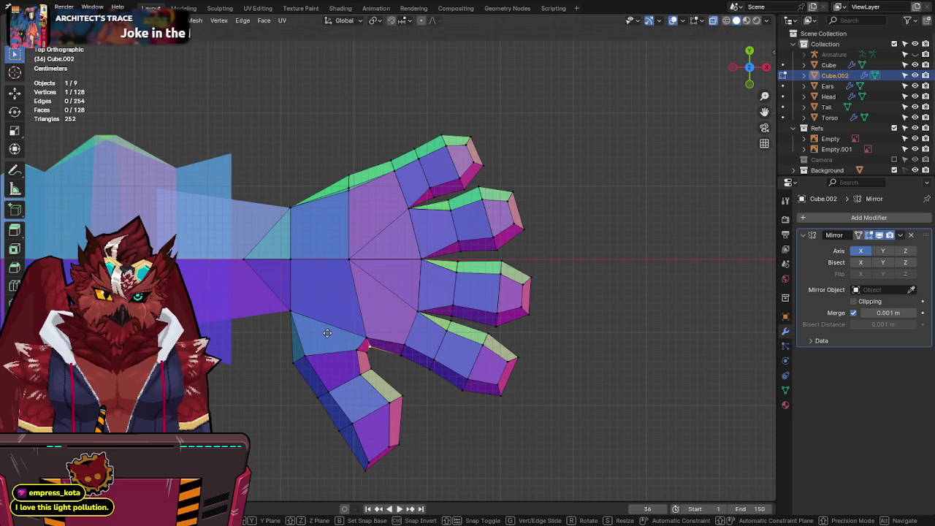
left_click(329, 337)
key("alt+z")
key("ctrl+s")
Step: In top X-ray view, box-select the faces of all four fingers
mouse_move(370, 324)
middle_mouse_down("shift")
mouse_move(391, 327)
mouse_move(349, 106)
middle_mouse_up("shift")
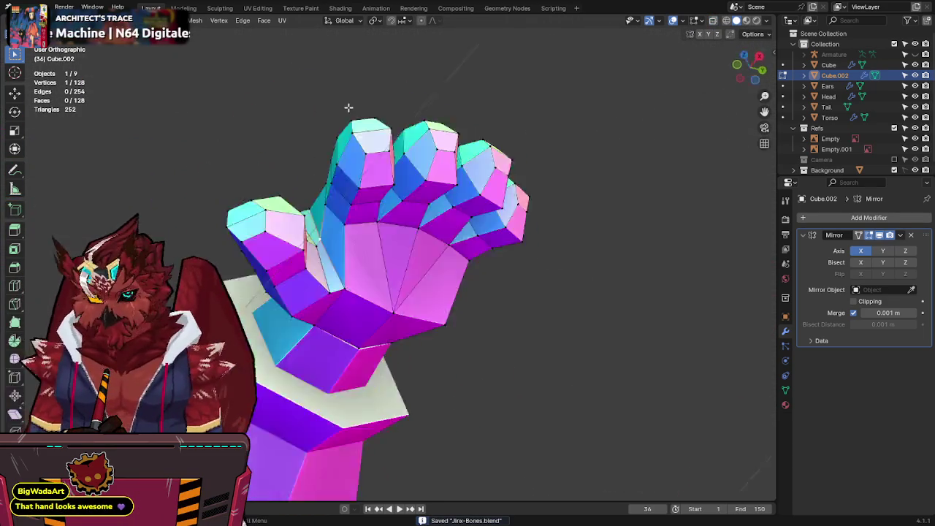
key("KP_7")
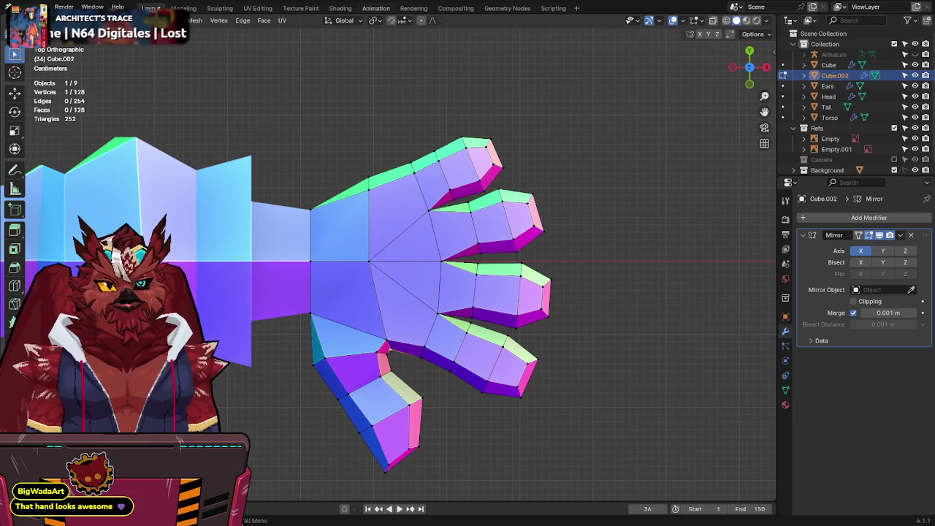
scroll(365, 157, "down", 3)
scroll(365, 149, "up", 3)
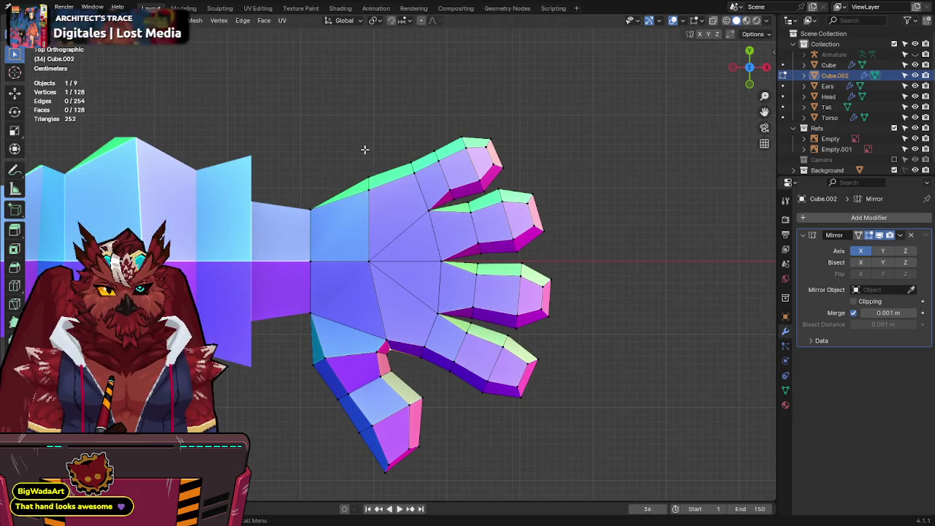
key("alt+z")
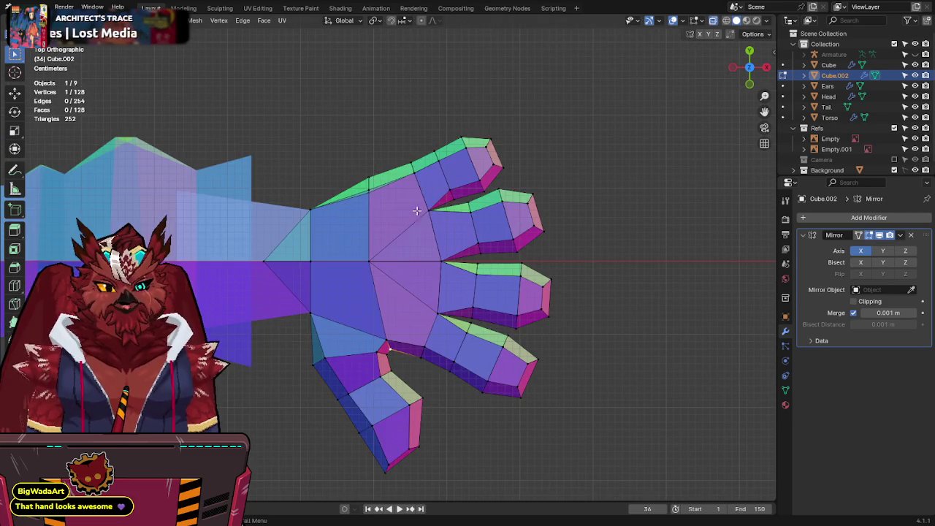
left_click_drag(398, 137, 600, 421)
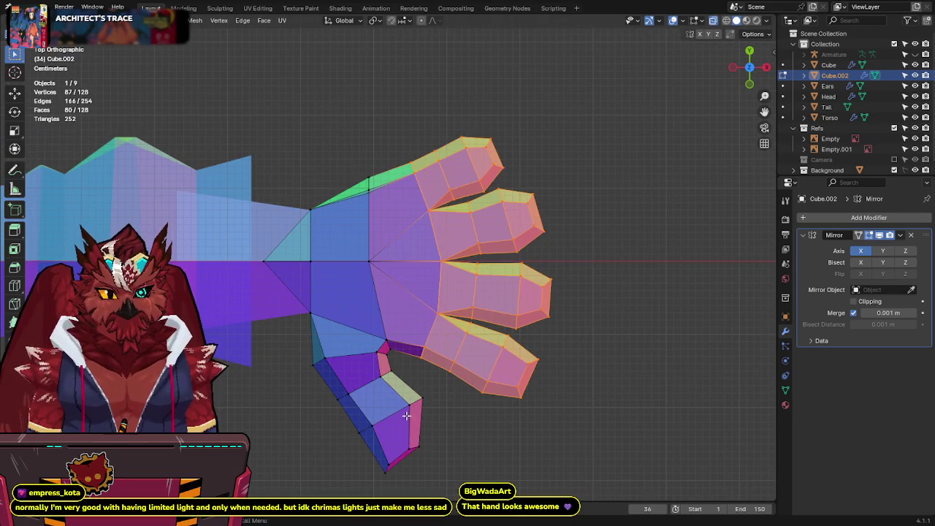
Step: Move the finger faces outward along the X axis
key("g")
key("x")
left_click(534, 354)
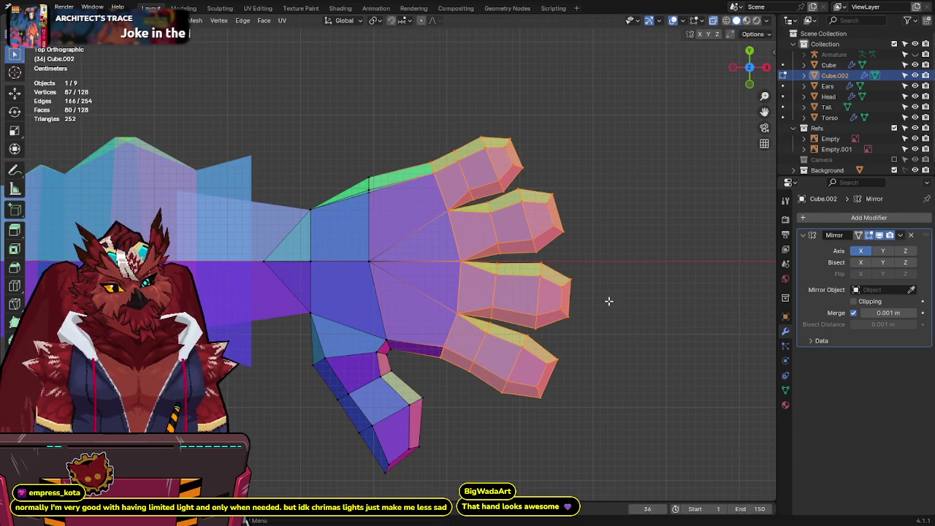
Step: Select the middle and ring fingers and scale them longer along X
left_click_drag(594, 249, 493, 328)
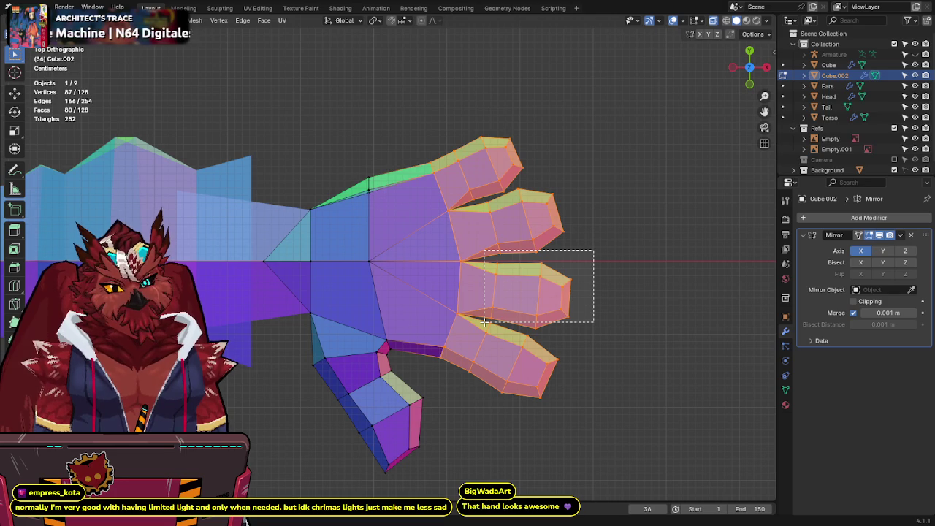
left_click_drag(484, 321, 484, 322)
left_click(535, 329, "shift")
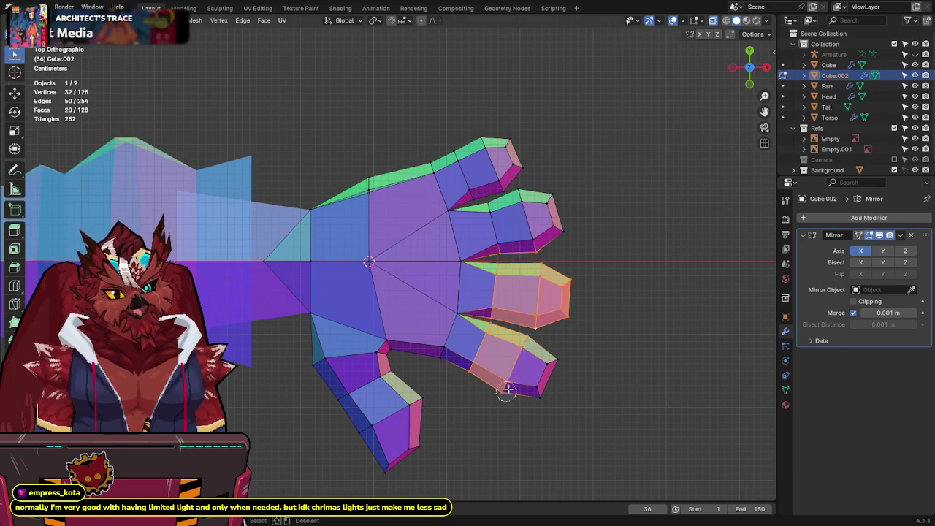
left_click_drag(498, 399, 574, 350)
mouse_move(590, 168)
left_mouse_down()
mouse_move(503, 207)
mouse_move(487, 105)
left_mouse_up()
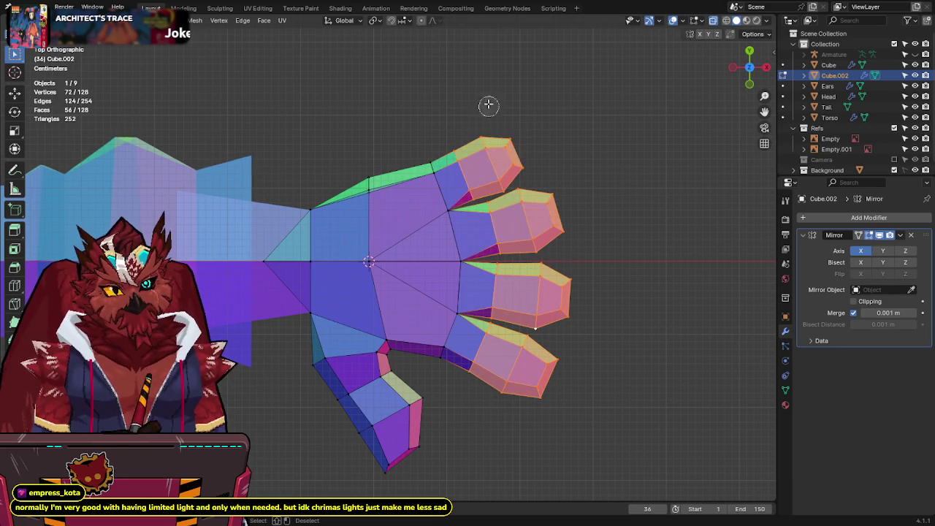
key("s")
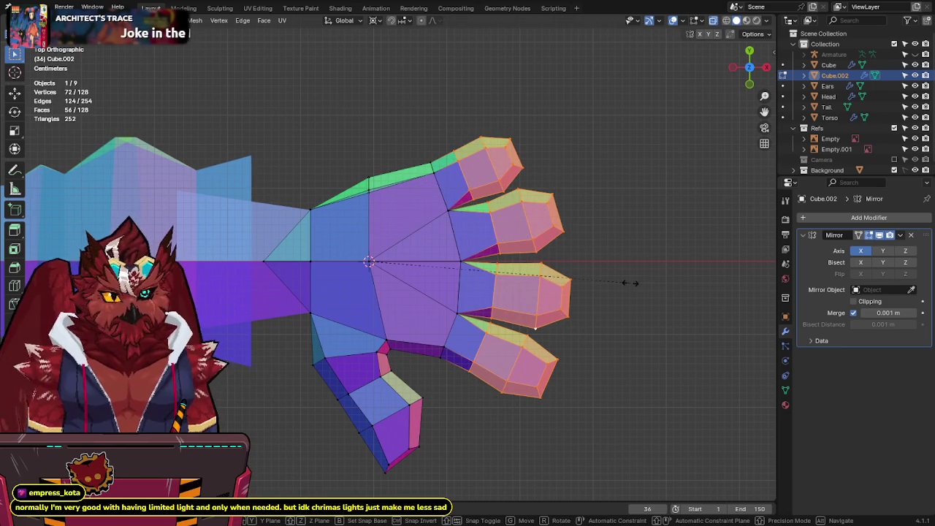
key("y")
key("shift+z")
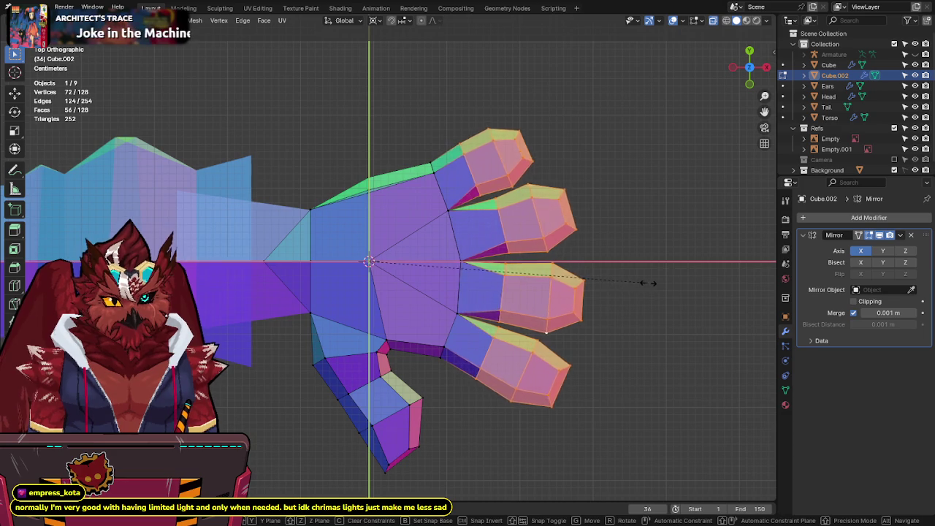
left_click(647, 284)
mouse_move(647, 285)
middle_mouse_down()
mouse_move(638, 227)
mouse_move(528, 182)
mouse_move(421, 88)
mouse_move(486, 177)
mouse_move(494, 211)
middle_mouse_up()
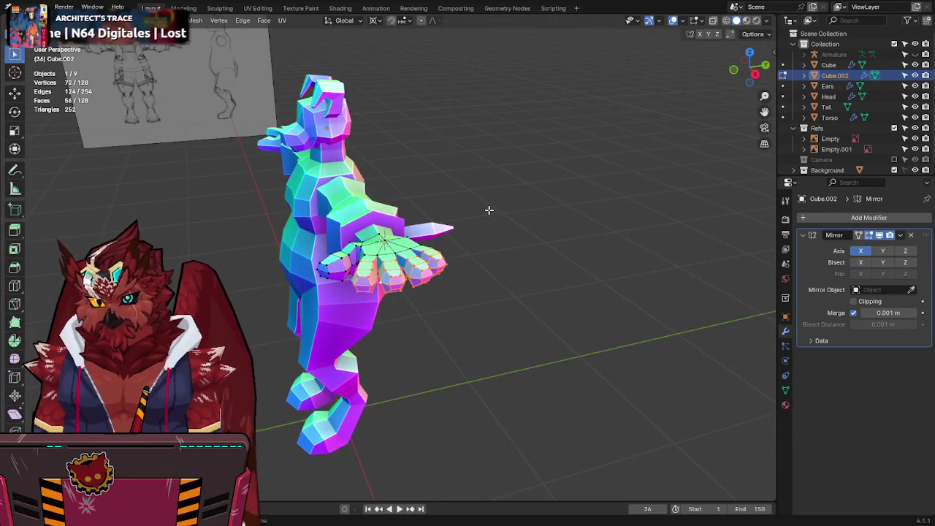
Step: View the hand from the top with X-ray off and inspect the arm
key("KP_7")
scroll(489, 210, "up", 2)
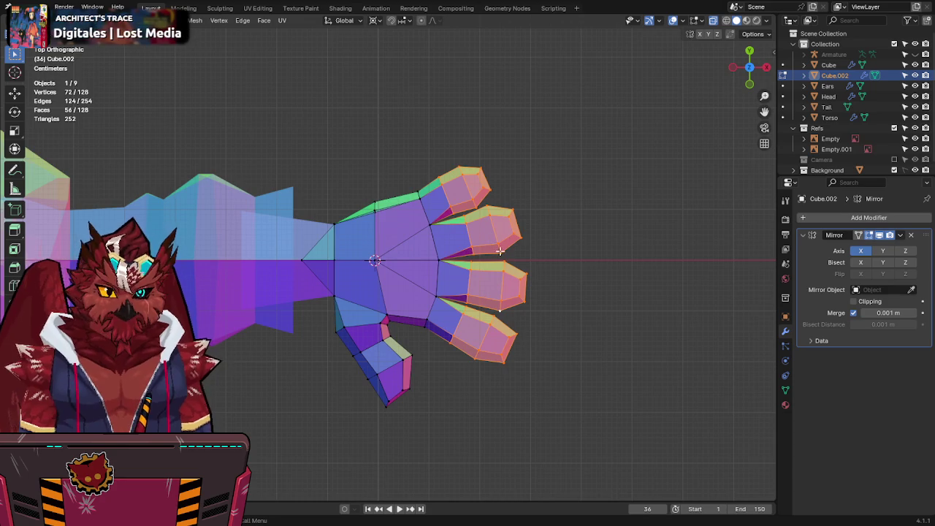
scroll(500, 251, "up", 2)
key("alt+z")
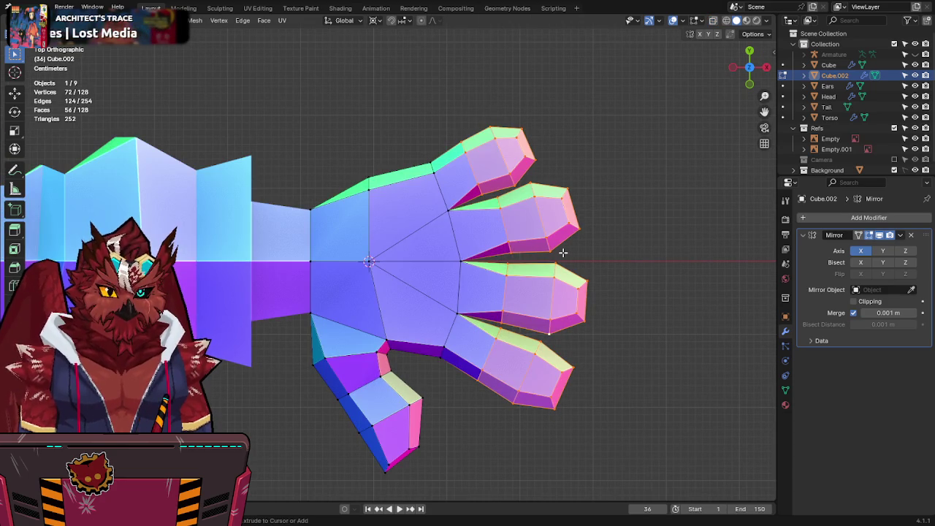
mouse_move(514, 309)
middle_mouse_down()
mouse_move(407, 150)
mouse_move(407, 184)
mouse_move(407, 140)
mouse_move(452, 282)
middle_mouse_up()
key("Tab")
scroll(451, 282, "down", 4)
key("KP_7")
scroll(451, 271, "up", 3)
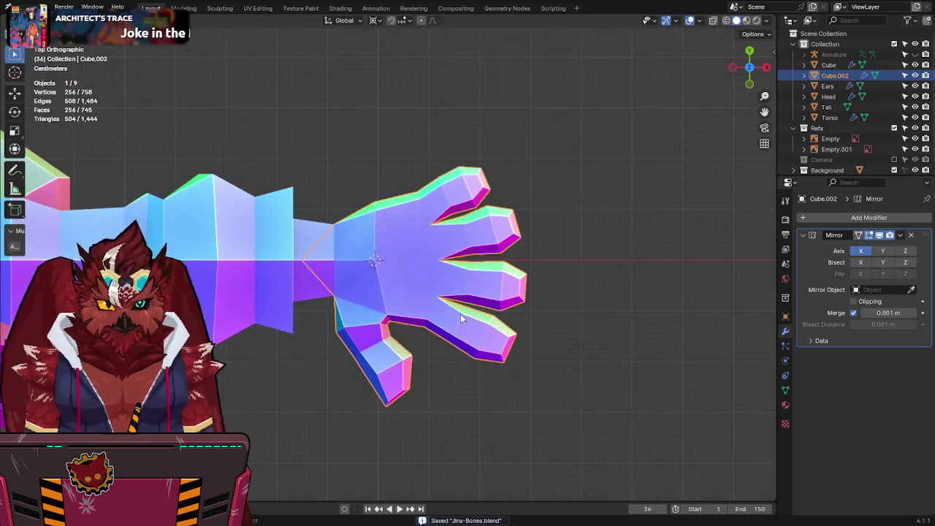
scroll(460, 314, "up", 2)
Step: Reposition two palm vertices at the finger bases, including the one between index and middle fingers
key("Tab")
key("alt+z")
left_click(476, 322)
key("alt+z")
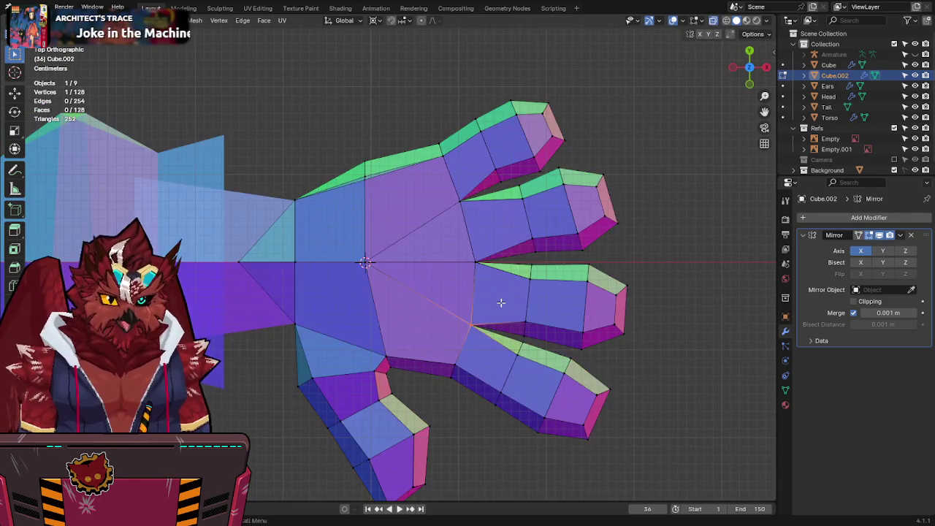
key("g")
left_click(484, 331)
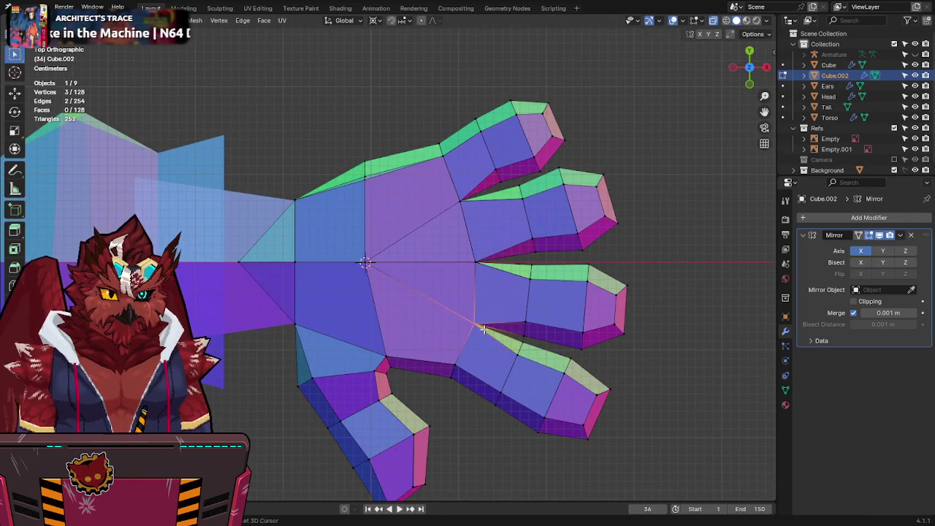
left_click(462, 194)
key("g")
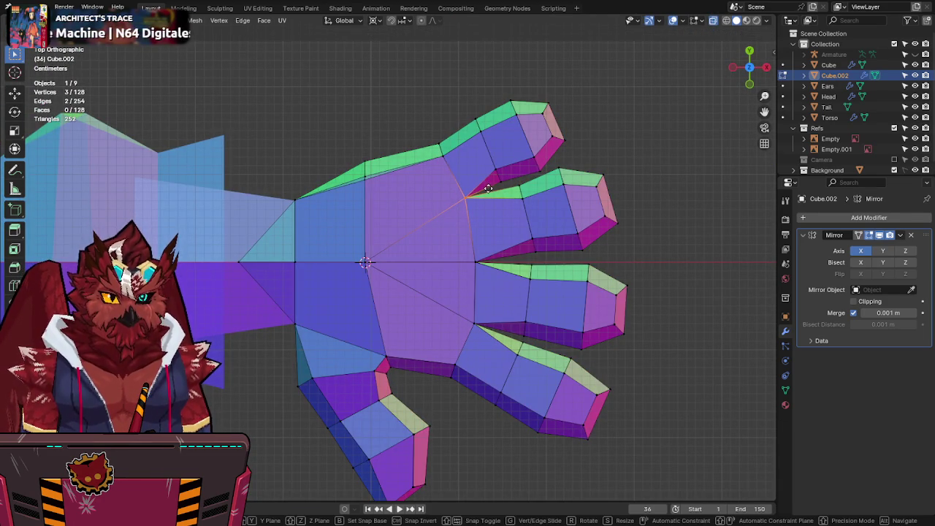
left_click(487, 189)
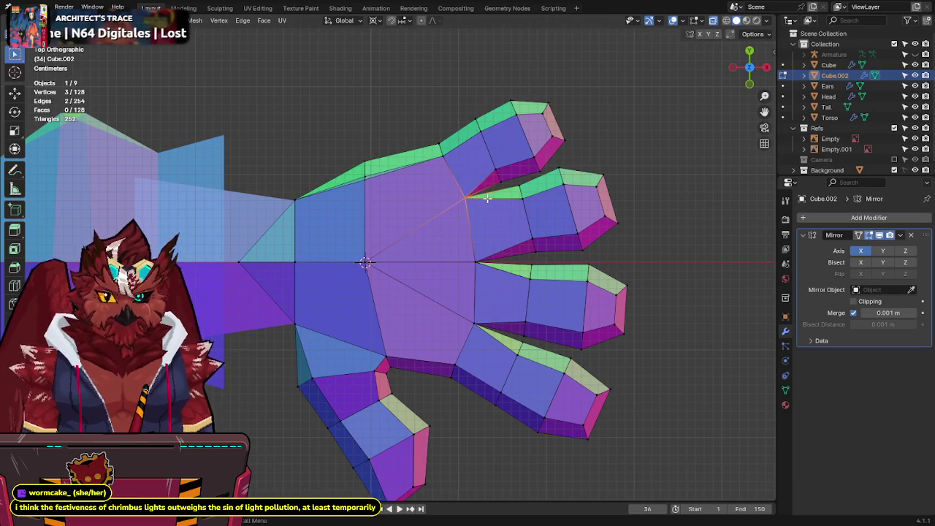
mouse_move(486, 197)
middle_mouse_down()
mouse_move(494, 192)
mouse_move(411, 192)
mouse_move(375, 220)
mouse_move(382, 192)
mouse_move(307, 178)
mouse_move(240, 323)
mouse_move(438, 292)
mouse_move(413, 284)
middle_mouse_up()
Step: Save Jinx-Bones.blend and return to Object Mode
key("ctrl+s")
scroll(493, 289, "down", 5)
key("Tab")
scroll(414, 283, "up", 3)
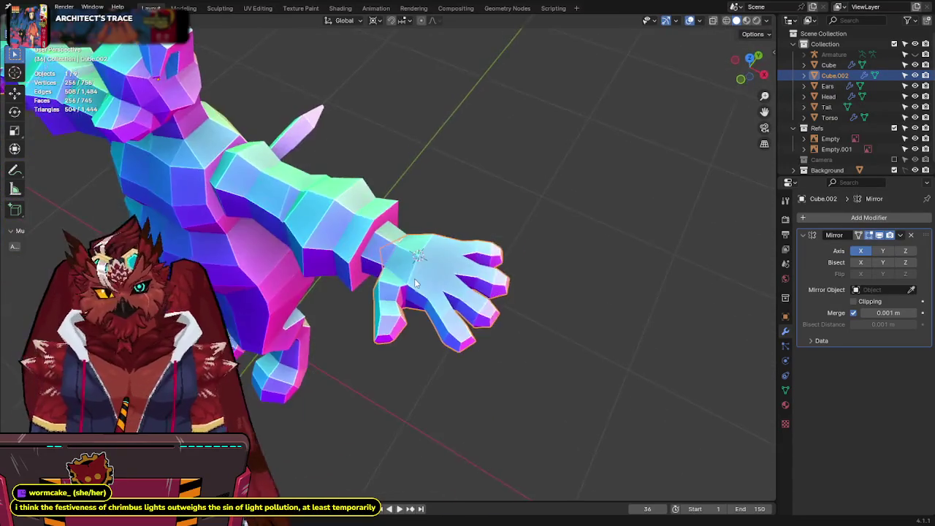
Step: Save, then compare the hand against the reference in front and top views
key("ctrl+s")
scroll(414, 283, "down", 5)
key("KP_1")
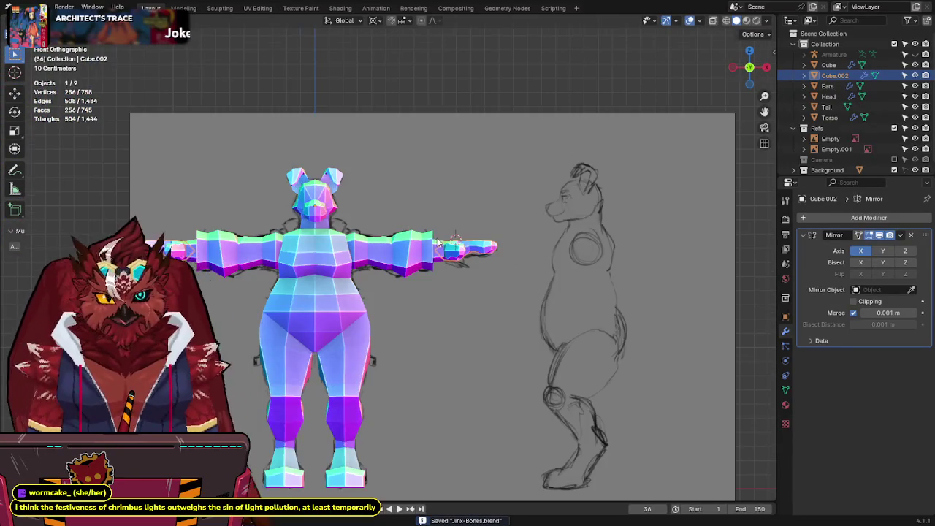
scroll(437, 243, "up", 4)
key("alt+z")
key("alt+z")
key("alt+z")
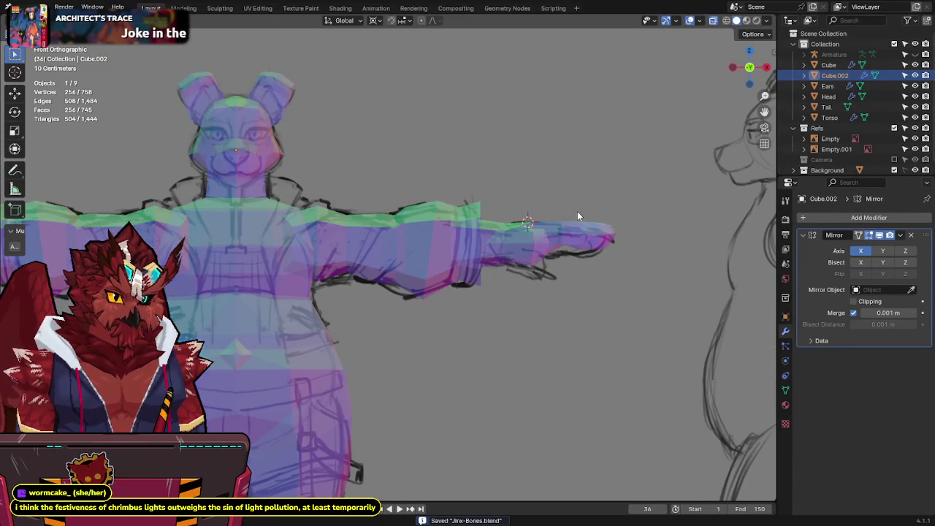
key("alt+z")
mouse_move(572, 217)
middle_mouse_down()
mouse_move(523, 236)
mouse_move(491, 285)
mouse_move(509, 274)
middle_mouse_up()
scroll(491, 285, "up", 2)
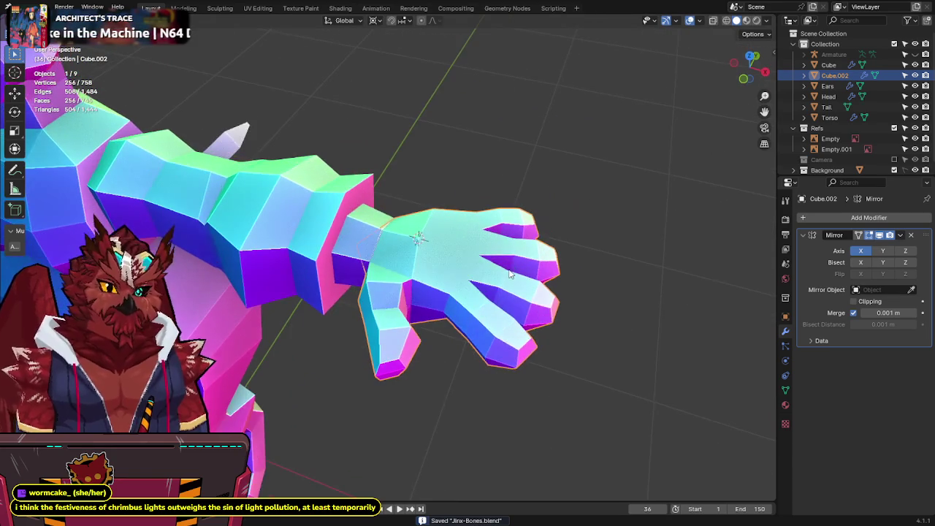
key("KP_7")
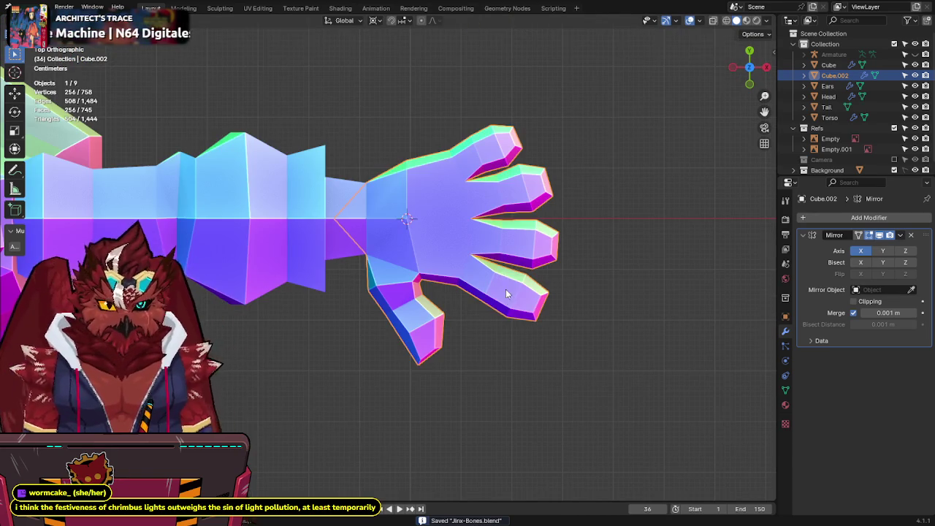
Step: Check the hand mesh in Edit Mode with X-ray, then save the file again
key("Tab")
key("alt+z")
scroll(455, 348, "up", 2)
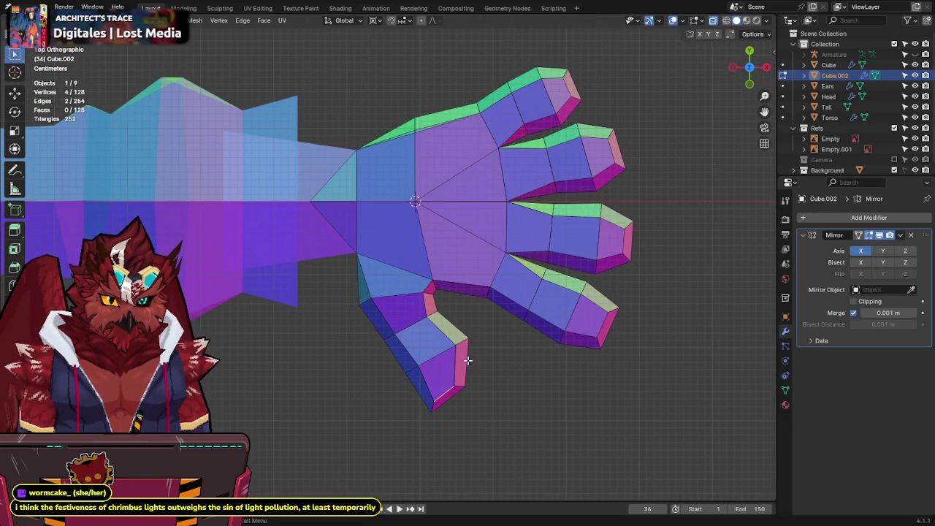
key("Tab")
key("alt+z")
key("ctrl+s")
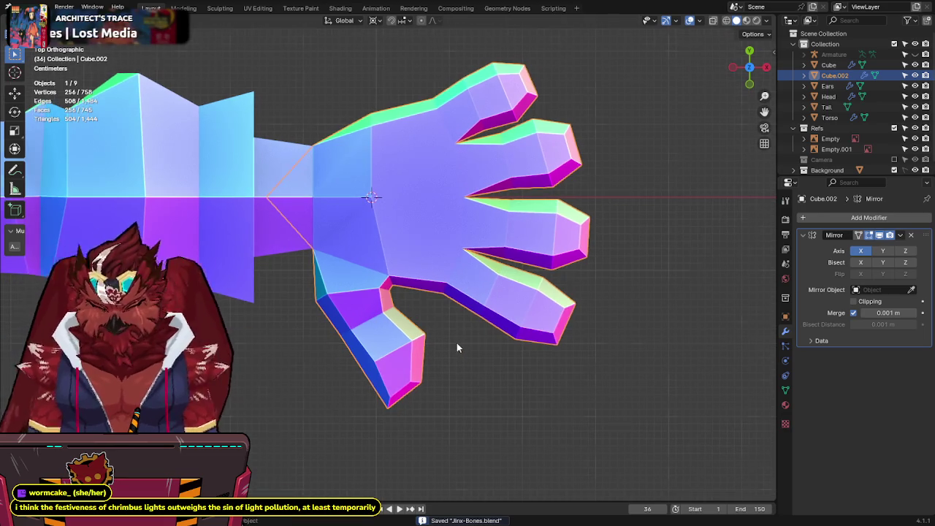
Step: Enter Edit Mode in top view and select the middle fingertip face
key("KP_1")
key("Tab")
key("KP_7")
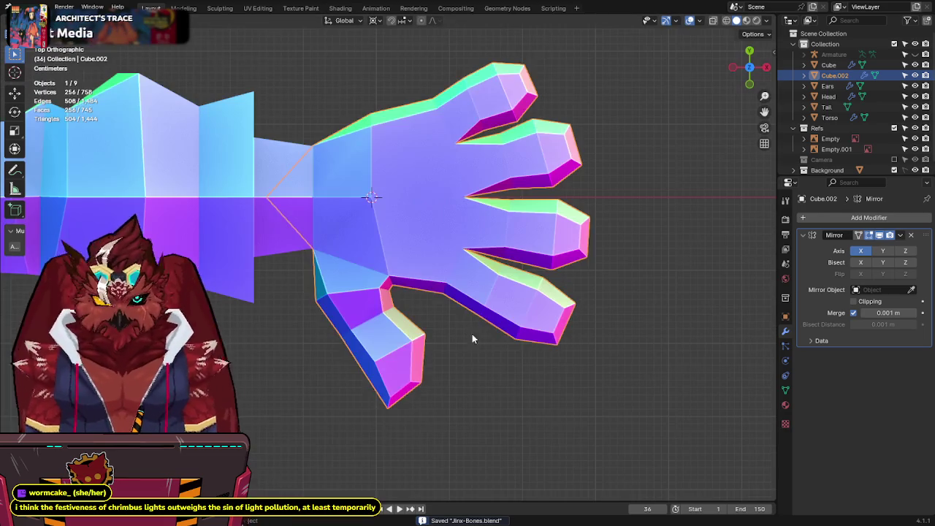
left_click(572, 232, "shift")
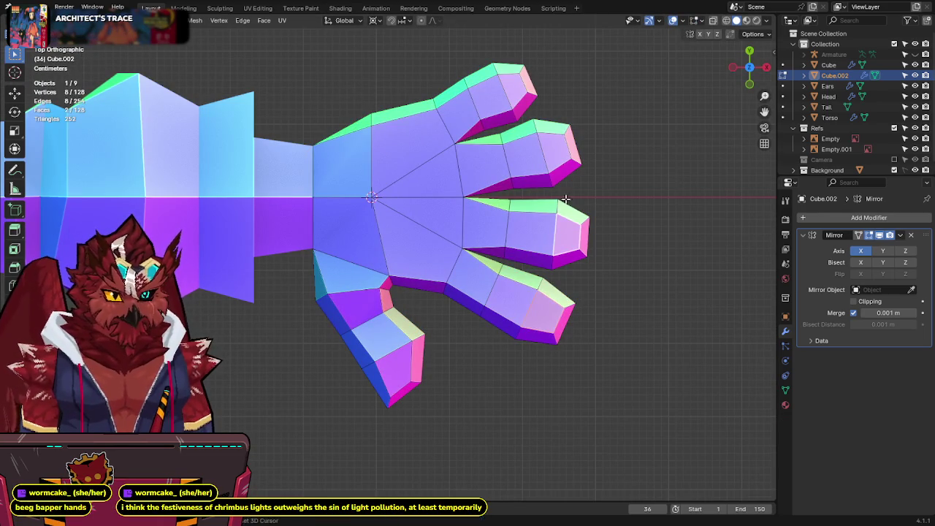
Step: Select three fingertip faces and extrude them into small boxes
left_click(556, 153, "shift")
left_click(509, 93, "shift")
middle_click_drag(509, 93, 609, 190)
key("shift+d")
key("z")
key("Escape")
middle_click_drag(609, 157, 609, 188)
key("e")
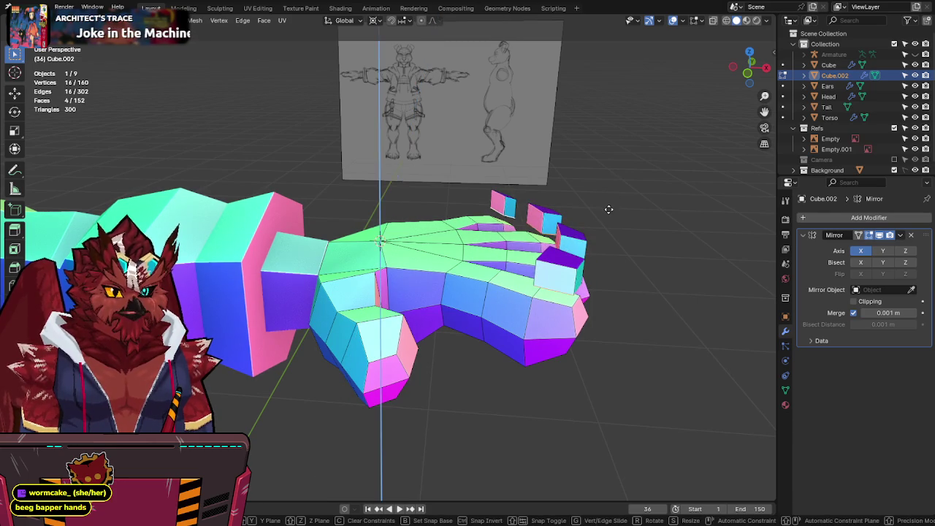
left_click(609, 211)
Step: Select three fingertip boxes with L and delete their faces, keeping one
key("alt+a")
key("F3")
left_click(701, 241)
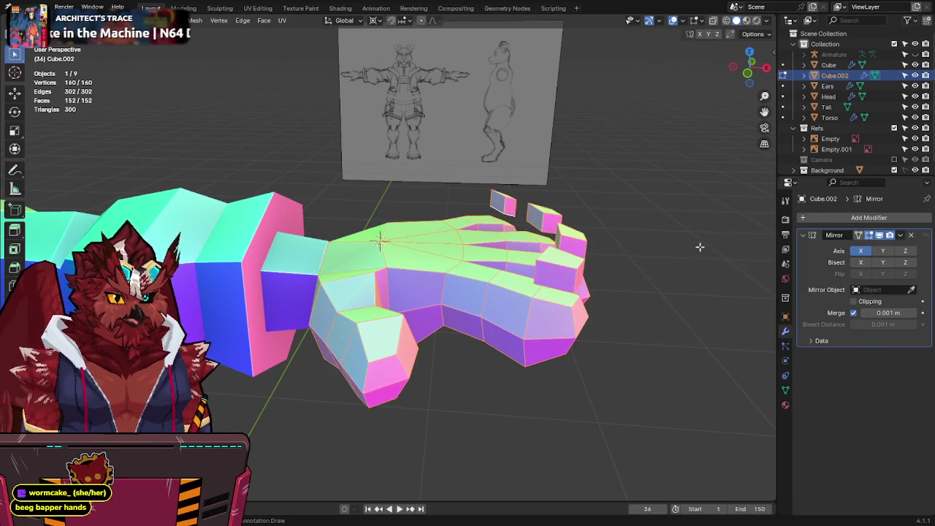
middle_click_drag(699, 246, 589, 266)
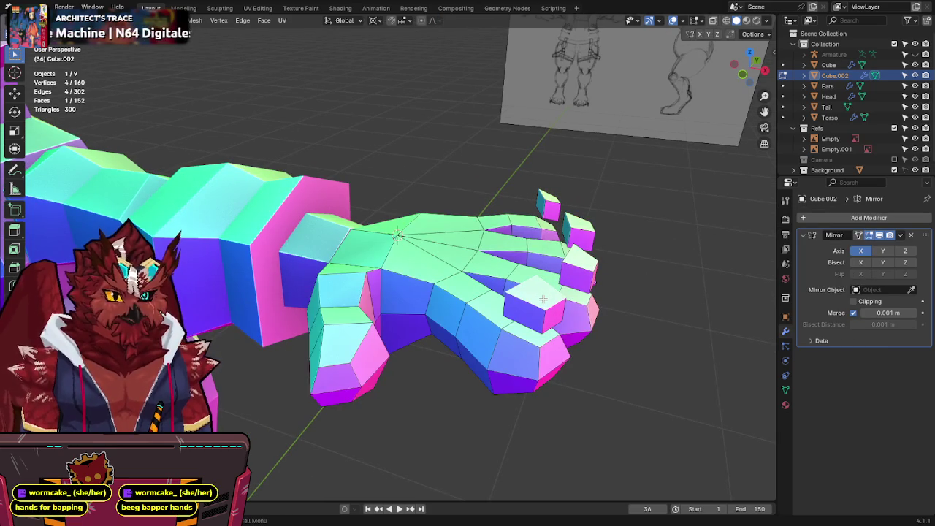
key("l")
left_click_drag(746, 67, 744, 75)
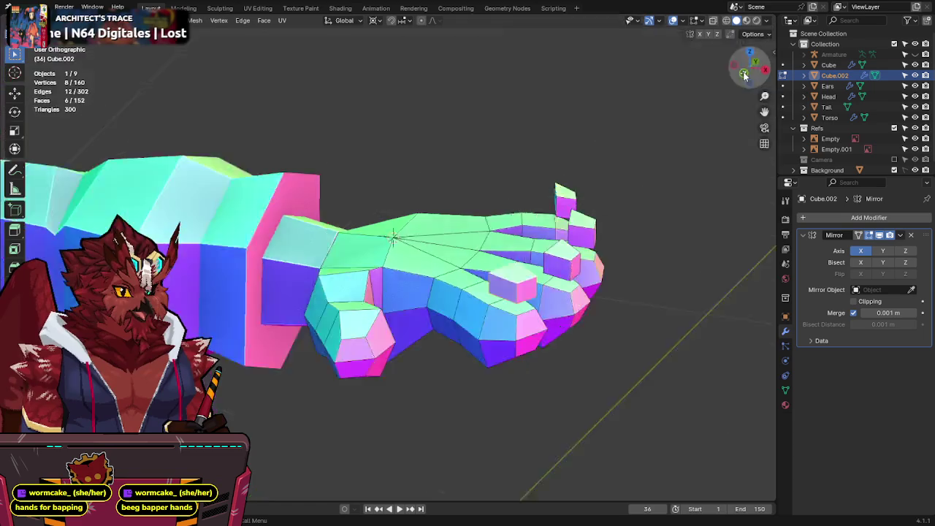
left_click(744, 74)
key("alt+z")
key("alt+z")
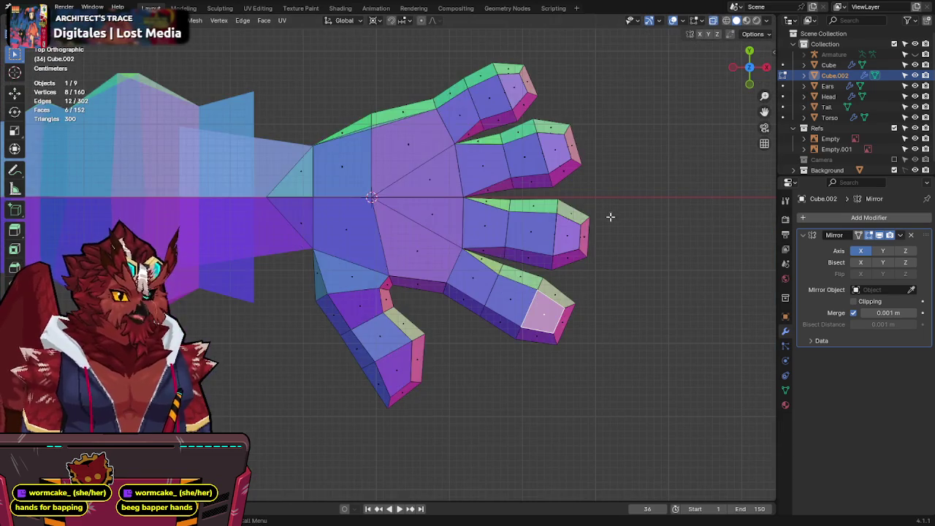
key("alt+a")
middle_click_drag(610, 215, 561, 232)
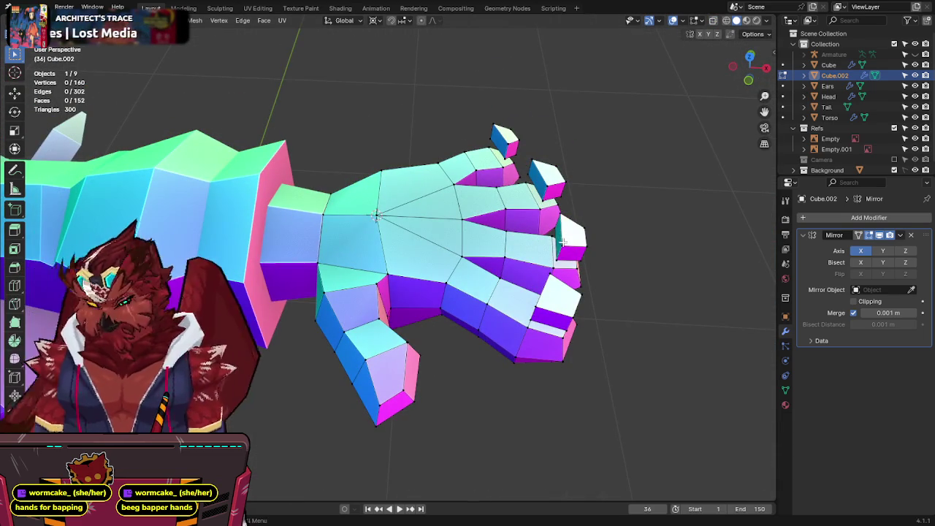
key("l")
key("l")
key("x")
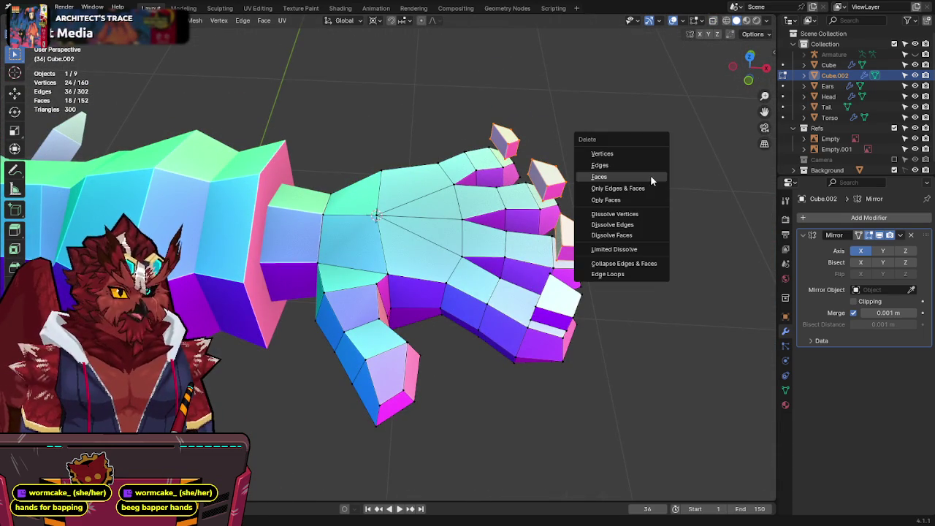
left_click(618, 165)
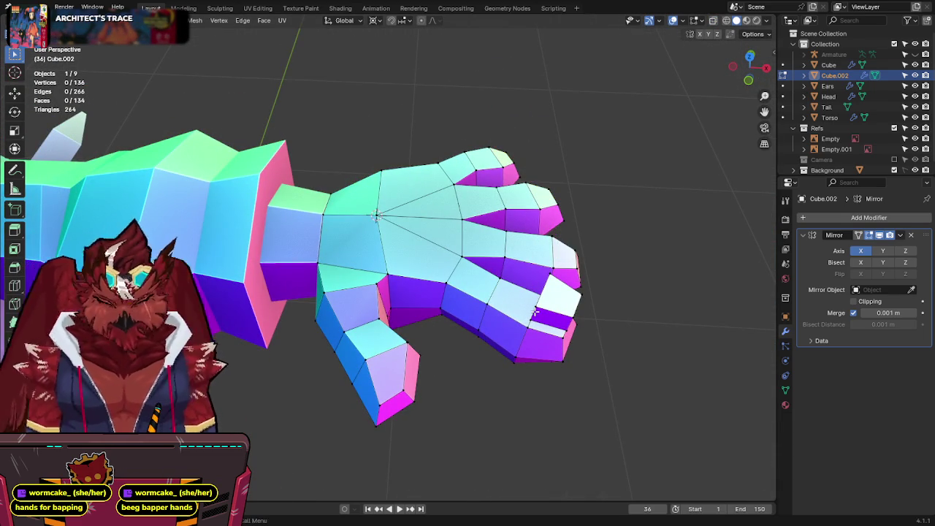
Step: Select the remaining fingertip box's top face and scale it down
key("l")
middle_click_drag(616, 292, 564, 290)
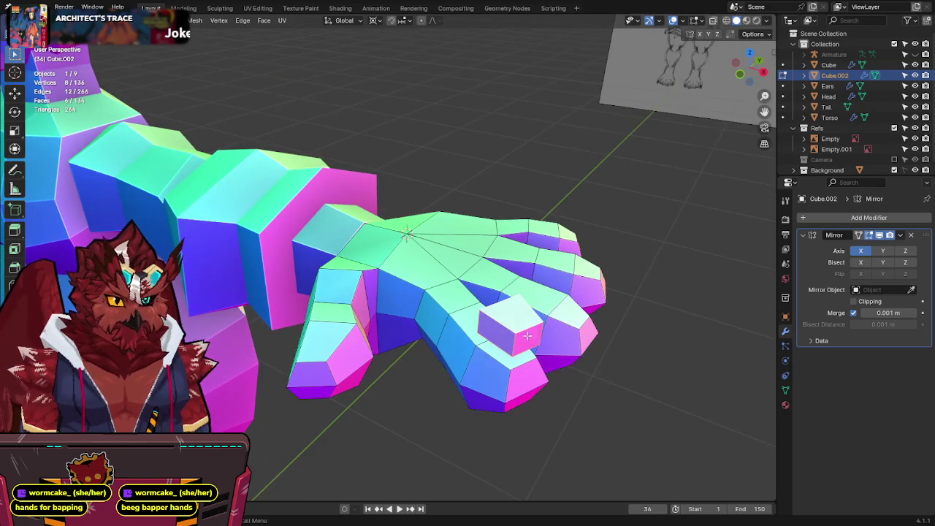
left_click(511, 318)
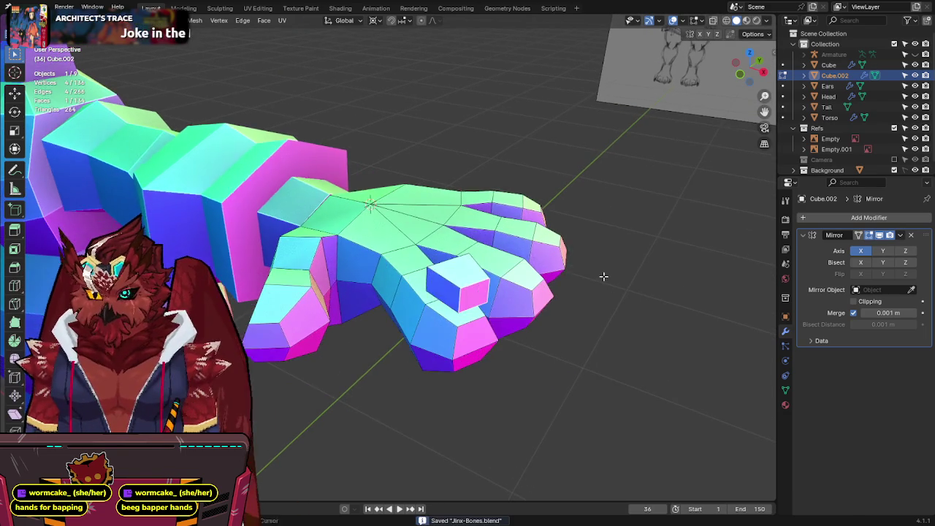
middle_click_drag(660, 304, 604, 276, "shift")
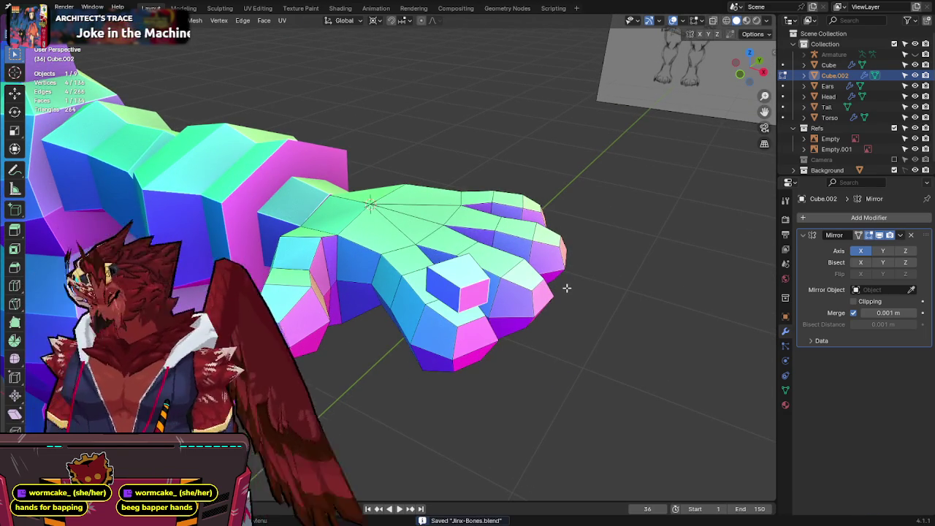
key("s")
left_click(454, 266)
Step: Shift the shrunken top face sideways and save the file
key("alt+z")
left_click(452, 267)
key("alt+z")
key("g")
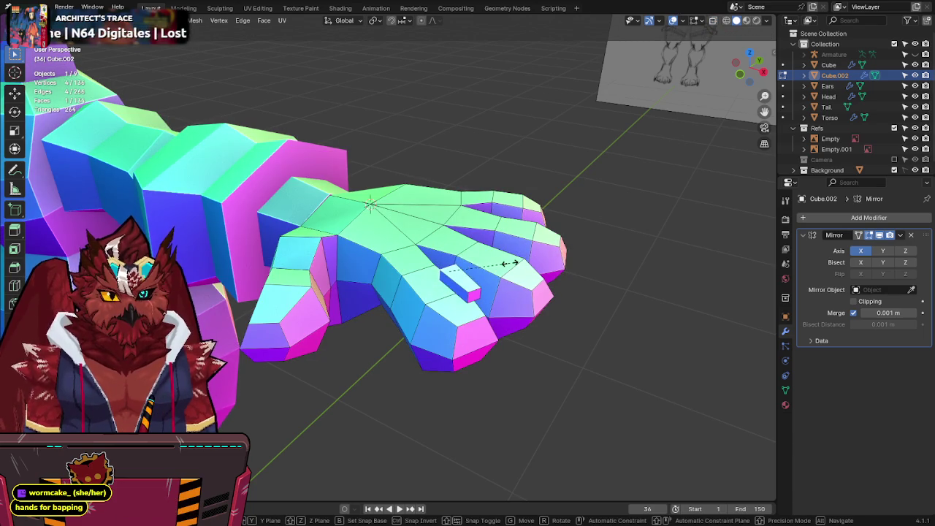
left_click(521, 263)
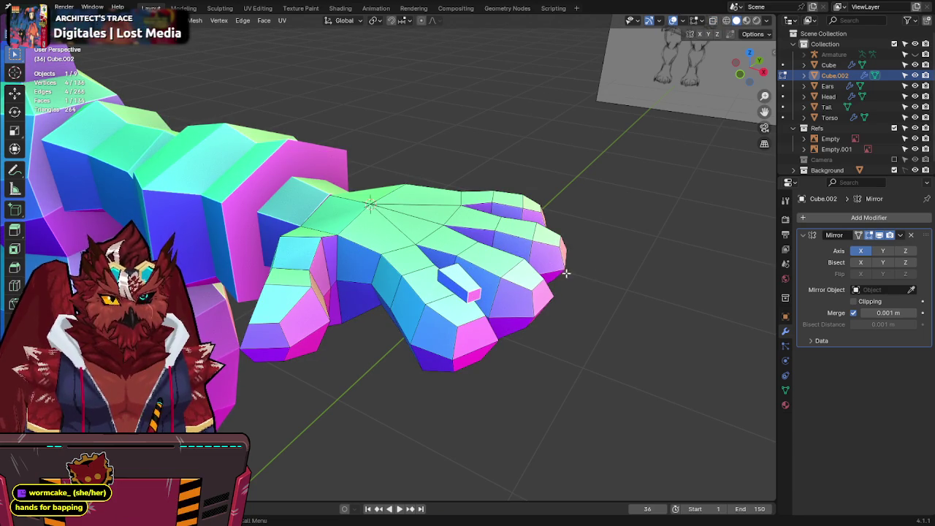
key("g")
left_click(521, 271)
mouse_move(521, 271)
middle_mouse_down()
mouse_move(515, 287)
mouse_move(457, 293)
mouse_move(558, 288)
middle_mouse_up()
key("ctrl+s")
Step: Select the claw piece and reposition it in top orthographic view
scroll(457, 294, "up", 2)
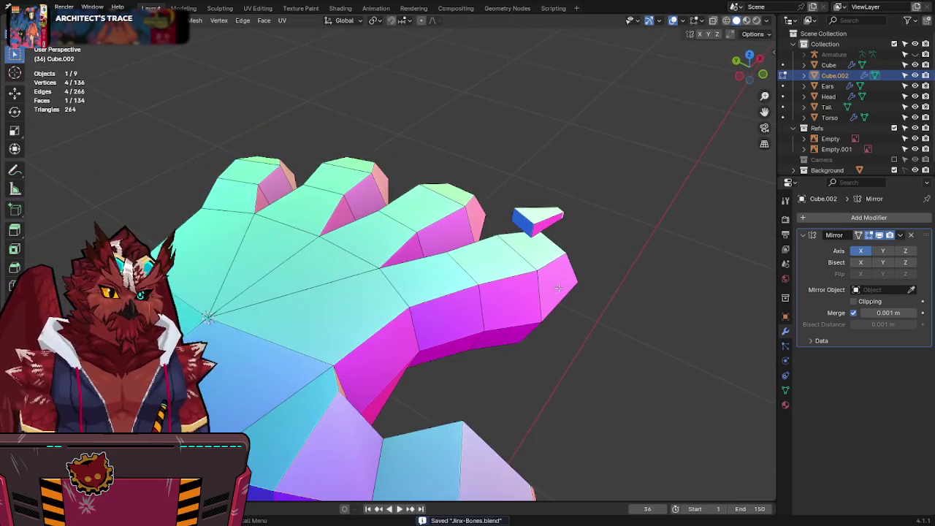
key("l")
scroll(737, 88, "down", 1)
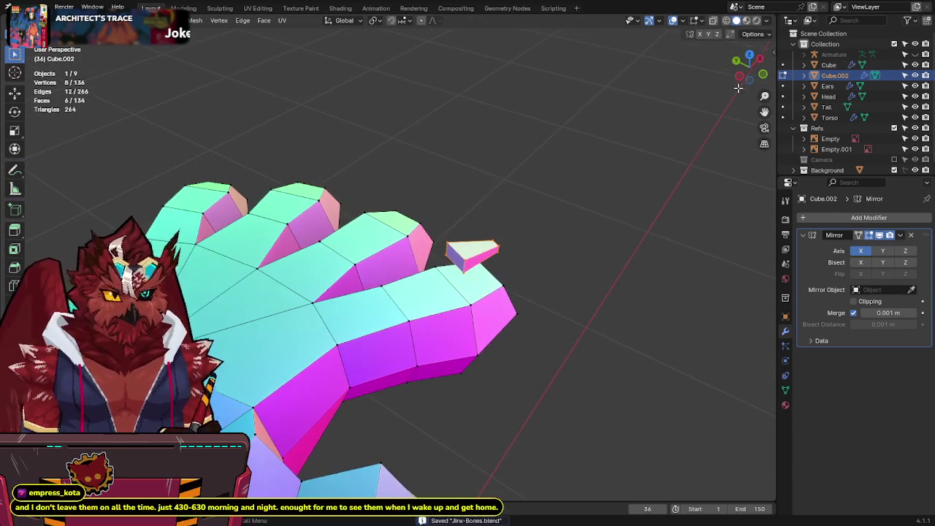
left_click(748, 56)
key("g")
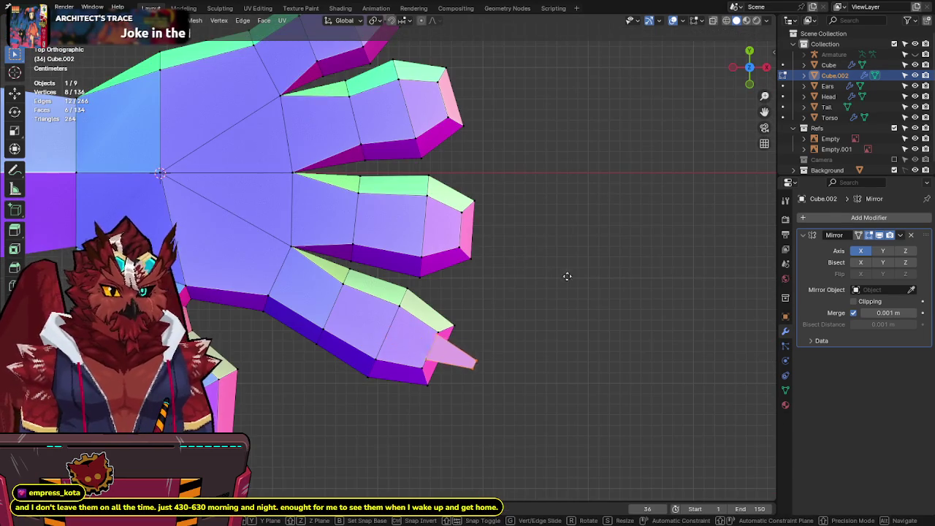
left_click(557, 277)
Step: Switch to face selection and reselect the whole claw piece with Ctrl+L
key("3")
left_click(463, 367)
key("g")
key("Escape")
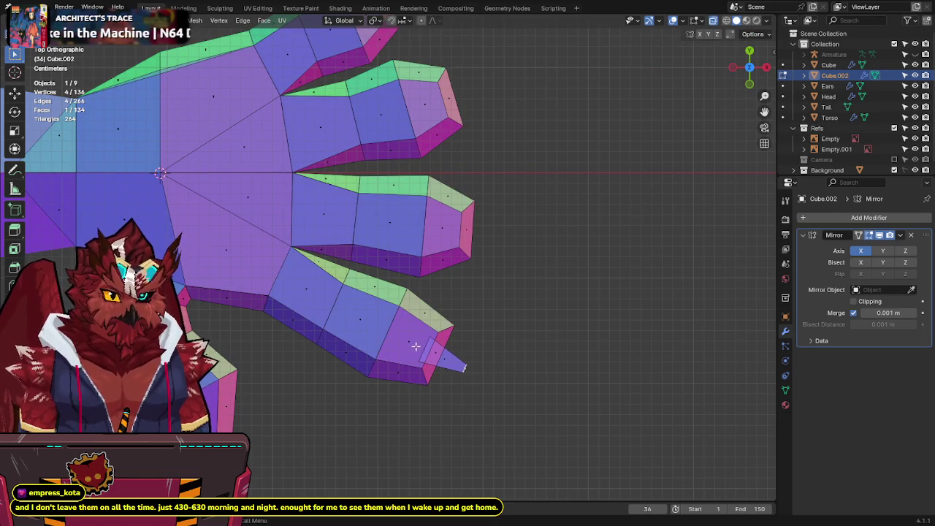
key("ctrl+l")
mouse_move(475, 329)
middle_mouse_down()
mouse_move(612, 223)
mouse_move(687, 97)
middle_mouse_up()
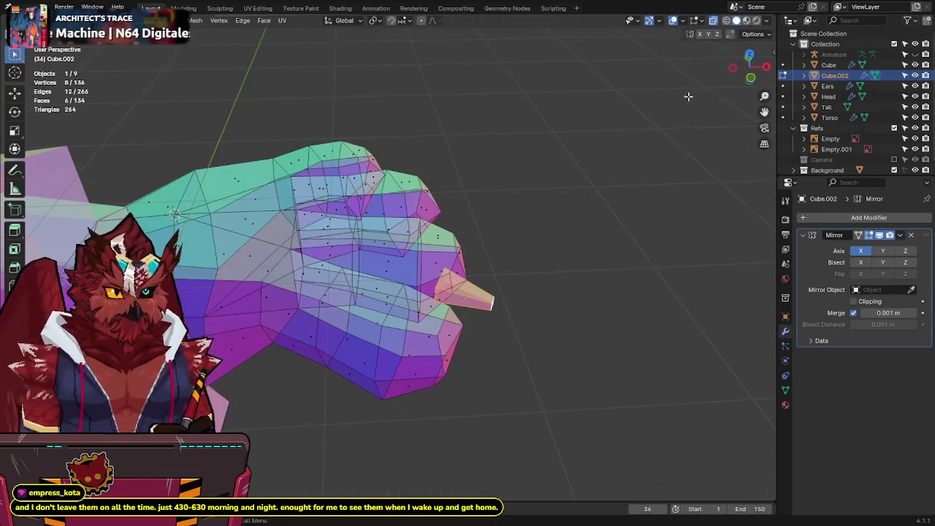
right_click(531, 331)
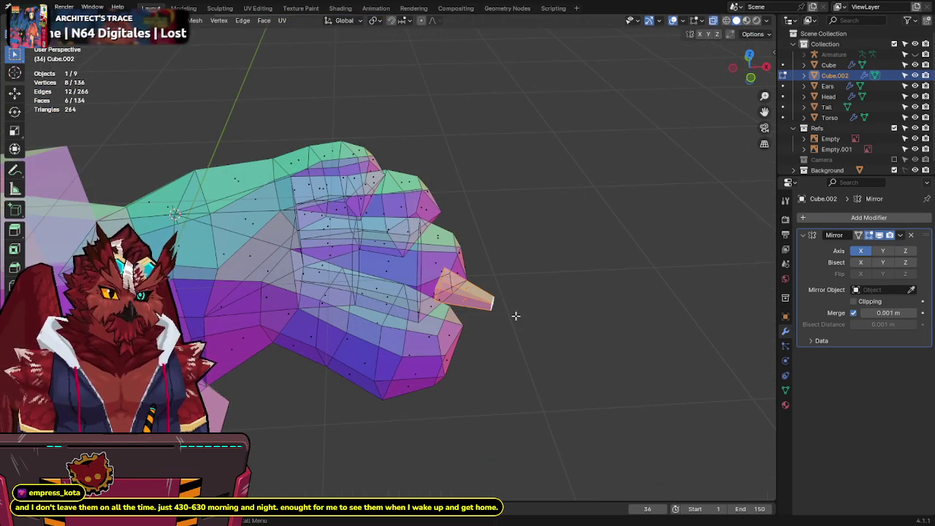
mouse_move(541, 246)
middle_mouse_down()
mouse_move(497, 300)
mouse_move(553, 251)
mouse_move(559, 269)
mouse_move(544, 286)
mouse_move(563, 225)
mouse_move(554, 243)
middle_mouse_up()
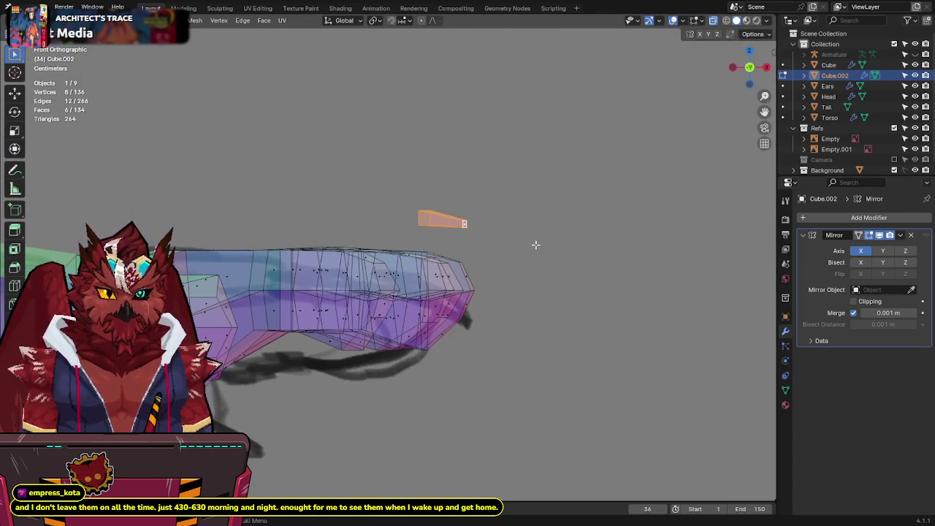
Step: Lower the claw piece onto the top of the fingertip
key("g")
left_click(533, 282)
key("alt+z")
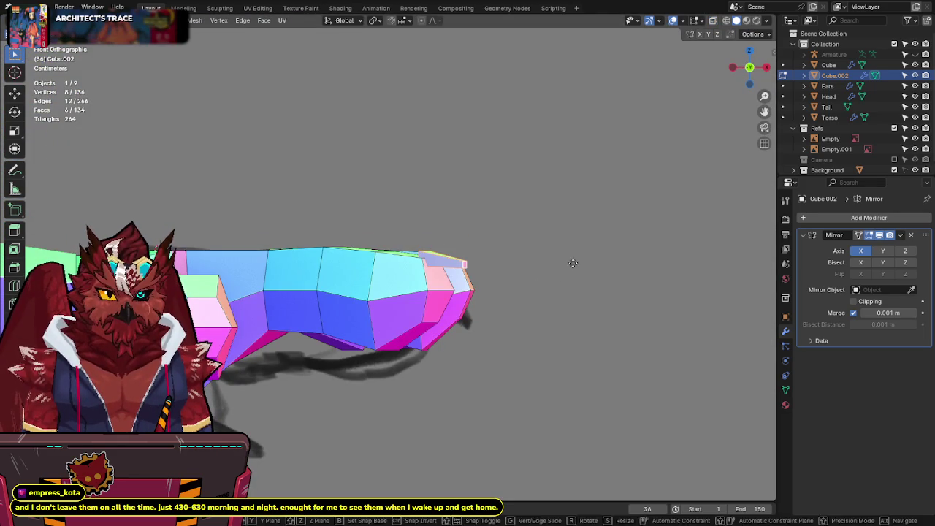
mouse_move(559, 271)
middle_mouse_down()
mouse_move(438, 379)
mouse_move(404, 352)
middle_mouse_up()
key("alt+z")
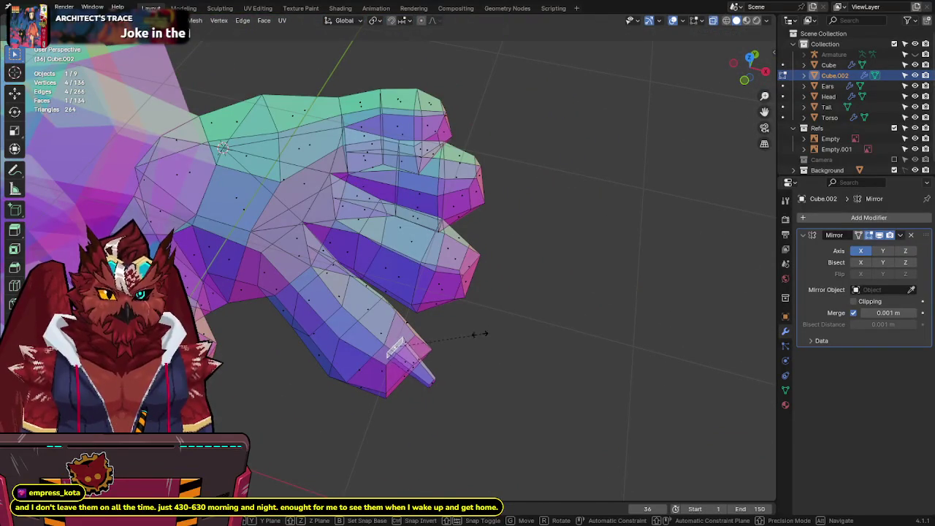
key("alt+z")
mouse_move(484, 336)
middle_mouse_down()
mouse_move(516, 300)
mouse_move(480, 326)
mouse_move(511, 285)
middle_mouse_up()
key("alt+z")
Step: Select the claw's tip edges and pull them out into a point
left_click_drag(491, 263, 491, 268)
key("g")
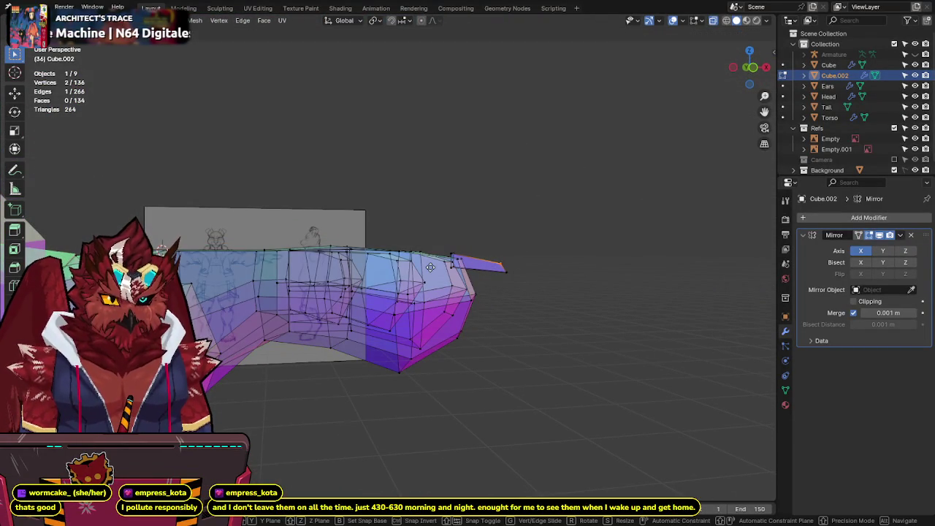
right_click(424, 260)
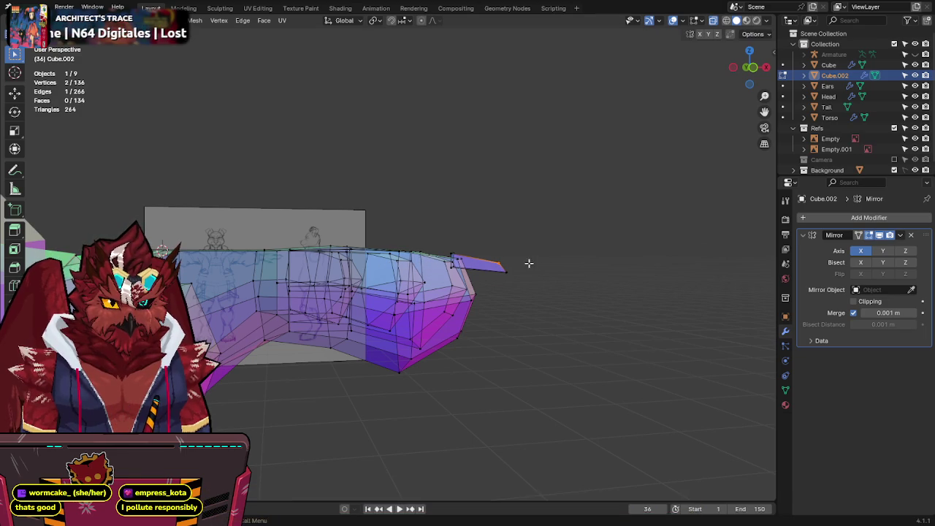
left_click_drag(529, 255, 482, 286)
key("g")
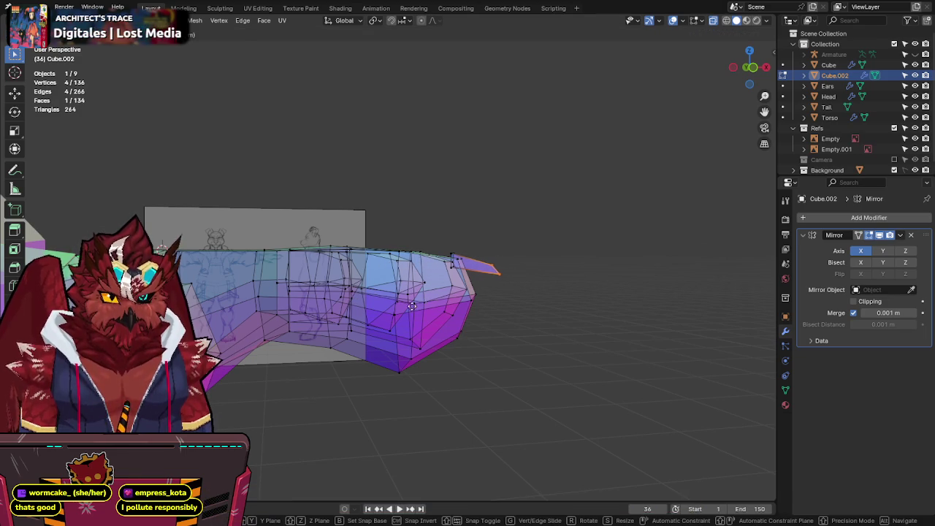
left_click(411, 306)
key("alt+z")
mouse_move(547, 278)
middle_mouse_down()
mouse_move(419, 296)
mouse_move(428, 255)
middle_mouse_up()
key("alt+z")
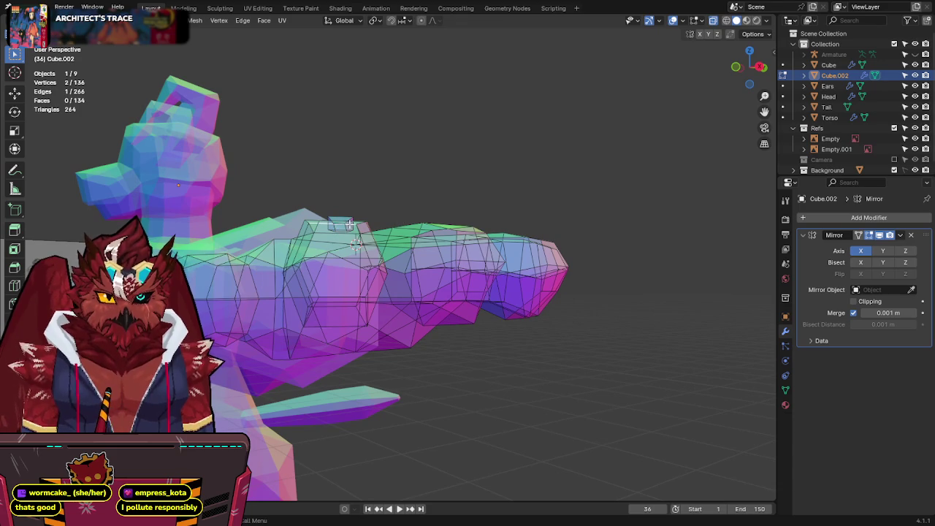
Step: Finish moving the fingertip vertices and save Jinx-Bones.blend
key("g")
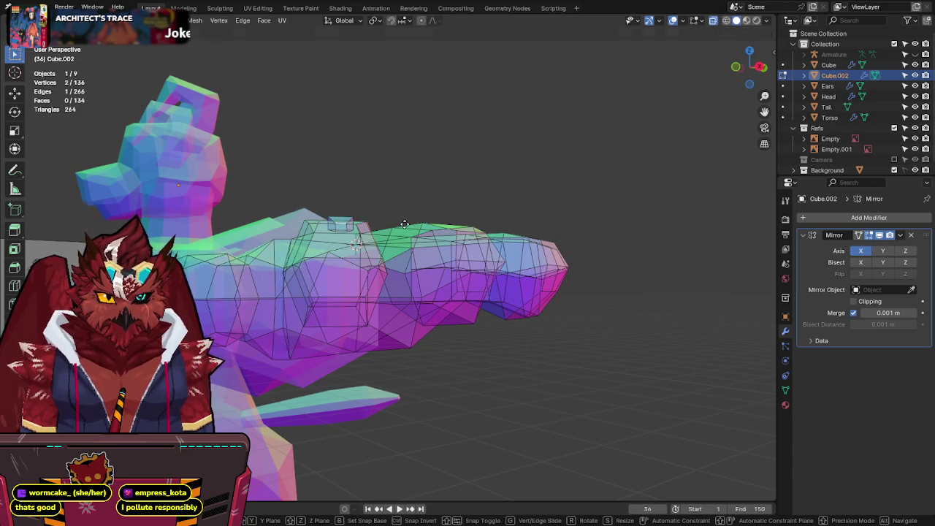
left_click(404, 223)
key("alt+z")
middle_click_drag(405, 224, 515, 280)
key("ctrl+s")
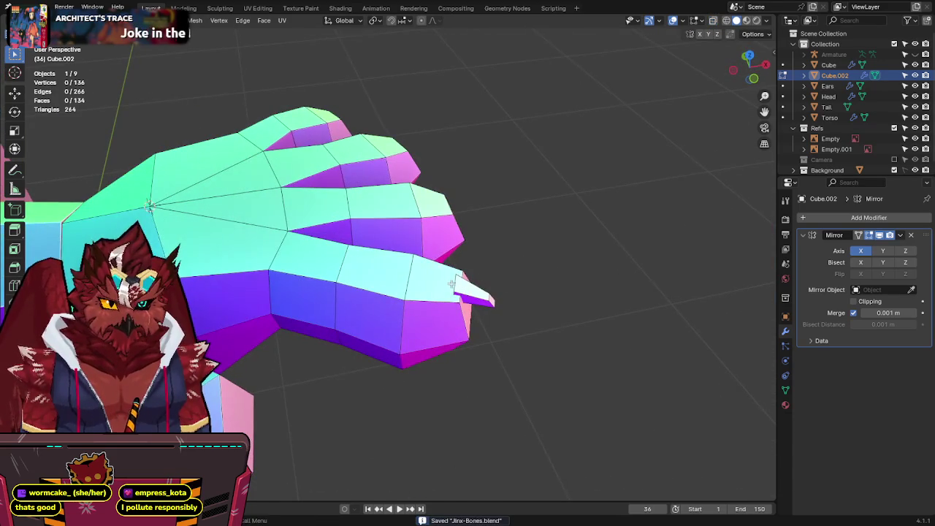
Step: Select the claw's tip edge and grow the selection around the fingertip in top view
key("alt+z")
middle_click_drag(454, 276, 454, 240)
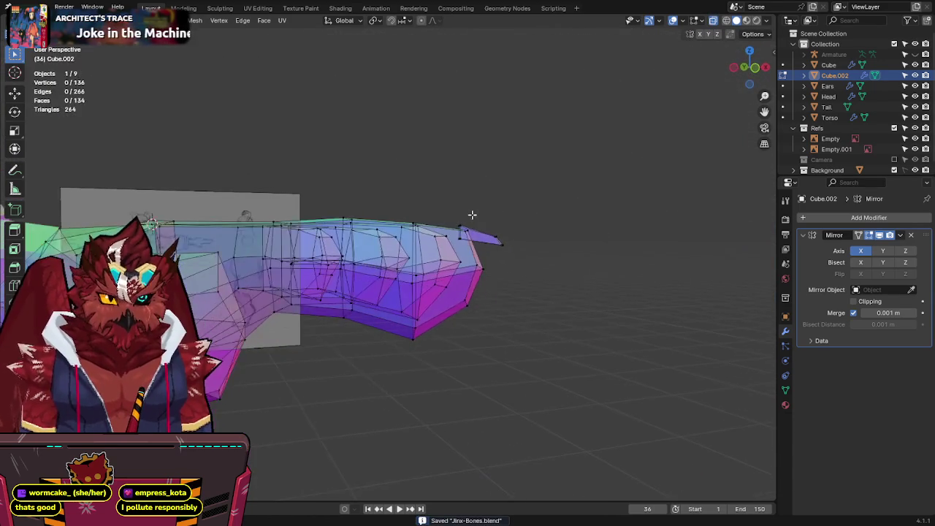
left_click(452, 241)
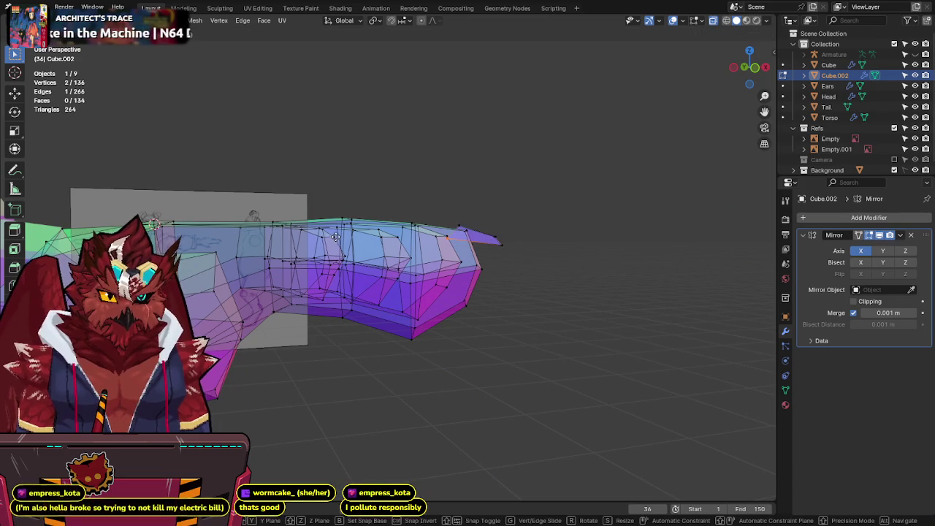
key("alt+z")
mouse_move(505, 229)
middle_mouse_down()
mouse_move(475, 263)
mouse_move(472, 347)
mouse_move(444, 312)
middle_mouse_up()
key("ctrl+KP_Add")
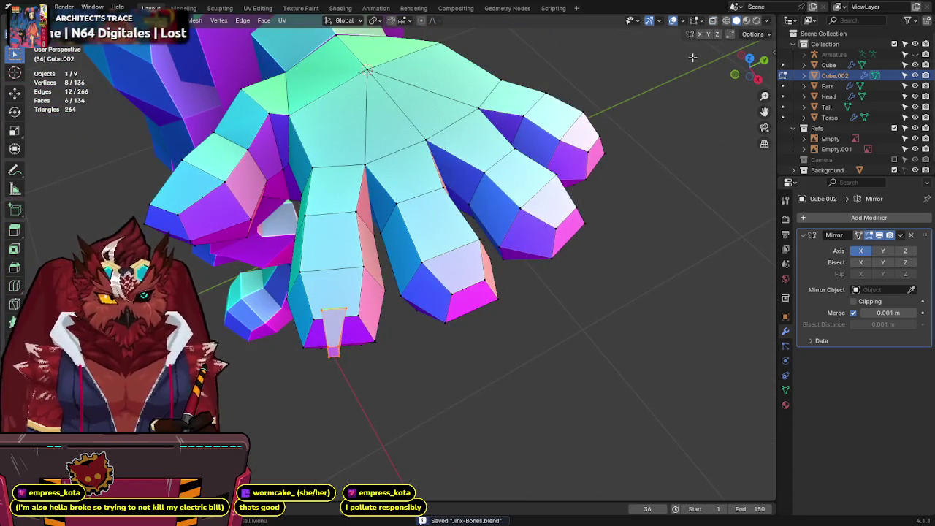
left_click(750, 59)
scroll(468, 307, "up", 2)
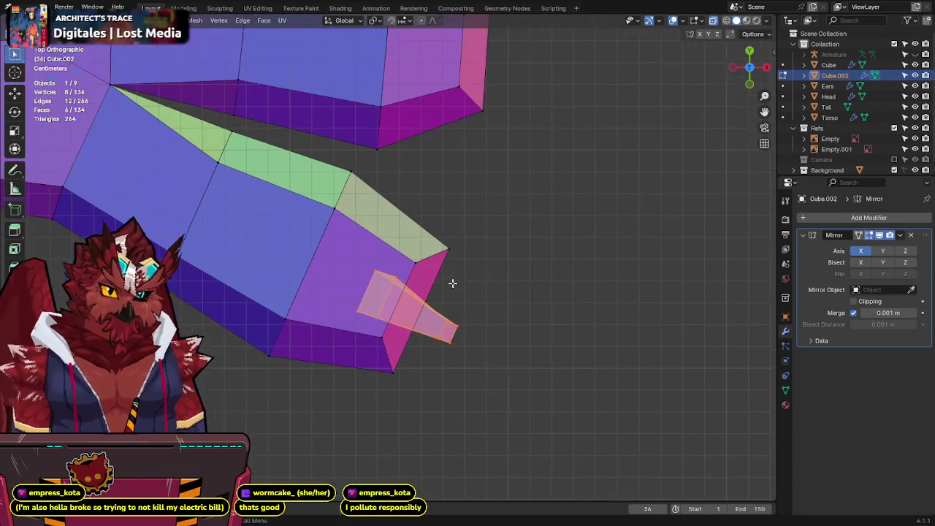
Step: Scale the claw's tip edge down twice so it narrows to a point
key("s")
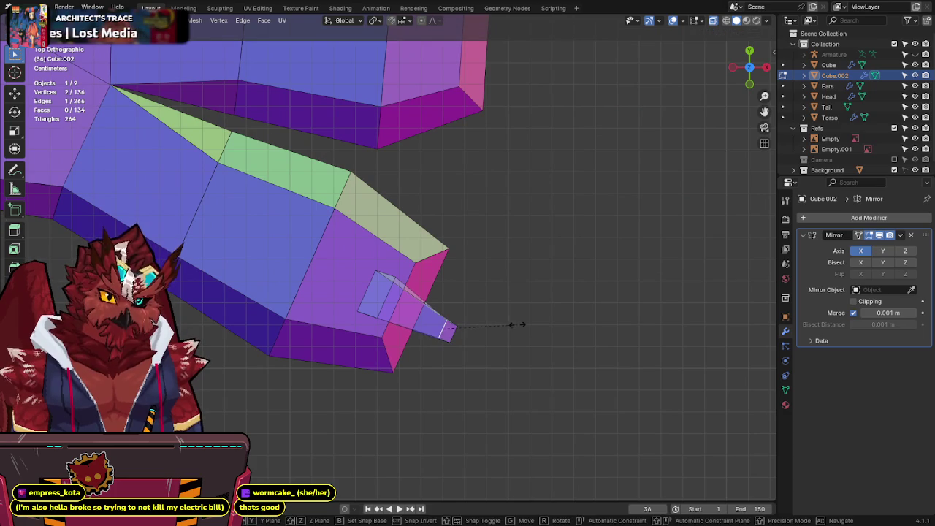
left_click(531, 322)
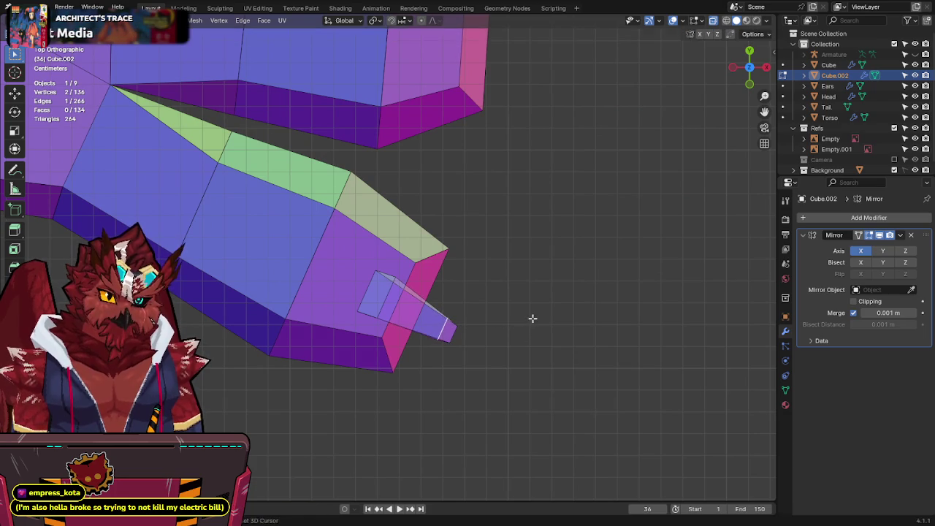
key("alt+z")
key("s")
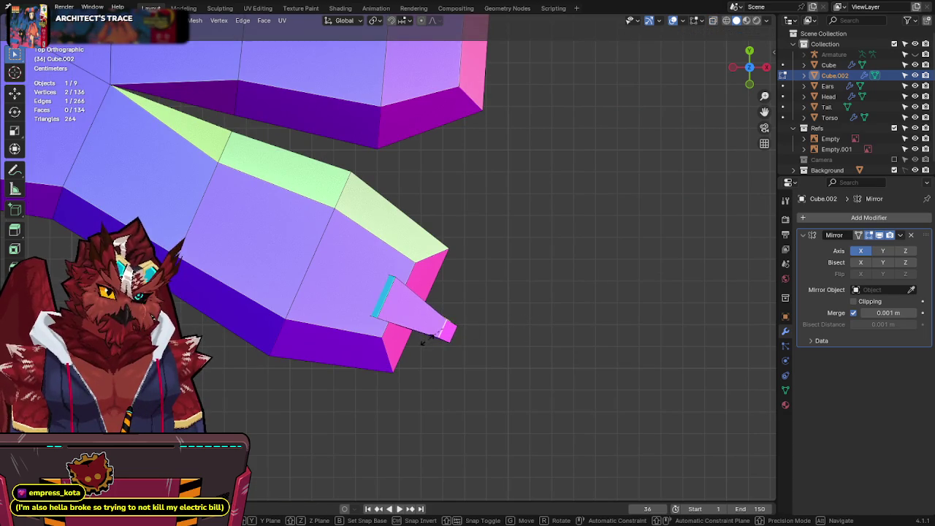
left_click(484, 321)
Step: Select the claw's base edge and move it into a new position
key("alt+z")
left_click(378, 298)
key("alt+z")
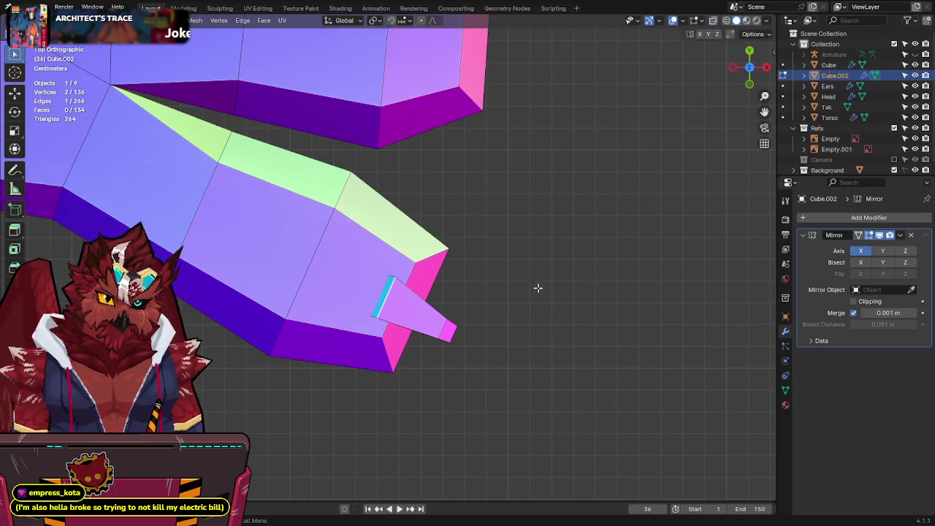
key("g")
left_click(501, 304)
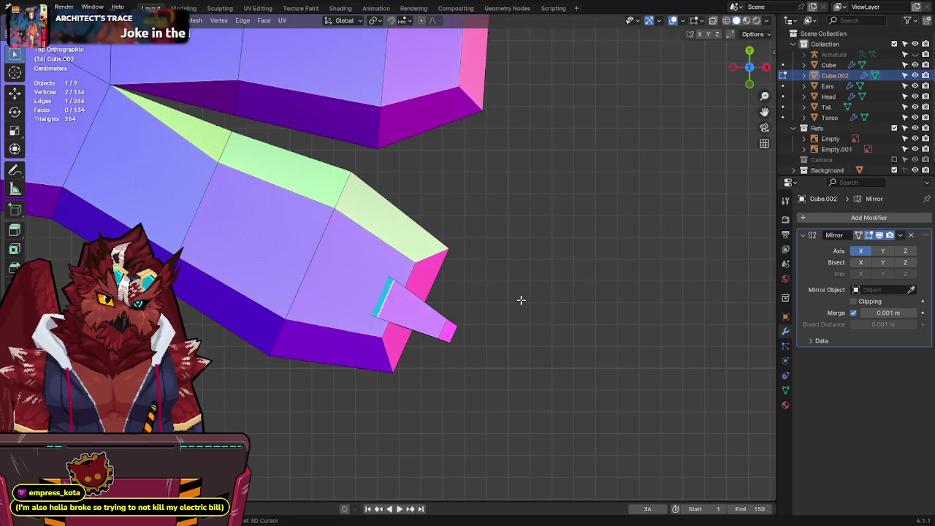
Step: Shift the claw edge sideways along X, save, and select the whole claw piece
key("alt+z")
key("g")
key("x")
left_click(462, 305)
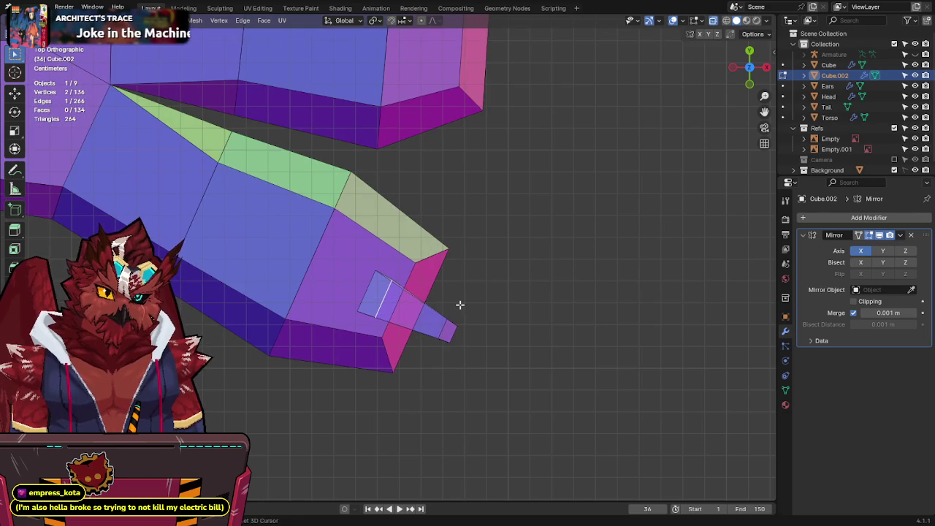
key("alt+z")
mouse_move(462, 305)
middle_mouse_down()
mouse_move(471, 208)
mouse_move(499, 192)
mouse_move(497, 227)
mouse_move(460, 230)
mouse_move(415, 182)
mouse_move(407, 267)
mouse_move(431, 241)
mouse_move(470, 225)
mouse_move(386, 173)
mouse_move(434, 305)
mouse_move(339, 216)
mouse_move(458, 267)
mouse_move(472, 309)
middle_mouse_up()
key("ctrl+s")
key("ctrl+KP_Add")
Step: Move the whole claw into position on the lower fingertip
key("g")
left_click(447, 265)
key("KP_7")
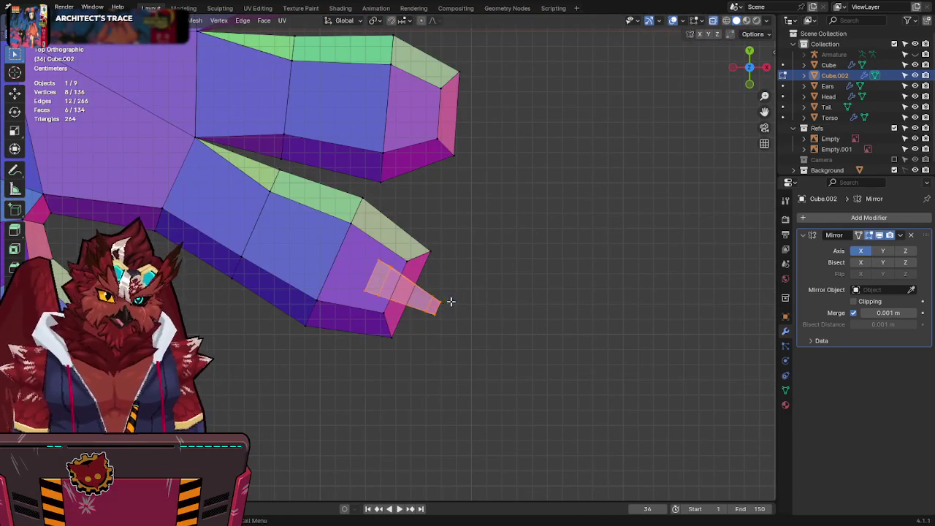
mouse_move(441, 305)
middle_mouse_down()
mouse_move(476, 282)
mouse_move(409, 186)
mouse_move(424, 228)
mouse_move(437, 233)
middle_mouse_up()
Step: Select the entire connected claw piece, viewing the hand from above
key("alt+z")
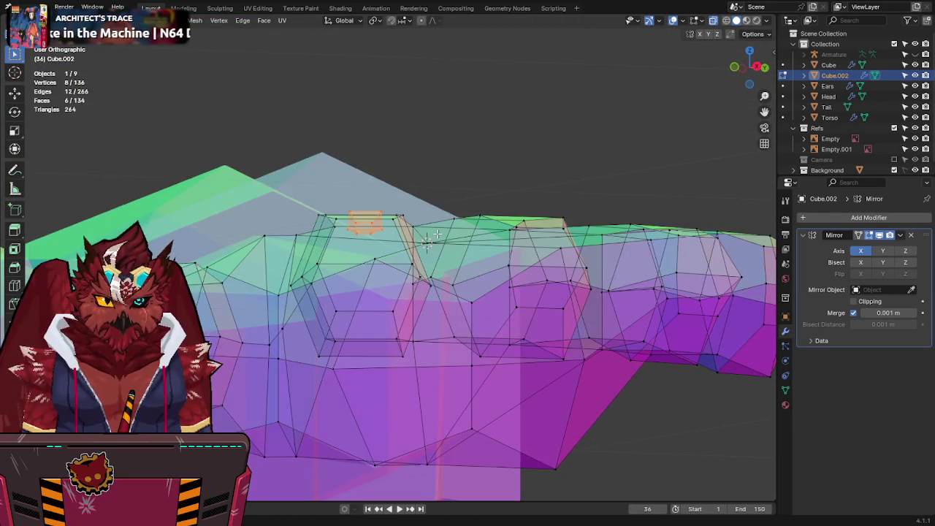
key("3")
left_click(363, 226)
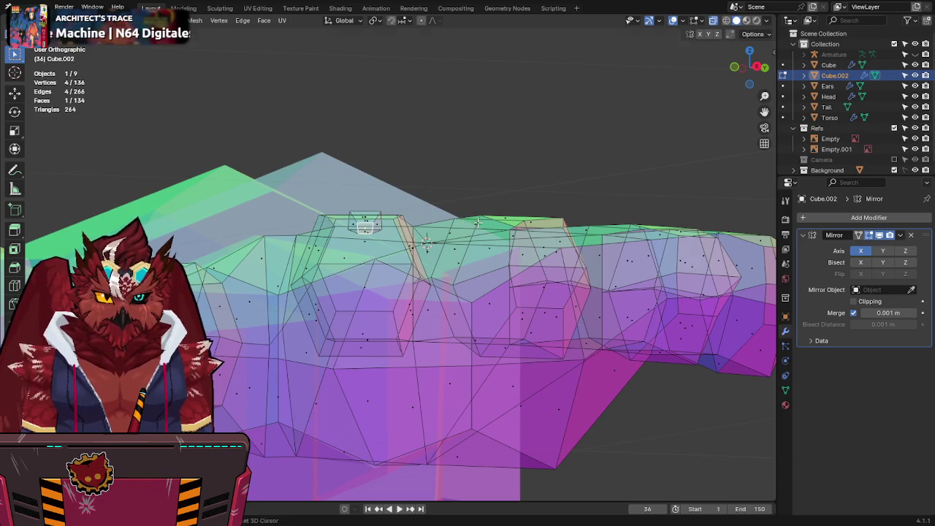
key("alt+z")
key("KP_Decimal")
middle_click_drag(456, 303, 395, 290)
key("ctrl+l")
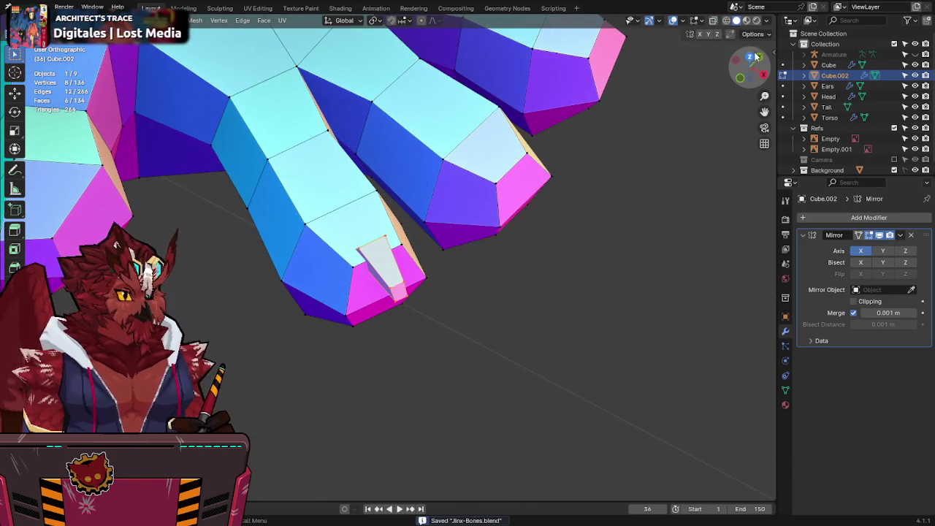
left_click(753, 57)
scroll(426, 298, "up", 1)
scroll(426, 298, "up", 3)
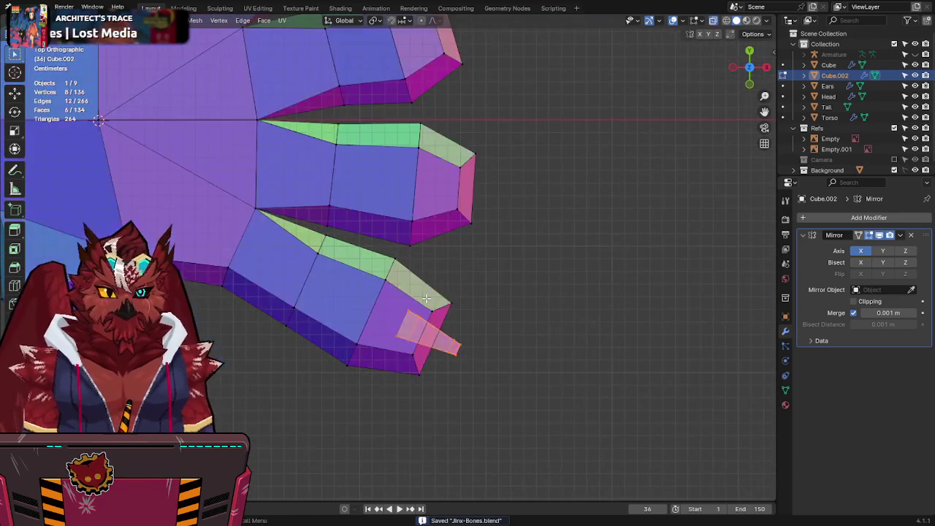
middle_click_drag(424, 298, 417, 318, "shift")
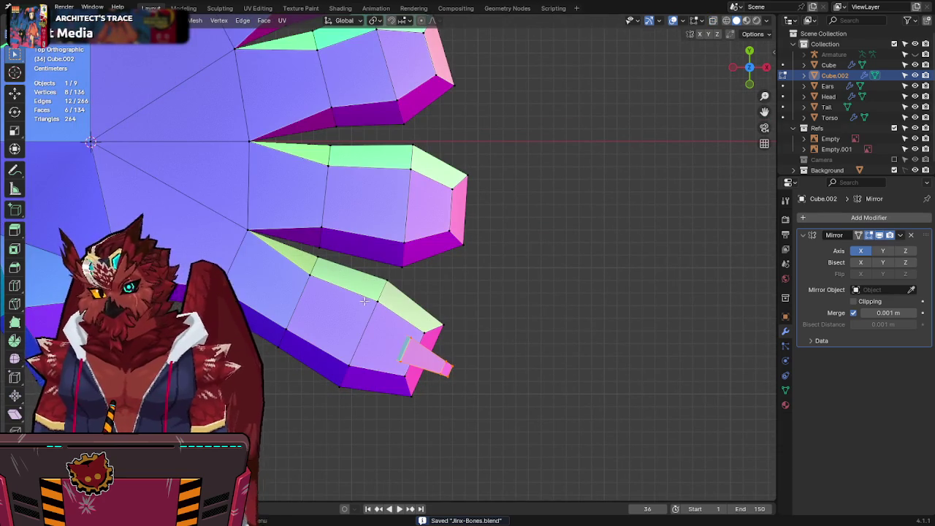
Step: With the pivot on the 3D cursor, duplicate, rotate and place a claw on the middle fingertip
key("period")
left_click(488, 316)
key("shift+d")
key("r")
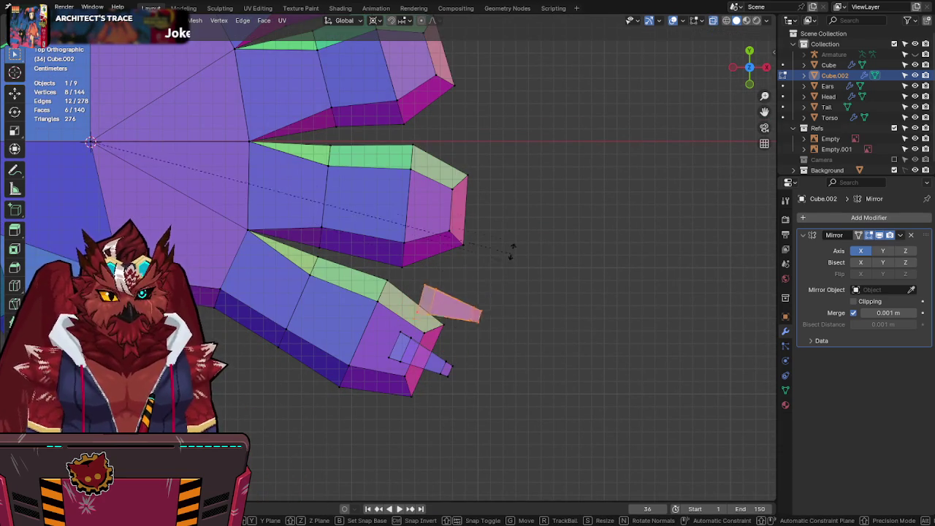
right_click(532, 166)
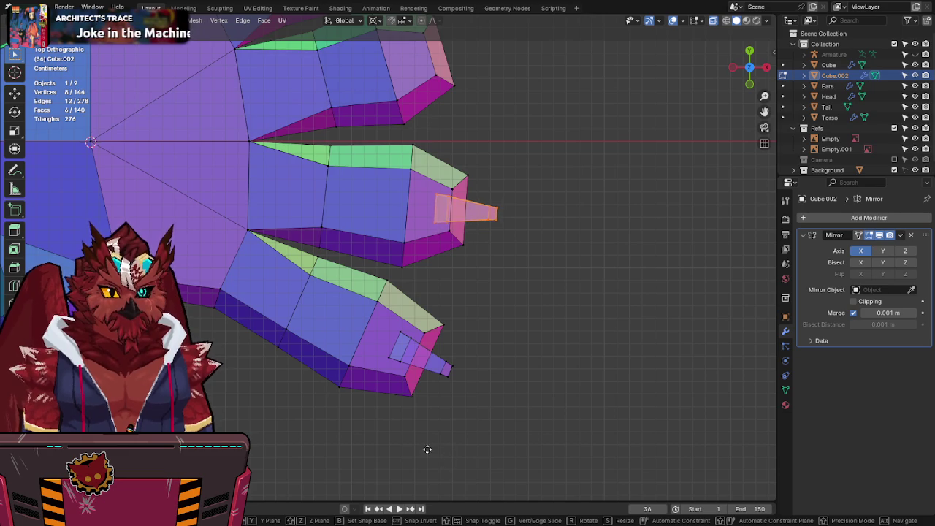
middle_click_drag(390, 434, 622, 297, "alt+shift")
key("r")
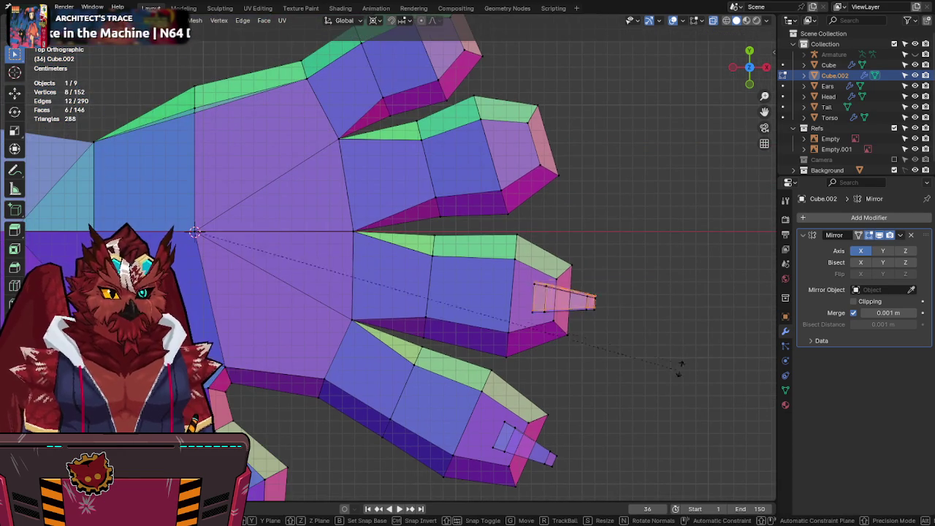
key("g")
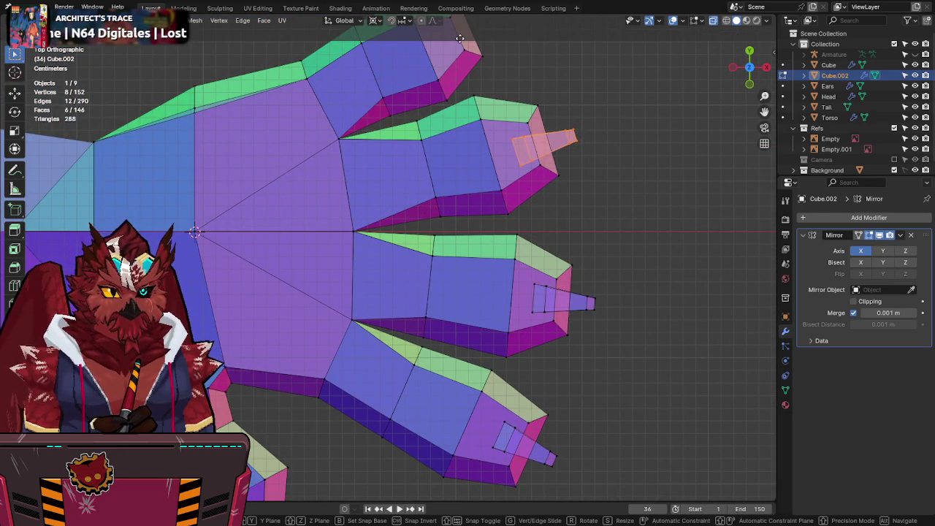
left_click(444, 49)
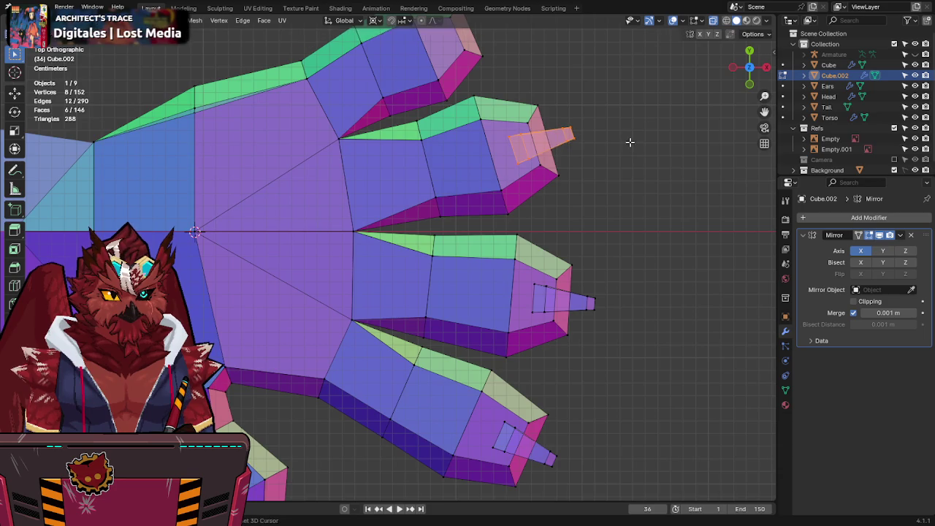
Step: Duplicate the claw again, rotating and positioning it on the top fingertip
middle_click_drag(628, 142, 633, 236, "shift")
key("Tab")
key("Tab")
key("shift+d")
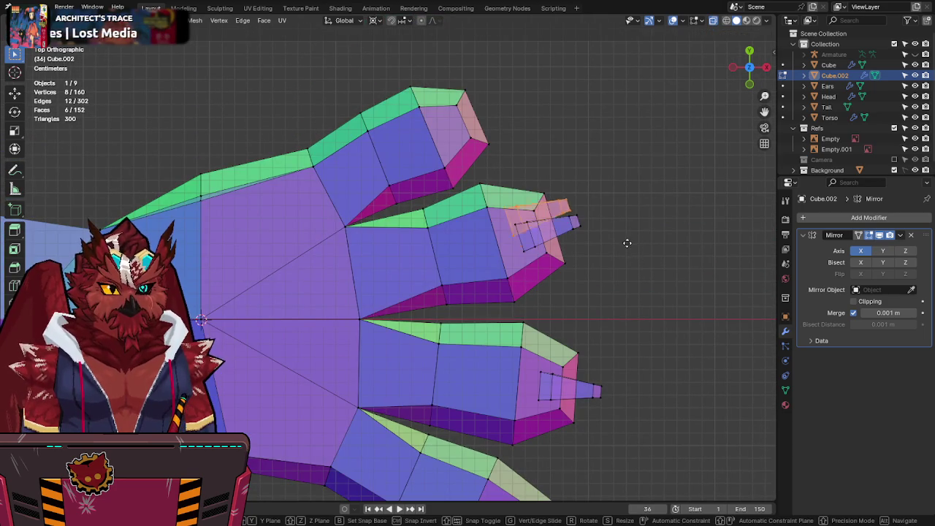
key("r")
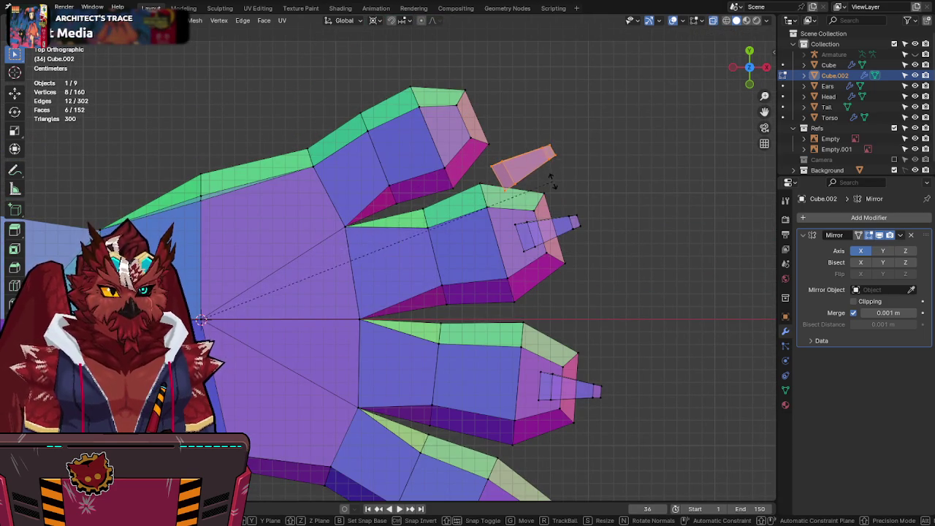
key("g")
left_click(500, 133)
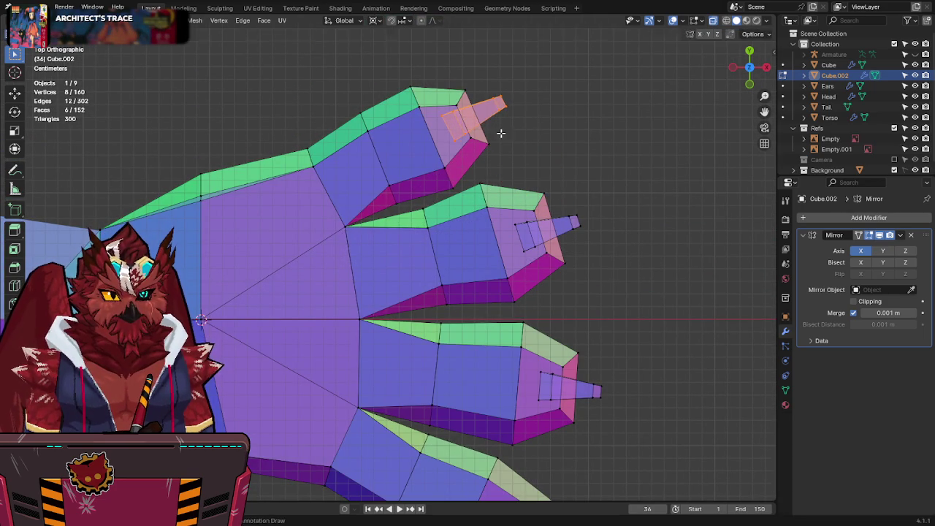
key("g")
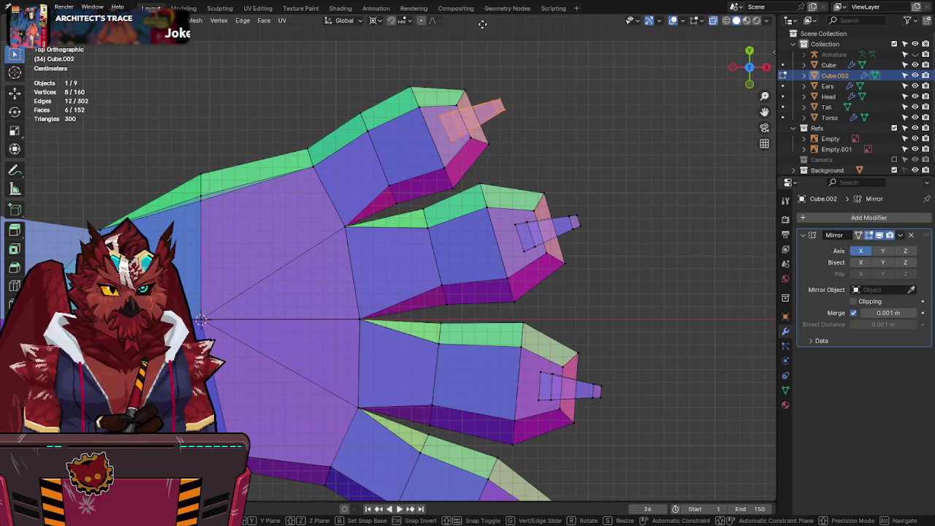
left_click(465, 38)
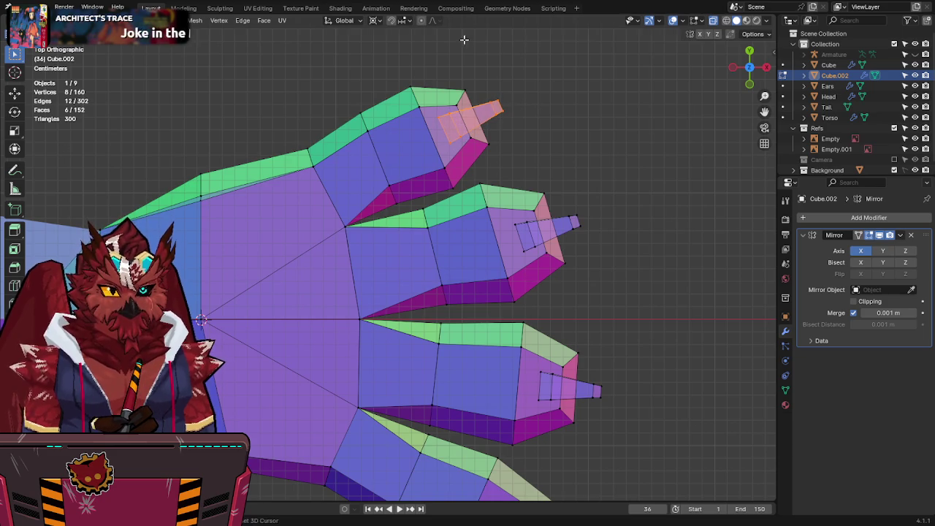
middle_click_drag(544, 154, 469, 194)
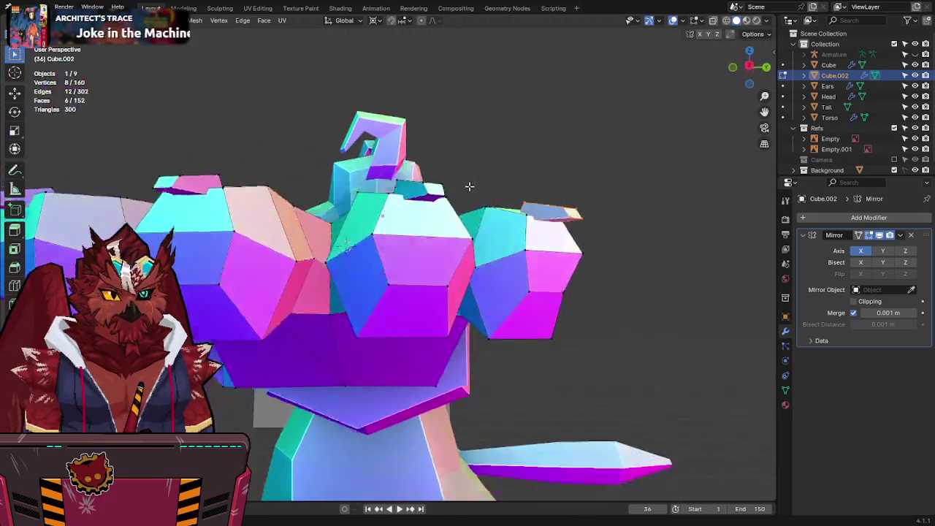
Step: Move the claw vertically along Z to set its height
key("g")
key("z")
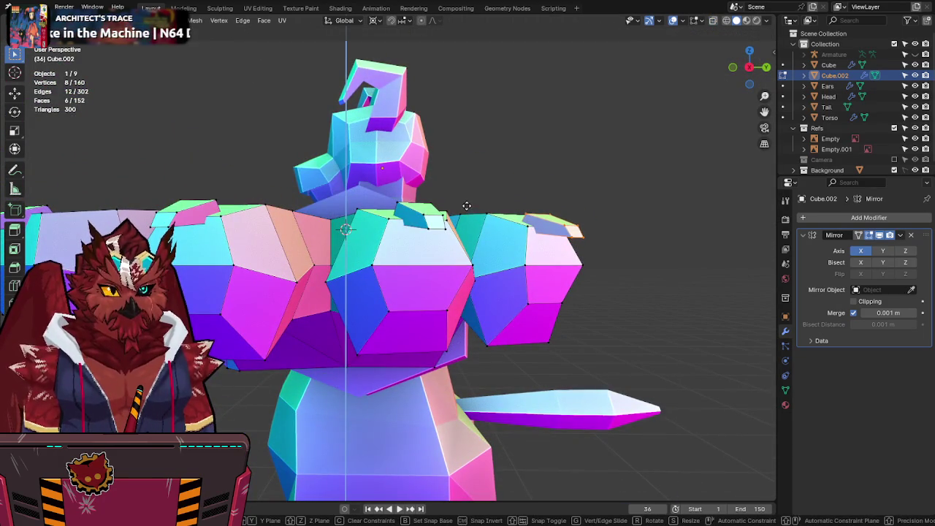
left_click(465, 209)
middle_click_drag(463, 209, 505, 246)
scroll(526, 263, "up", 3)
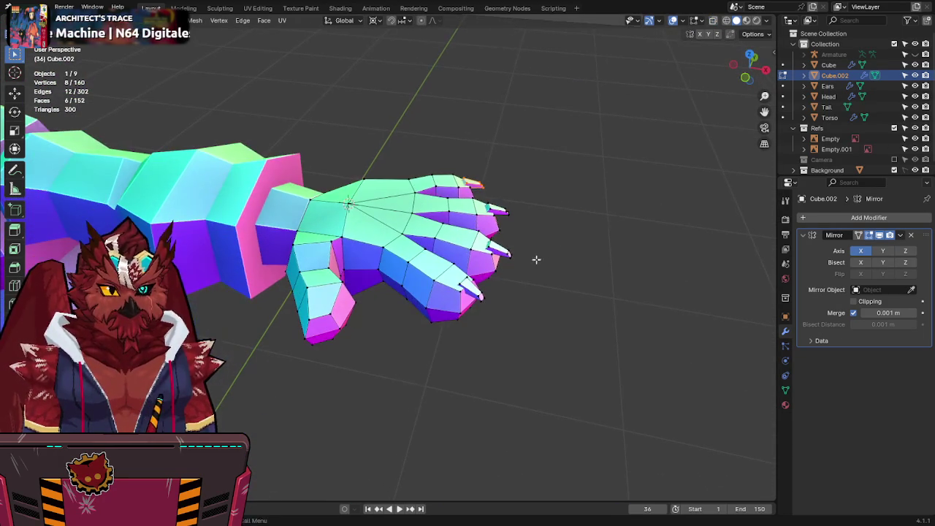
Step: Select a claw, duplicate it and rotate the copy 90°
key("l")
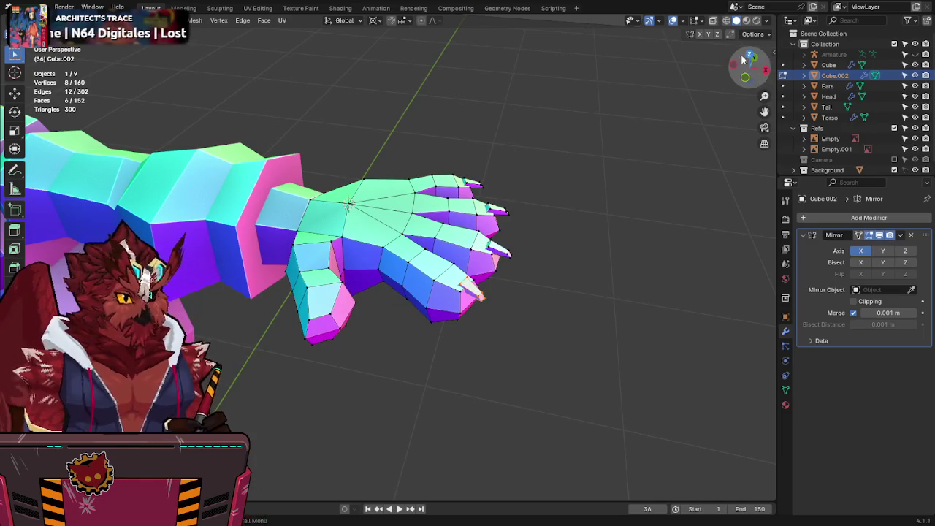
left_click(747, 56)
middle_click_drag(584, 343, 612, 155, "shift")
scroll(611, 155, "up", 2)
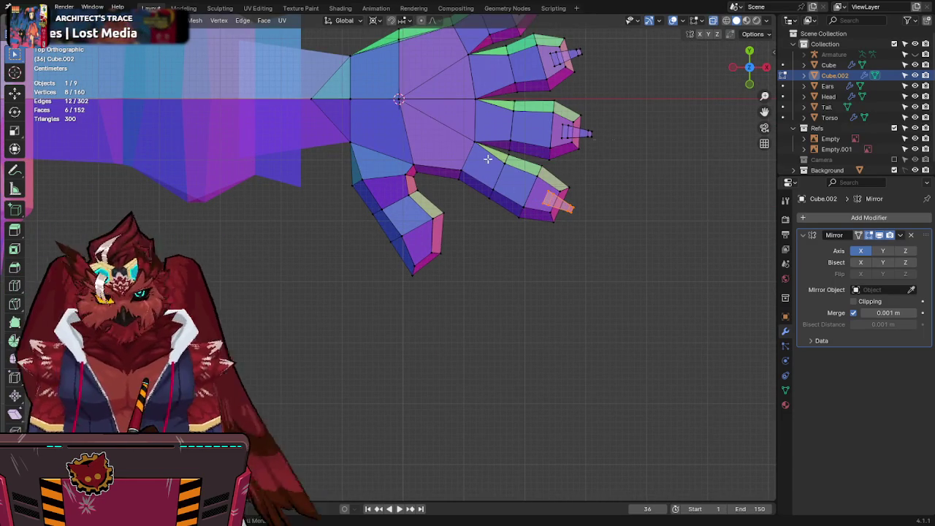
key("shift+d")
key("r")
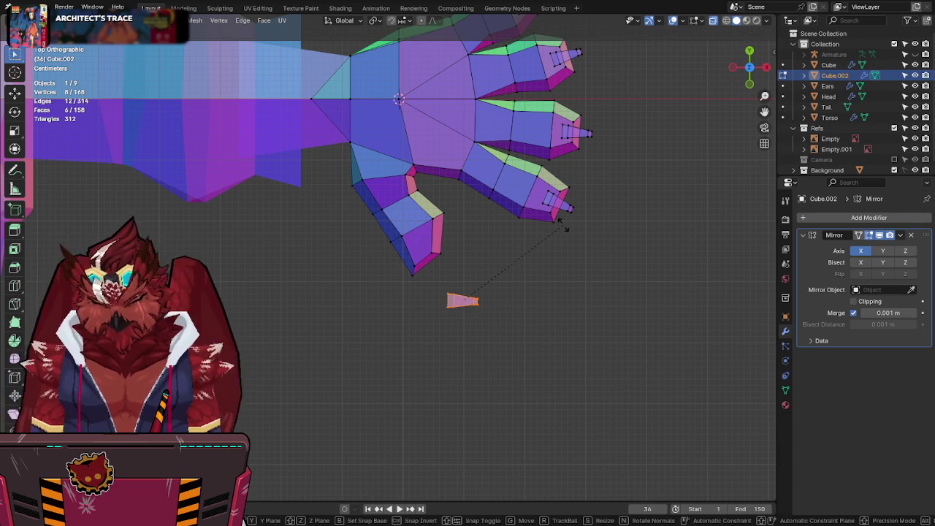
type("90")
key("Return")
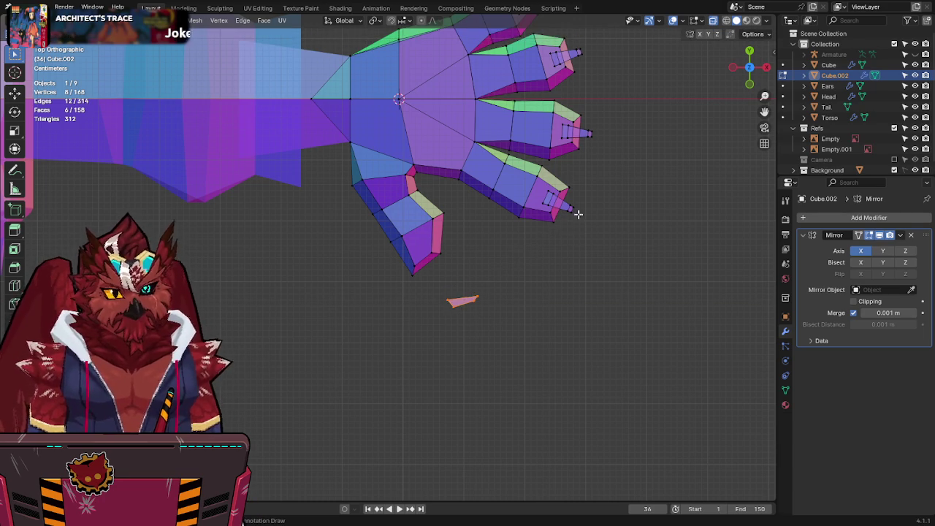
Step: Move the nail copy to the thumb tip and adjust its height along Z
scroll(578, 214, "up", 2)
key("g")
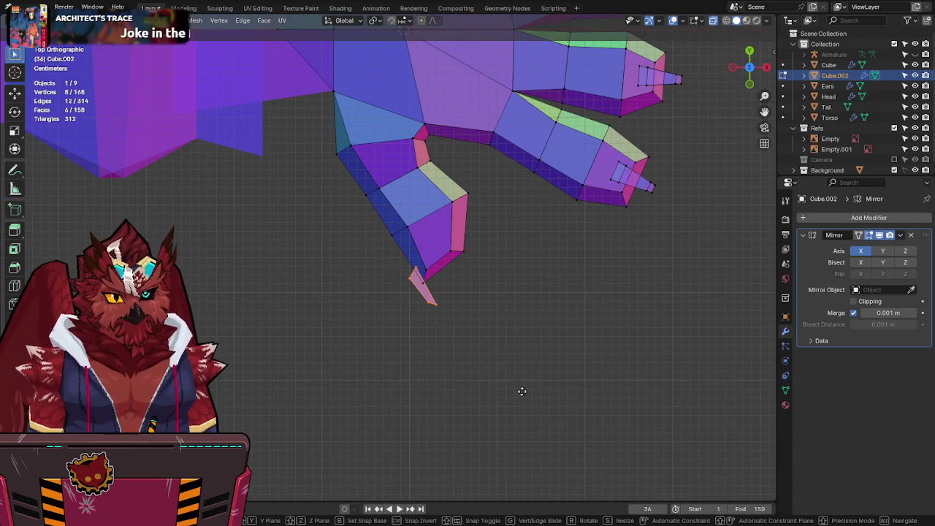
left_click(525, 325)
middle_click_drag(524, 328, 571, 241)
key("g")
key("z")
mouse_move(569, 288)
middle_mouse_down()
mouse_move(442, 244)
mouse_move(599, 240)
mouse_move(505, 260)
mouse_move(445, 236)
mouse_move(742, 101)
middle_mouse_up()
left_click(461, 237)
Step: Box-select the thumb vertices in X-ray from the right view and start moving them
key("alt+z")
left_click(753, 69)
key("alt+z")
mouse_move(443, 206)
middle_mouse_down()
mouse_move(488, 276)
mouse_move(476, 260)
mouse_move(487, 241)
middle_mouse_up()
key("alt+z")
left_click_drag(465, 187, 250, 350)
key("alt+z")
mouse_move(250, 350)
middle_mouse_down()
mouse_move(480, 234)
mouse_move(522, 222)
mouse_move(497, 253)
middle_mouse_up()
key("g")
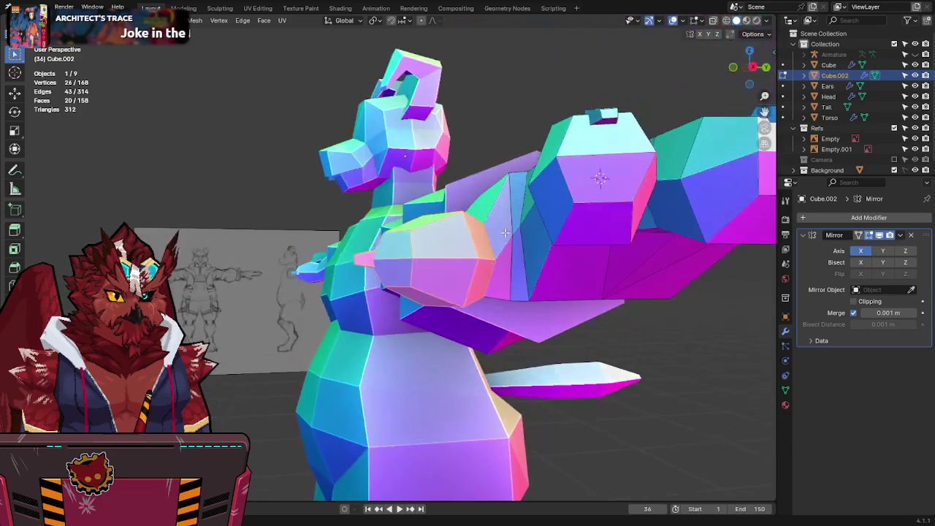
Step: Place the thumb vertices, then nudge two hand vertices and another vertex vertically along Z
scroll(493, 255, "up", 3)
left_click(493, 255)
left_click(509, 186)
mouse_move(509, 186)
middle_mouse_down()
mouse_move(582, 136)
mouse_move(405, 250)
middle_mouse_up()
key("g")
key("z")
left_click(581, 147)
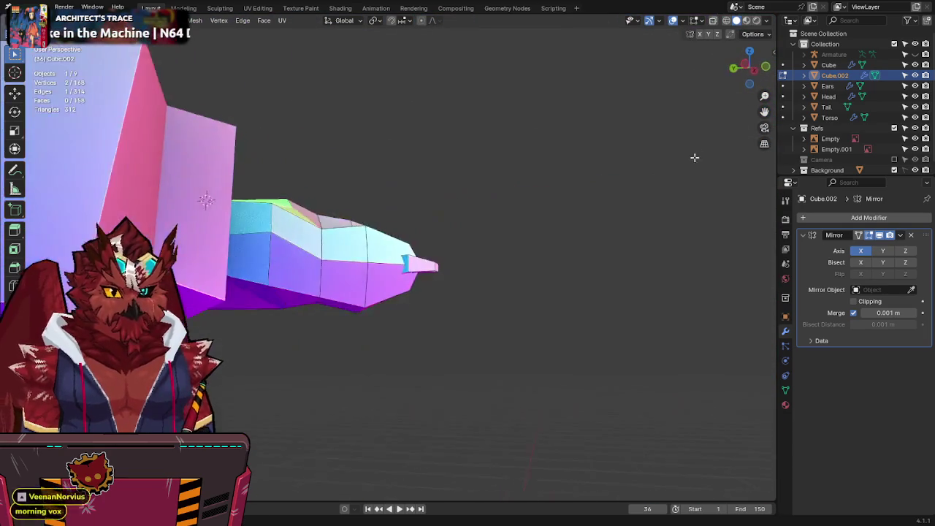
key("g")
key("z")
left_click(319, 263)
Step: Nudge two more hand vertices up or down along Z
mouse_move(320, 263)
middle_mouse_down()
mouse_move(234, 268)
mouse_move(475, 350)
mouse_move(531, 249)
middle_mouse_up()
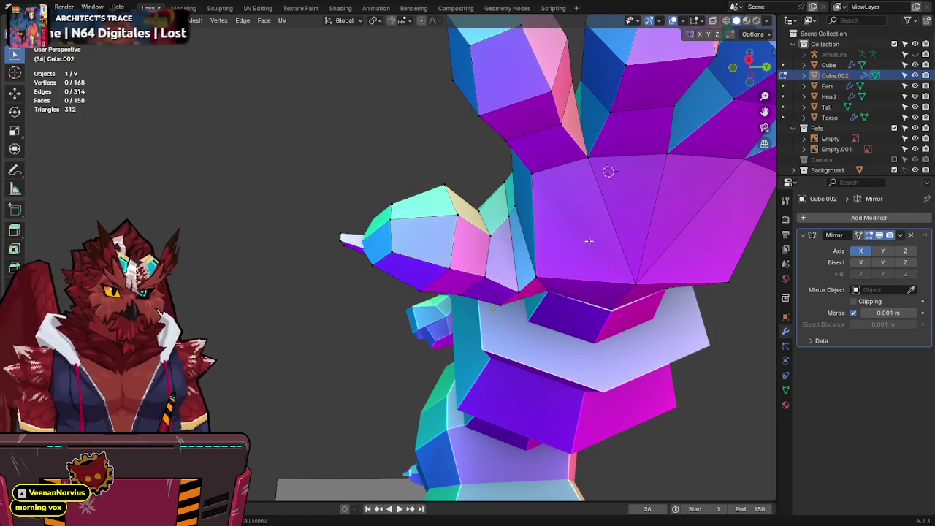
middle_click_drag(643, 211, 501, 249)
key("g")
key("z")
left_click(492, 328)
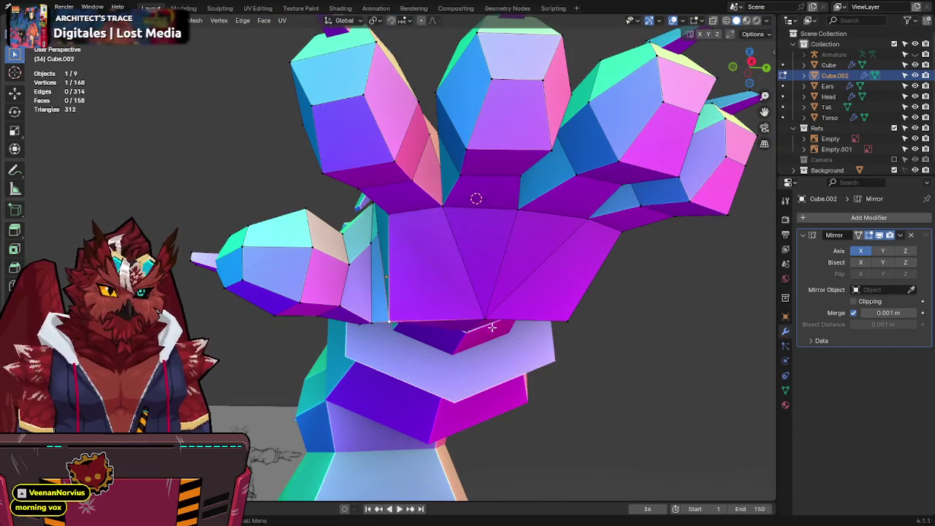
key("g")
key("z")
left_click(516, 292)
mouse_move(516, 293)
middle_mouse_down()
mouse_move(644, 241)
mouse_move(682, 260)
mouse_move(528, 250)
mouse_move(450, 297)
mouse_move(485, 261)
mouse_move(428, 213)
middle_mouse_up()
Step: Save Jinx-Bones.blend, return to Object Mode and show the front view
key("ctrl+s")
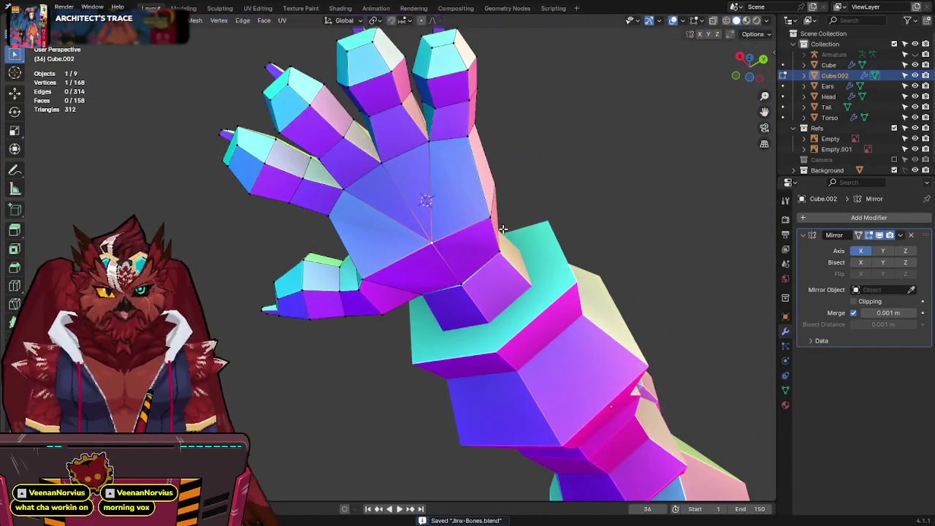
key("Tab")
middle_click_drag(468, 247, 449, 278)
key("KP_1")
scroll(446, 281, "down", 3)
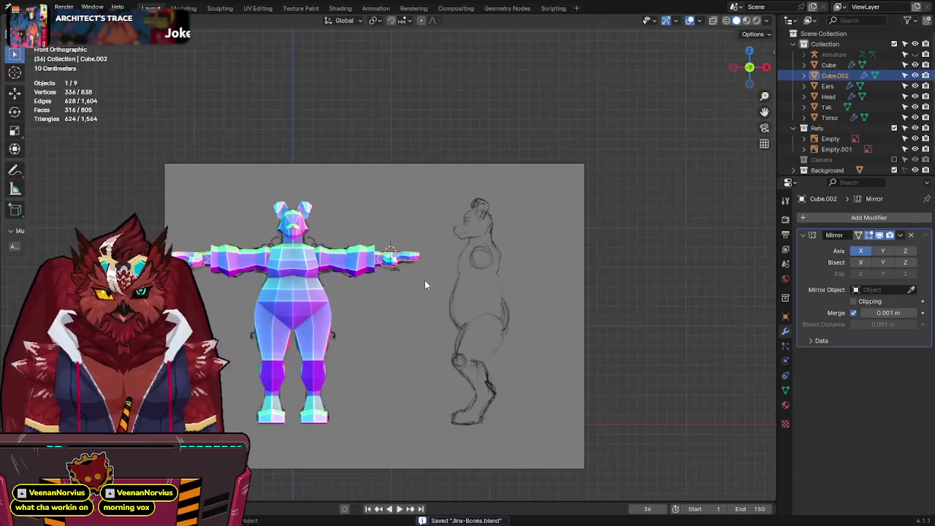
Step: Select the Cube body and inspect its mesh in Edit Mode with X-ray, then exit
scroll(425, 279, "up", 1)
scroll(445, 271, "up", 4)
scroll(502, 315, "down", 2)
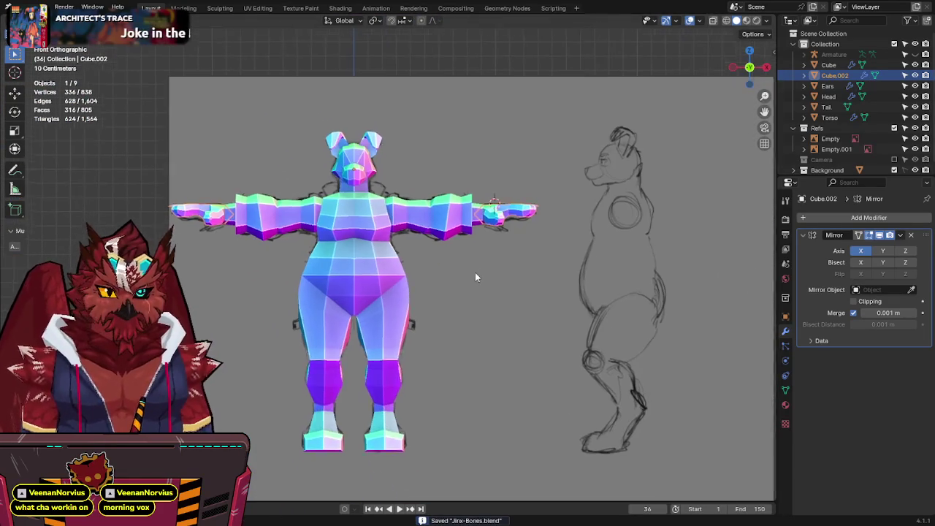
scroll(475, 271, "up", 3)
left_click(470, 250)
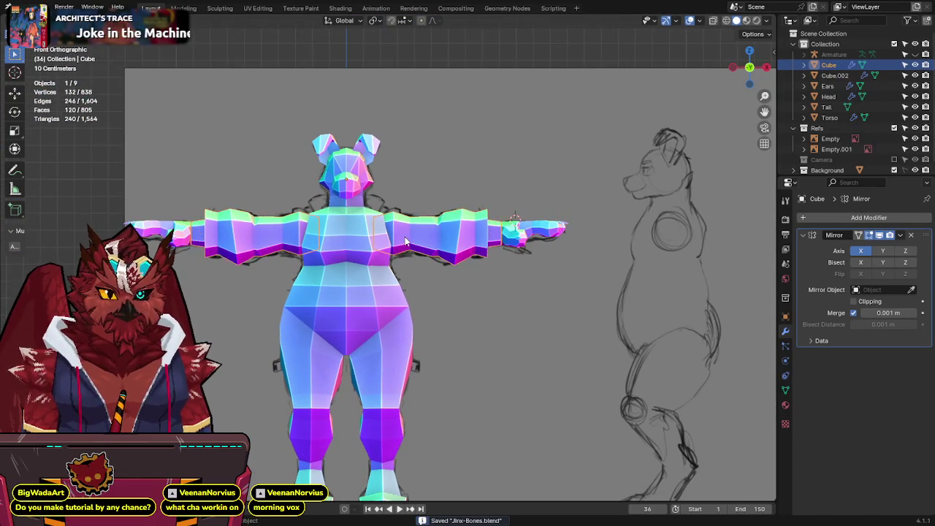
scroll(438, 219, "up", 3)
key("Tab")
key("alt+z")
scroll(438, 219, "down", 3)
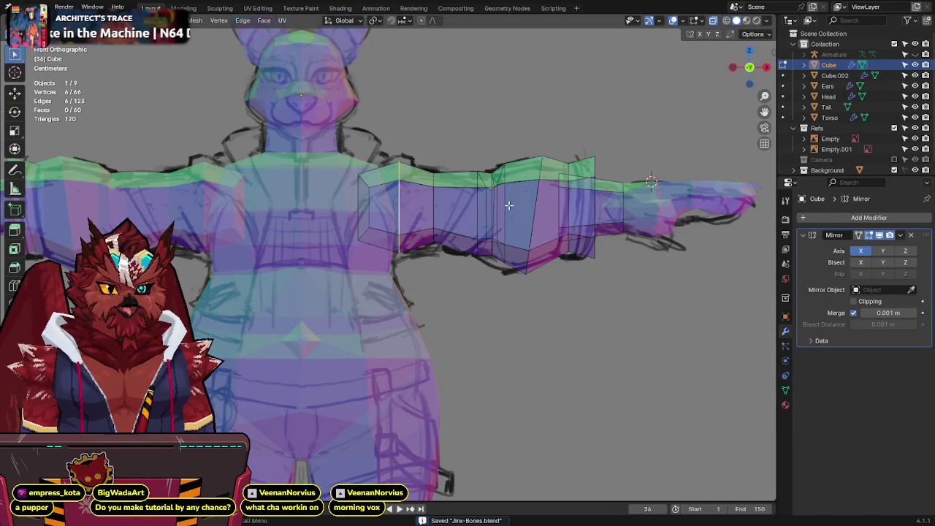
key("Tab")
key("alt+z")
Step: Pan the view to clear space beside the body and deselect it
scroll(501, 285, "down", 2)
middle_click_drag(503, 287, 335, 213, "shift")
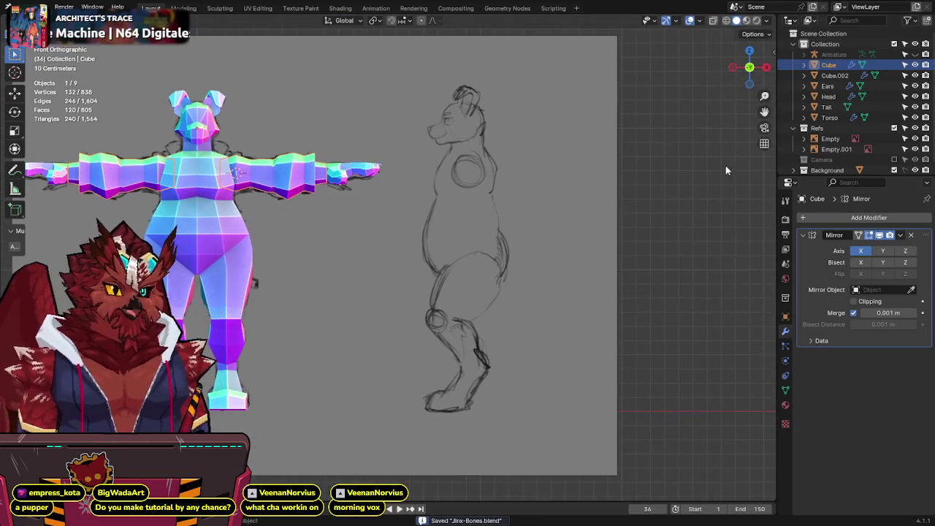
scroll(479, 297, "down", 2)
middle_click_drag(597, 277, 605, 273, "shift")
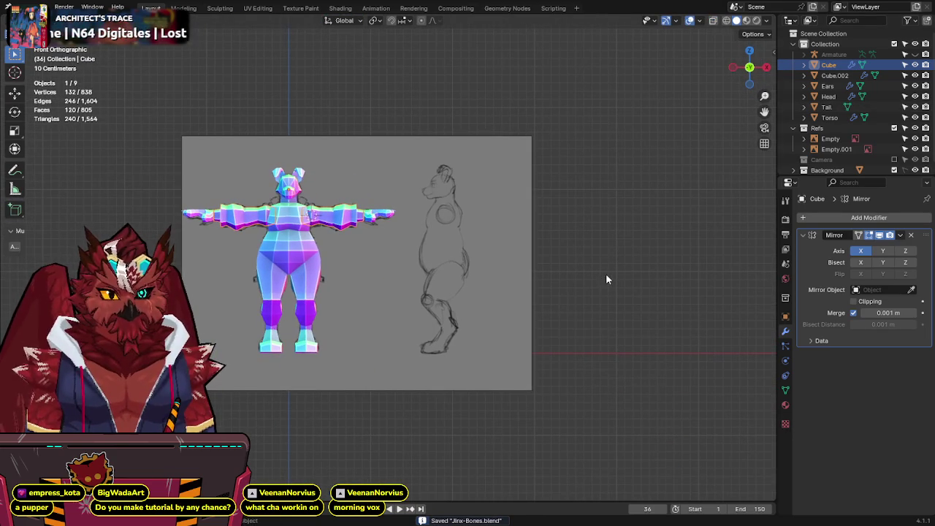
left_click(606, 273)
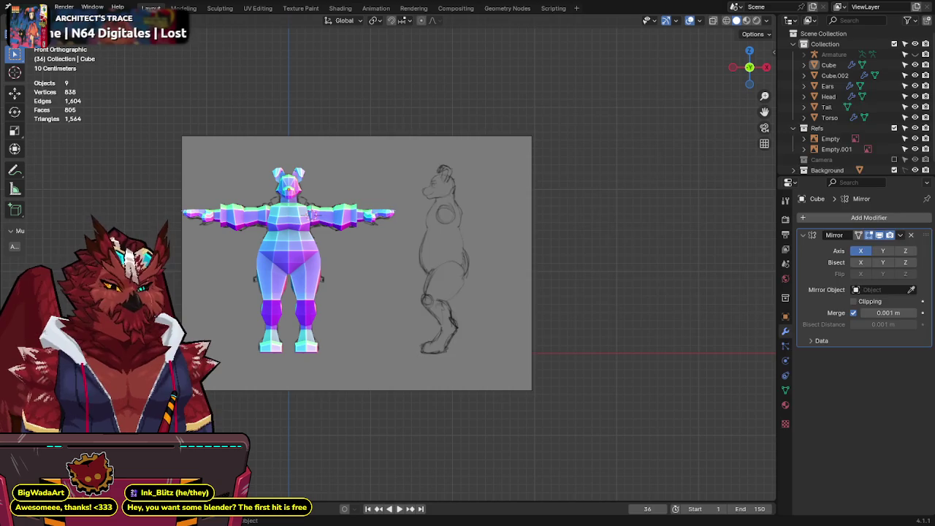
Step: Move the BONES reference image up-left and drop in a jacket reference image
key("g")
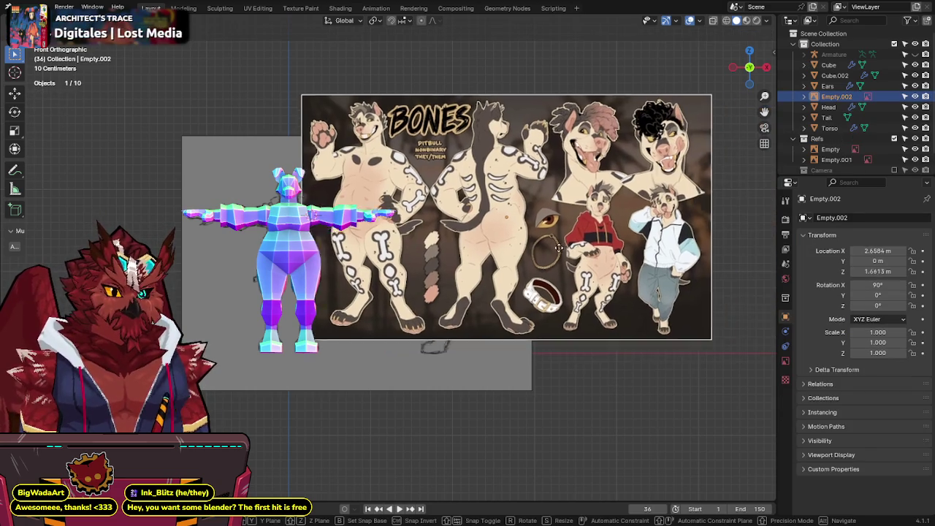
left_click(589, 235)
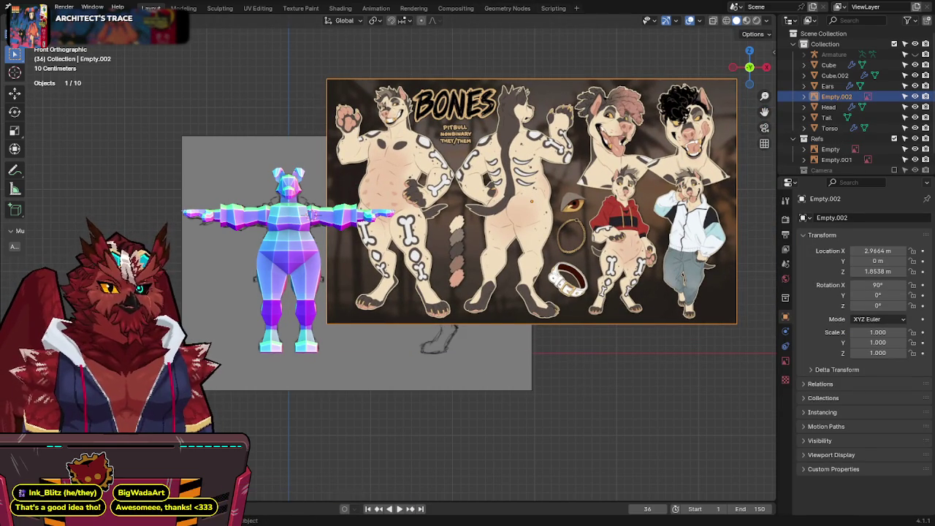
left_click_drag(0, 184, 162, 184)
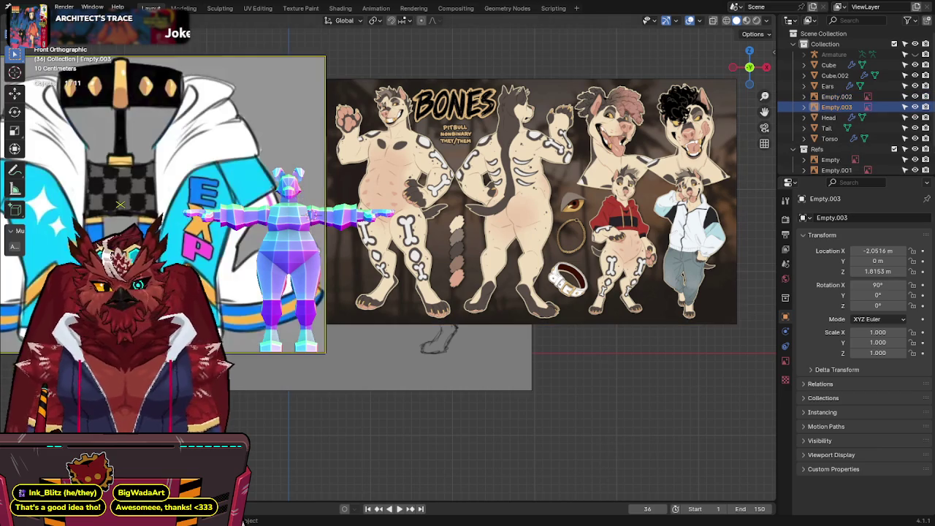
key("g")
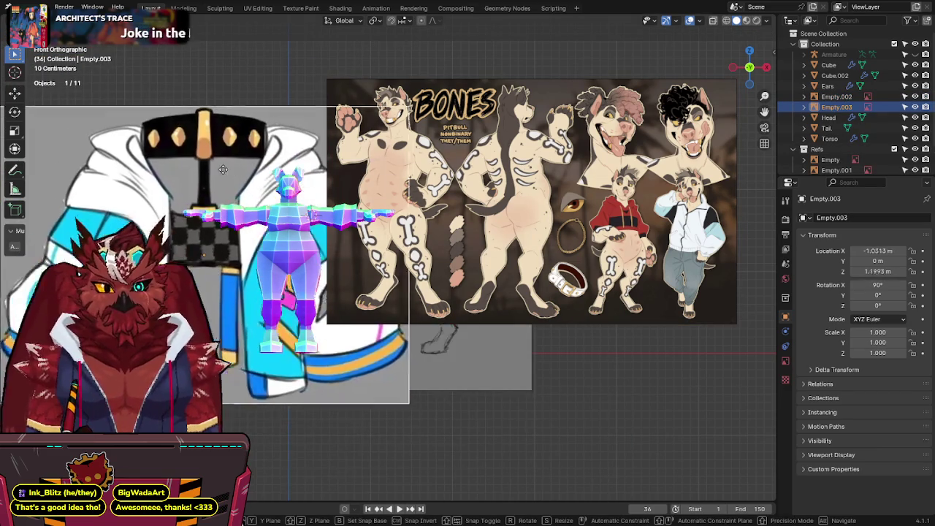
left_click(205, 163)
Step: Delete the jacket image and the BONES reference, then select the body Cube
key("x")
left_click(216, 160)
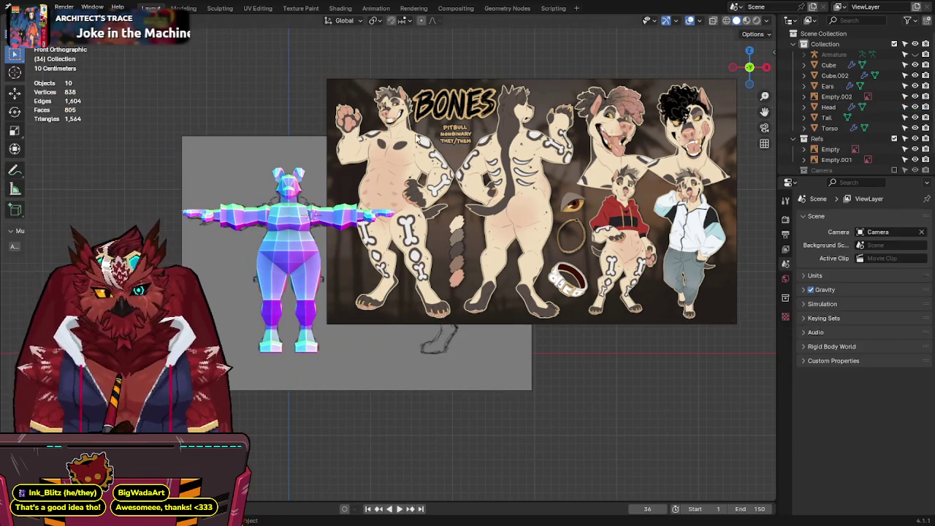
left_click(513, 118)
key("x")
left_click(513, 118)
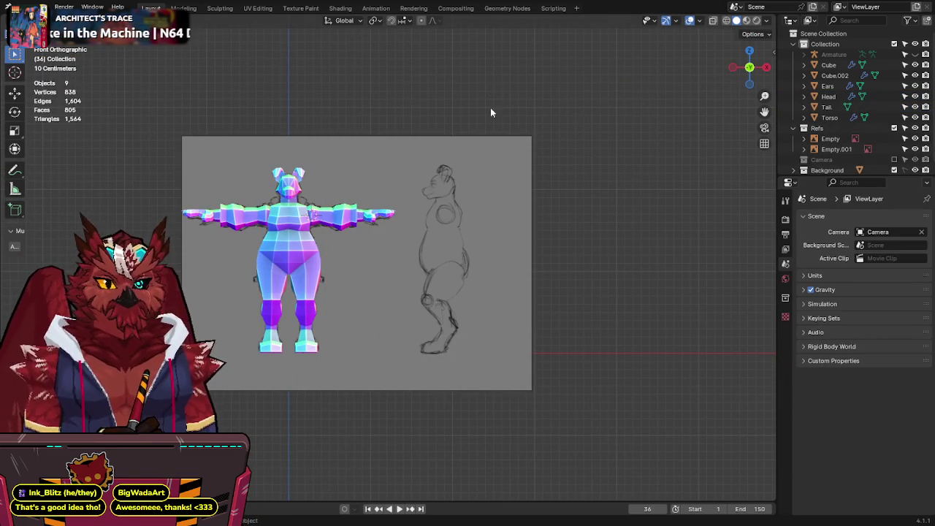
scroll(496, 190, "up", 5)
scroll(443, 218, "down", 2)
left_click(443, 219)
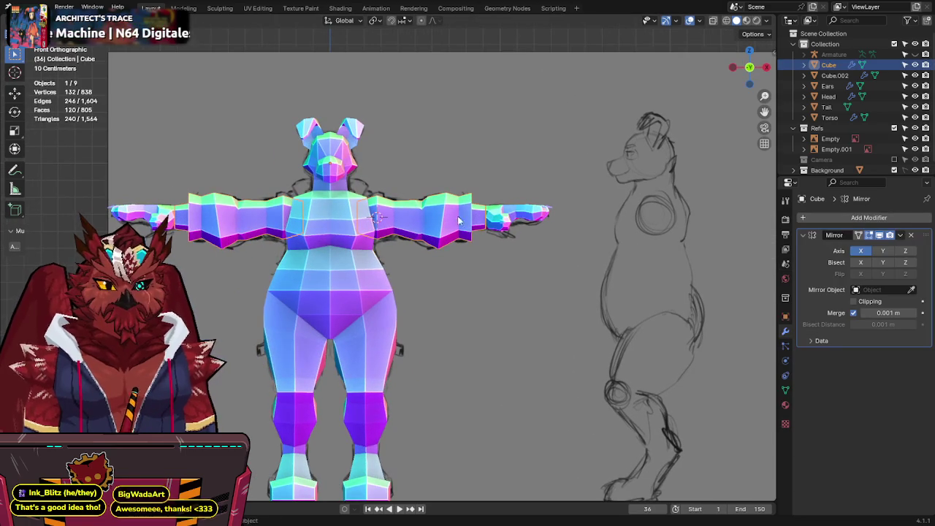
Step: Save Jinx-Bones.blend and set the transform pivot point to the 3D cursor
key("ctrl+s")
scroll(458, 212, "up", 1)
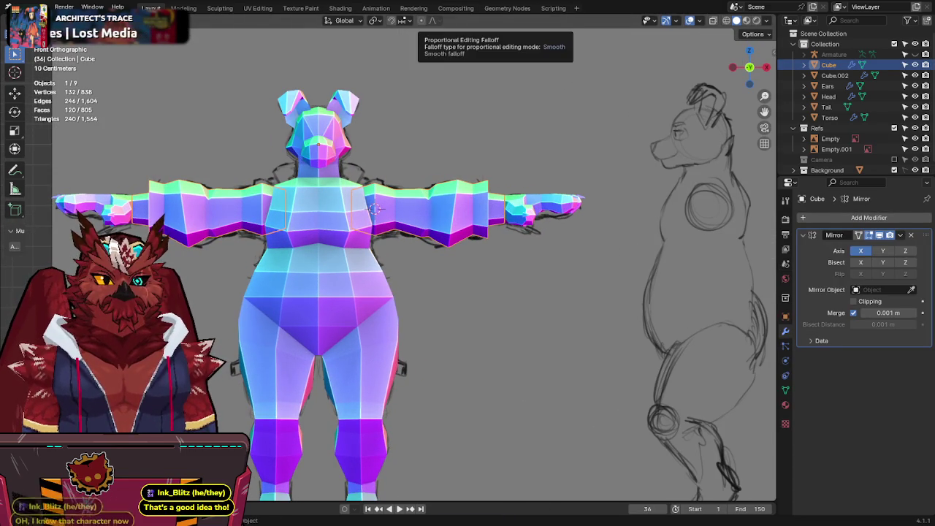
mouse_move(445, 175)
middle_mouse_down("shift")
mouse_move(451, 135)
mouse_move(444, 172)
middle_mouse_up("shift")
key("ctrl+s")
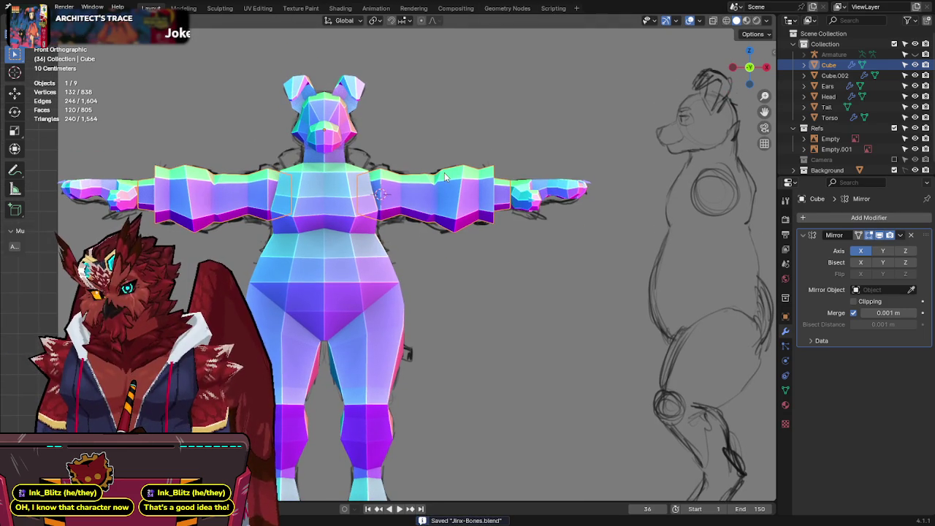
key("period")
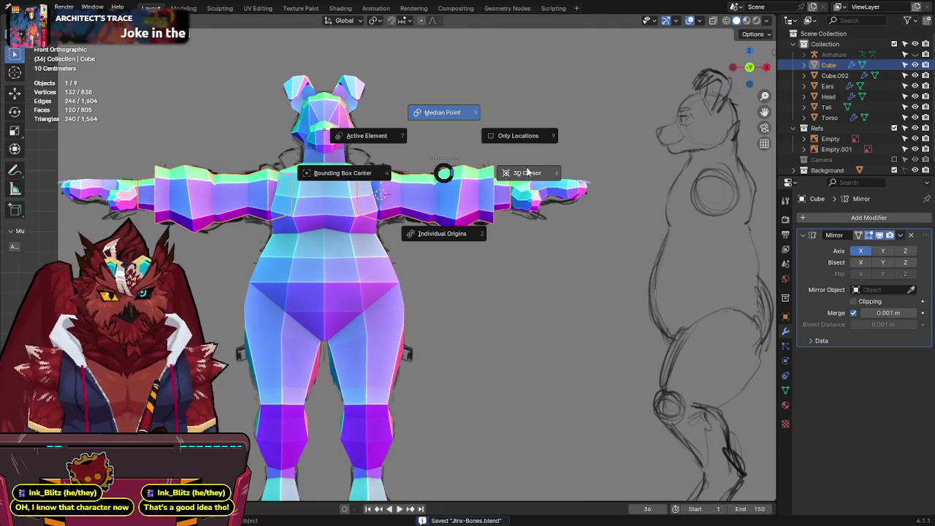
left_click(526, 169)
Step: Edit the body Cube and the hand Cube.002 together in X-ray mode
key("alt+z")
key("alt+z")
left_click(504, 198, "shift")
left_click(504, 197, "shift")
key("alt+z")
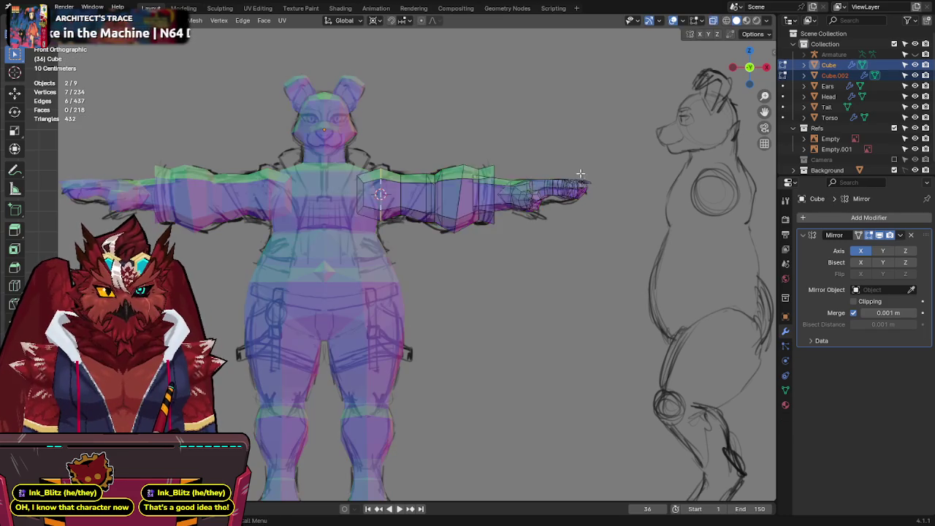
key("Tab")
key("r")
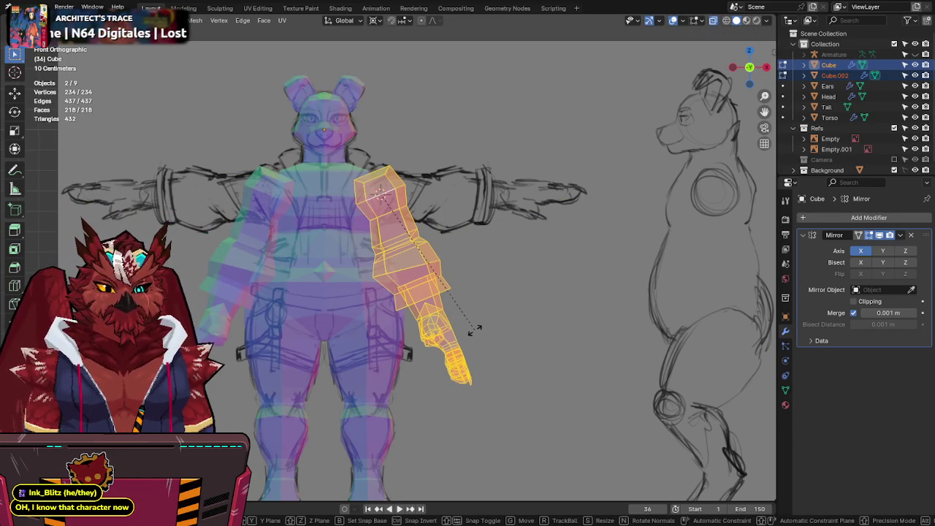
key("Escape")
Step: Try rotating the arm down to the side, then undo back to the T-pose
key("r")
key("Escape")
key("r")
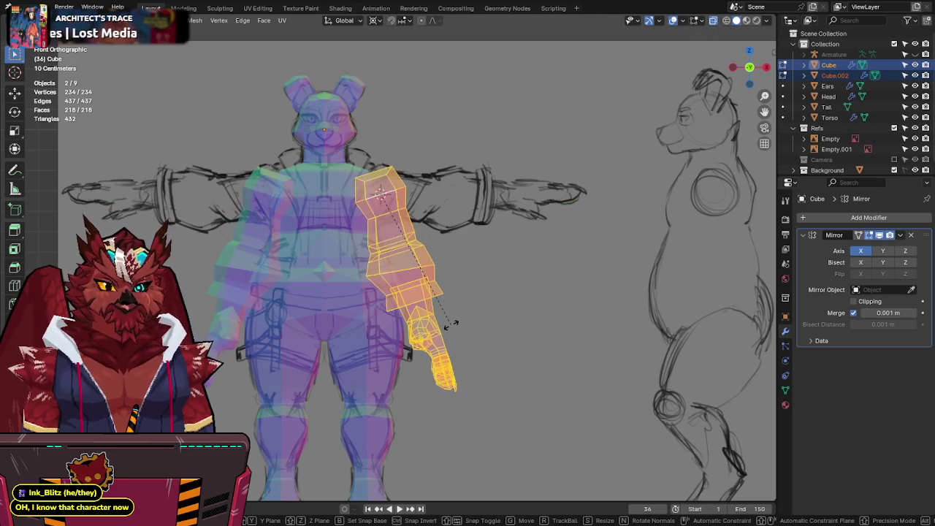
left_click(450, 313)
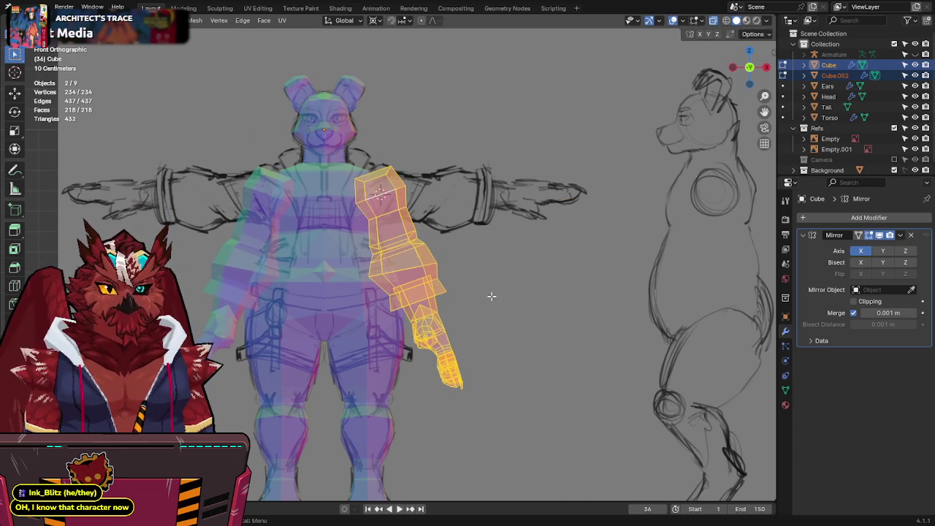
key("alt+z")
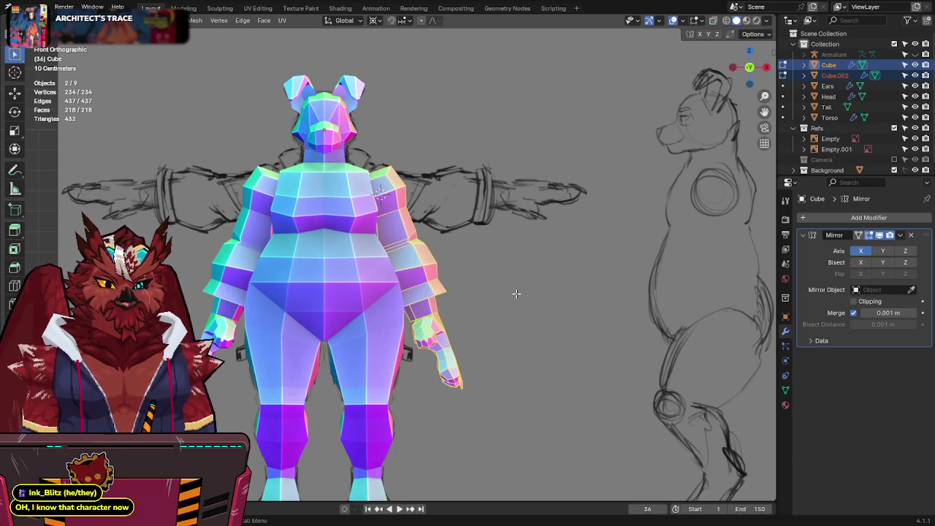
scroll(516, 293, "up", 1)
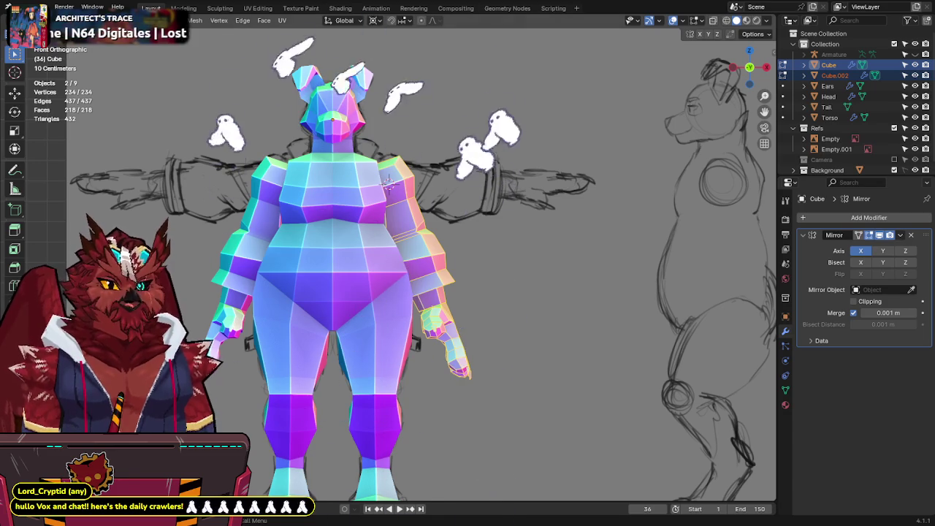
key("ctrl+z")
Step: Slide the forearm and hand inward along X to match the sketch
key("alt+z")
left_click_drag(438, 154, 365, 216, "ctrl")
key("g")
key("x")
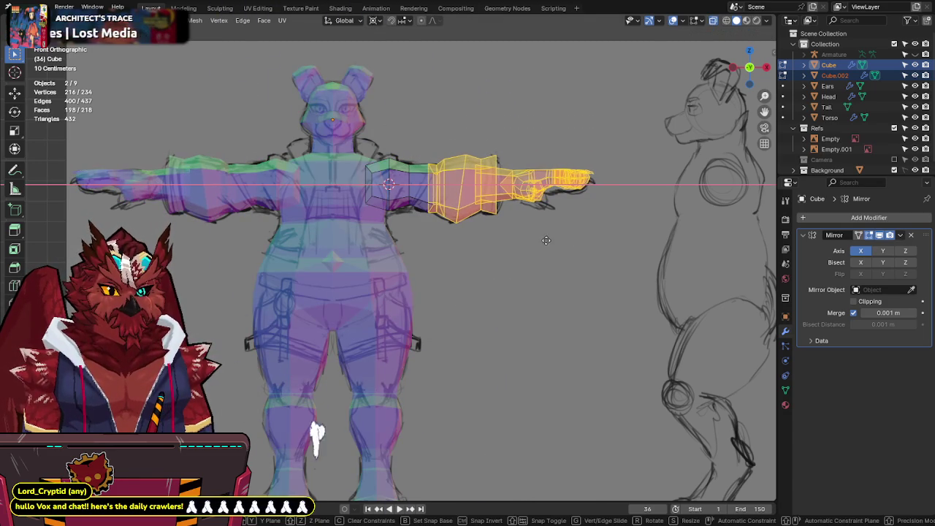
left_click(545, 241)
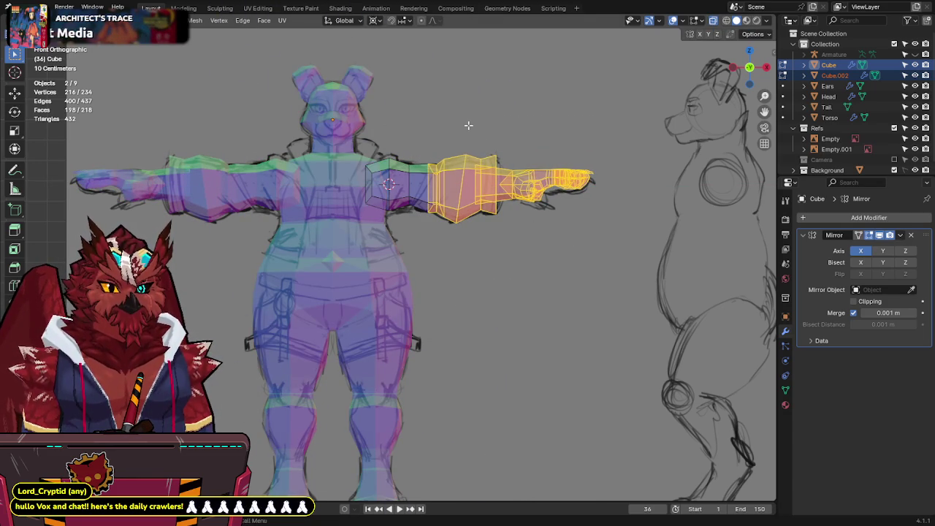
left_click_drag(479, 146, 429, 241, "ctrl")
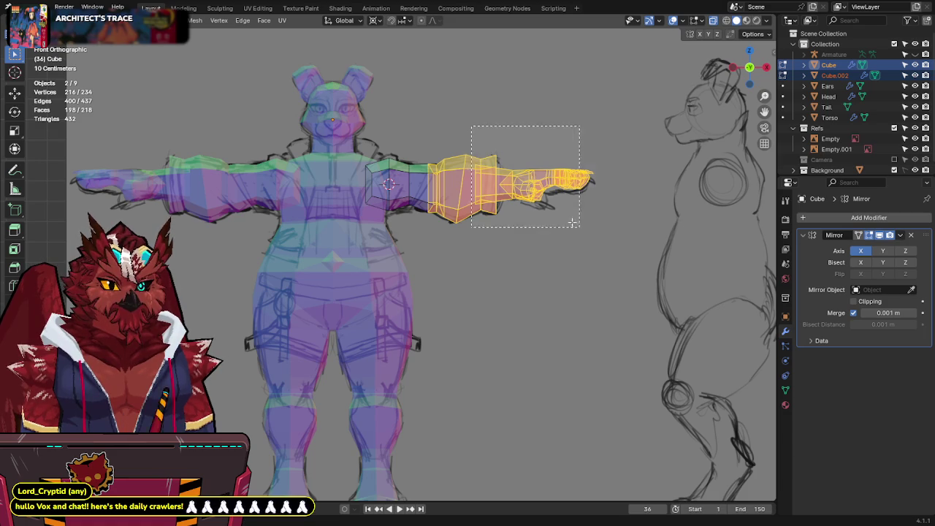
key("g")
key("x")
left_click(584, 259)
Step: Shift the hand further along X, then try and cancel an arm rotation
left_click_drag(618, 126, 492, 252)
key("g")
key("x")
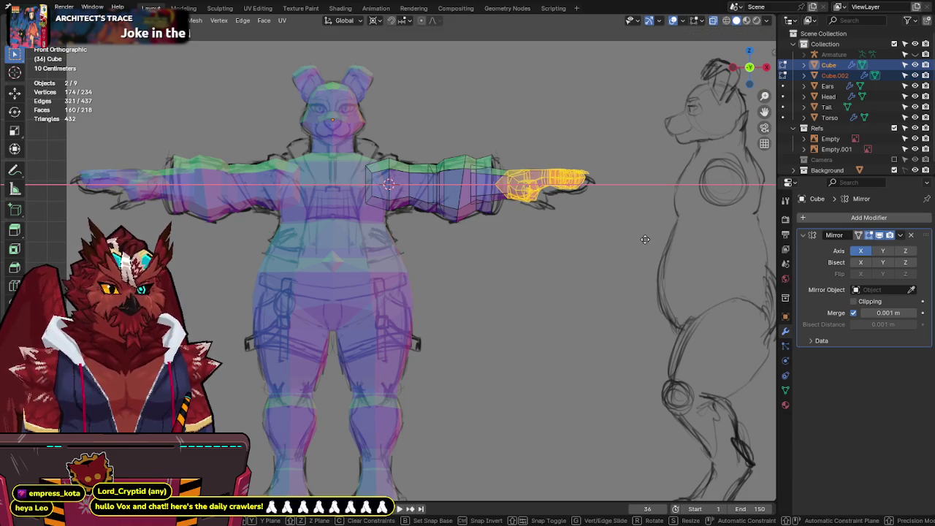
left_click(602, 239)
key("a")
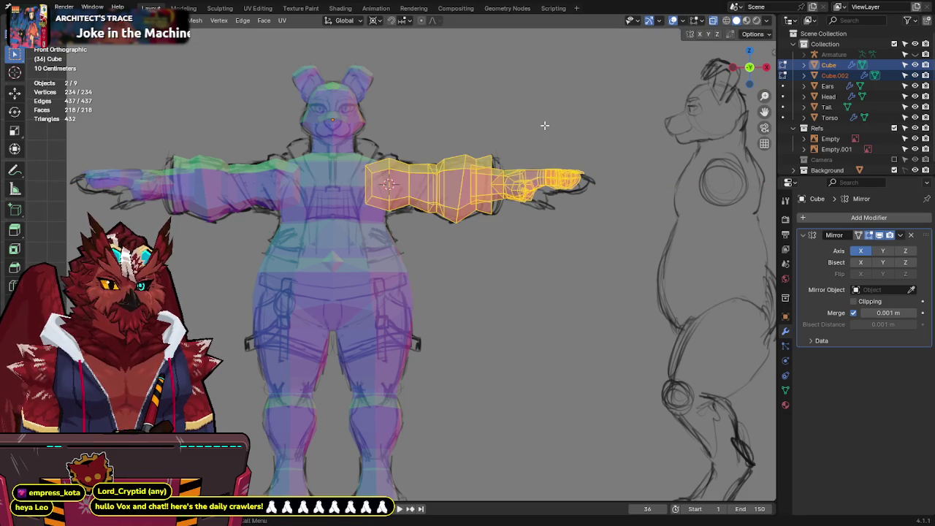
key("r")
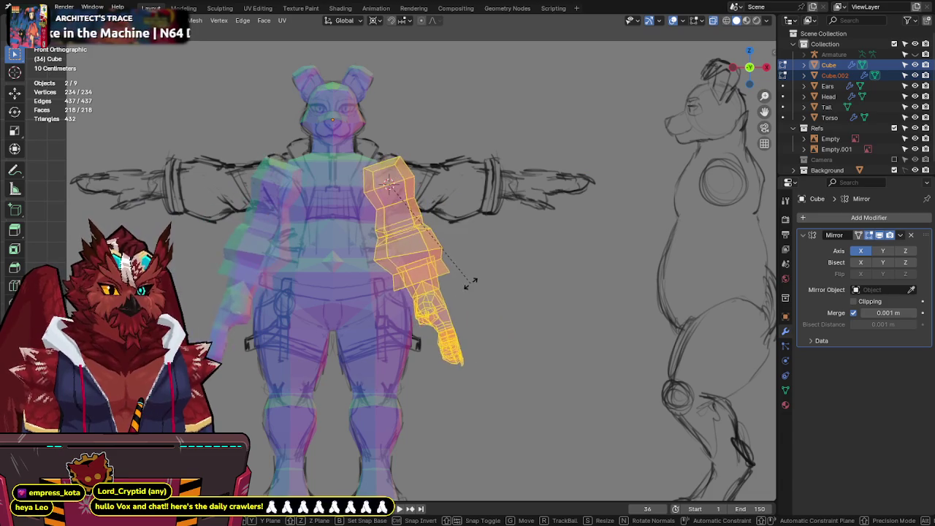
right_click(466, 269)
Step: Shift the arm below the shoulder along X and save
left_click_drag(397, 142, 621, 256)
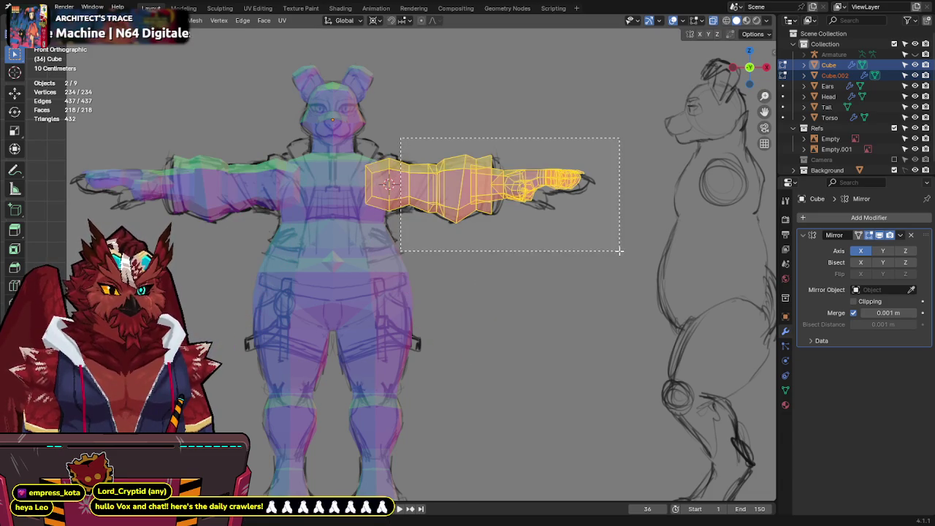
key("g")
key("x")
left_click(590, 250)
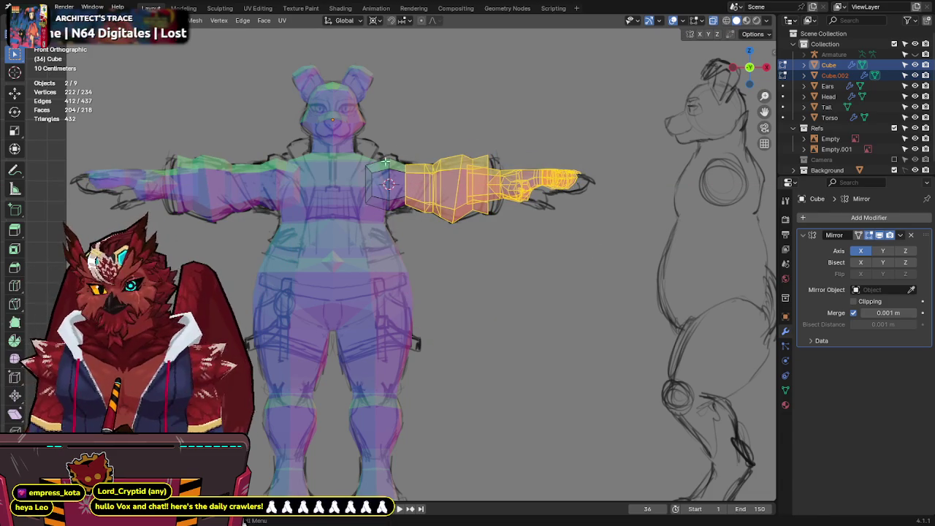
middle_click_drag(365, 174, 381, 186, "shift")
key("ctrl+s")
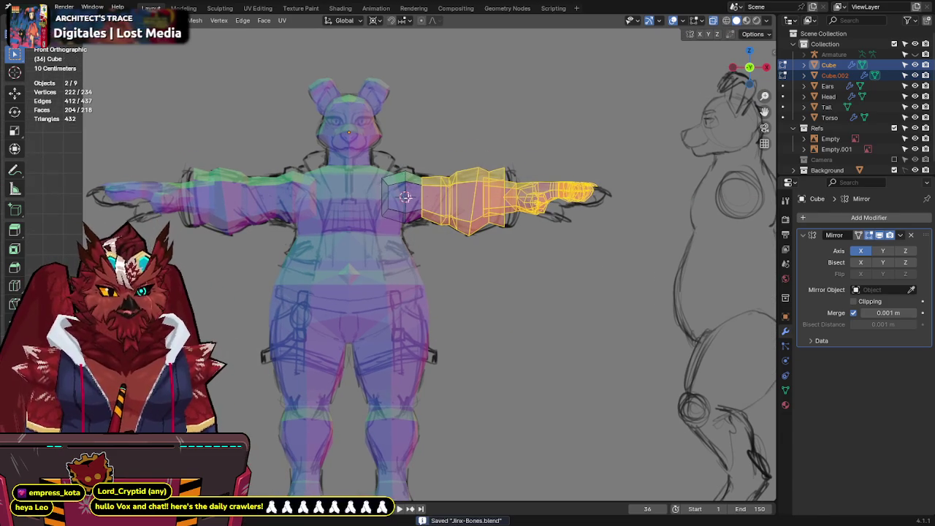
Step: Rotate the whole arm down to the side and pull the shoulder vertex into place
left_click(519, 194, "alt")
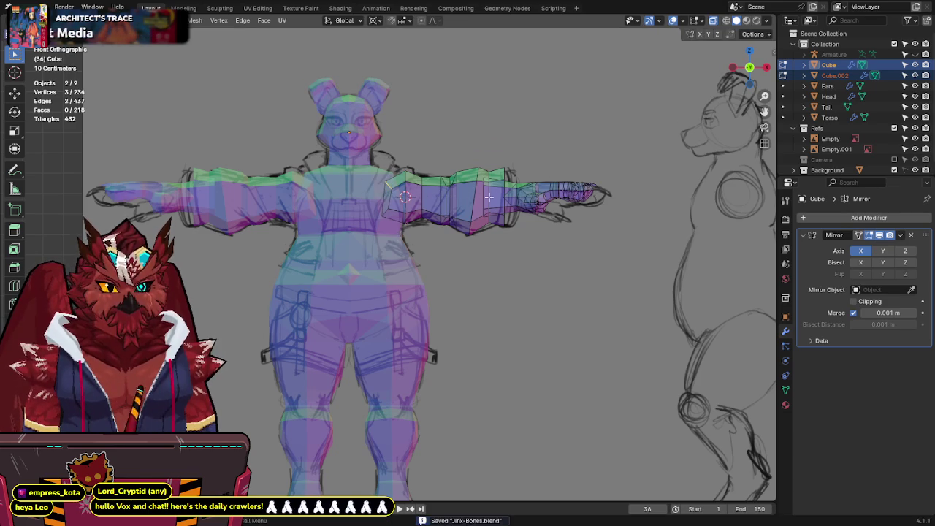
key("a")
key("r")
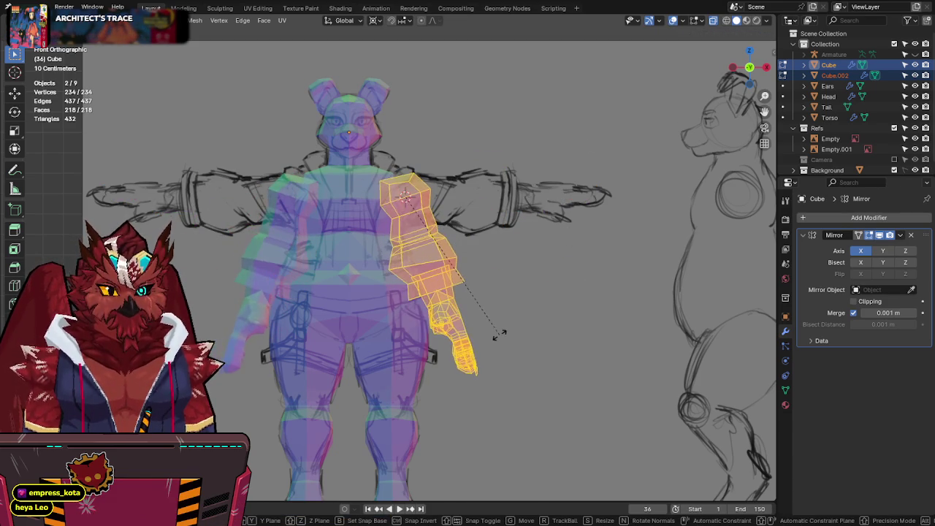
left_click(497, 385)
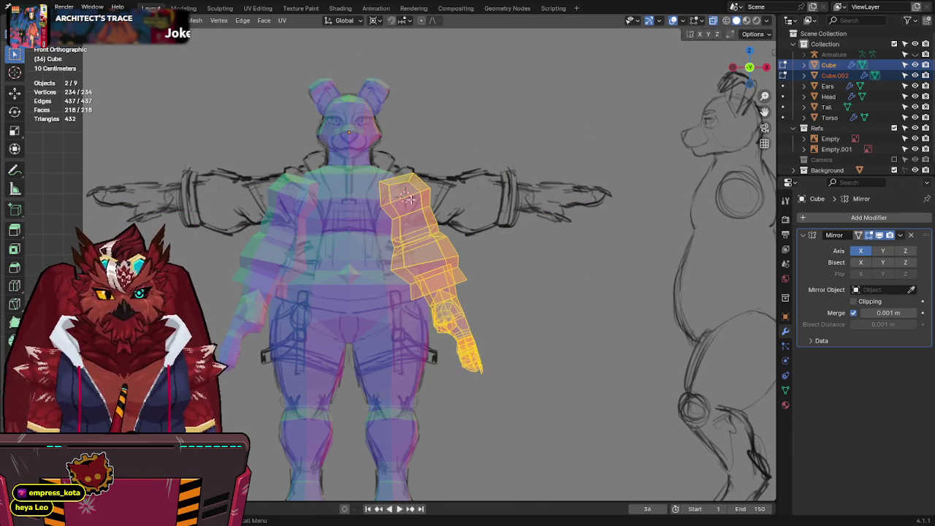
left_click_drag(395, 173, 358, 195)
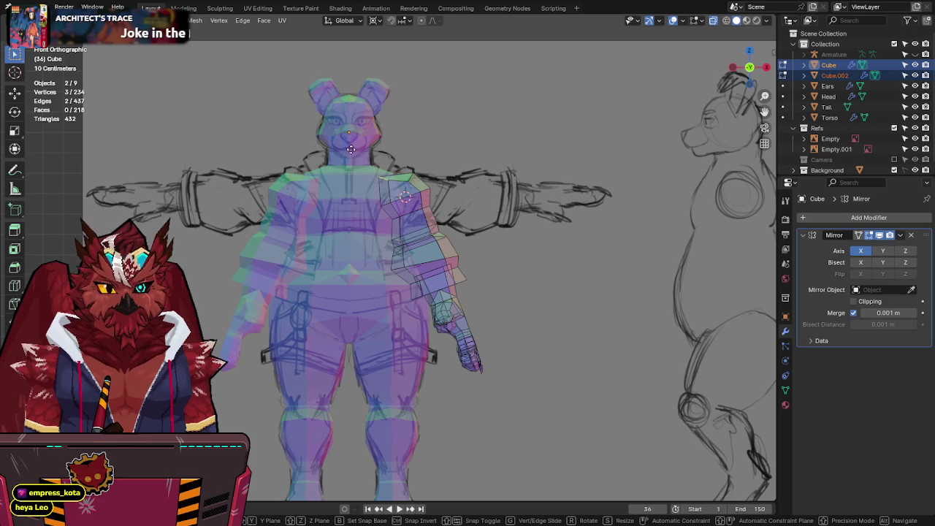
scroll(412, 170, "up", 2)
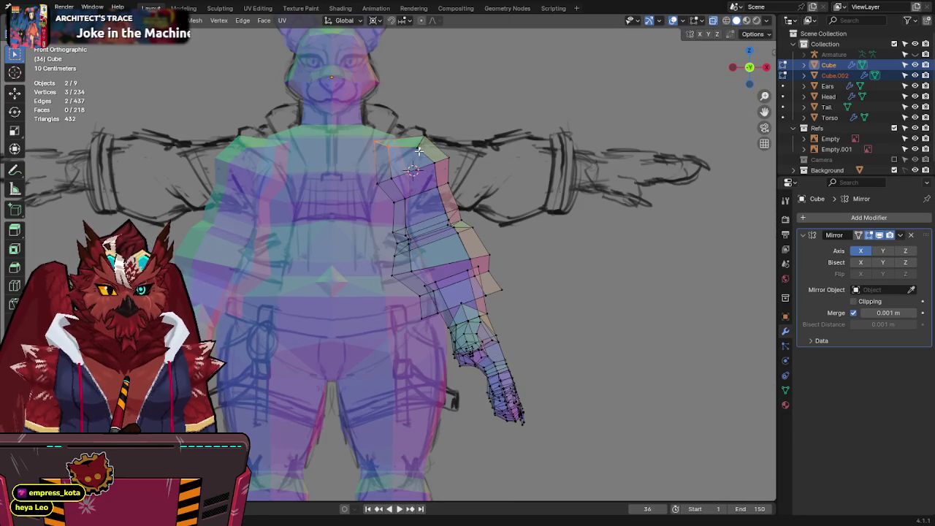
left_click_drag(420, 140, 409, 152)
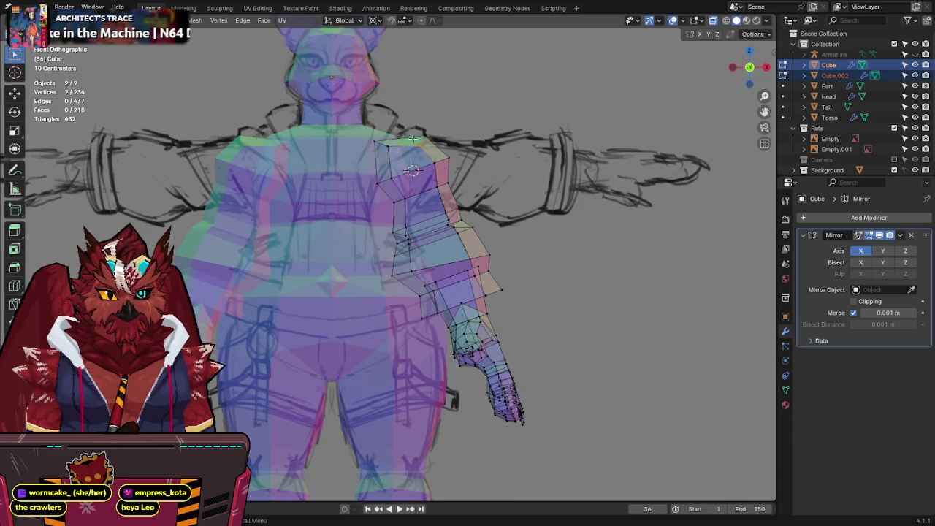
Step: Leave edit mode, save Jinx-Bones.blend, and view the character from the front
key("alt+z")
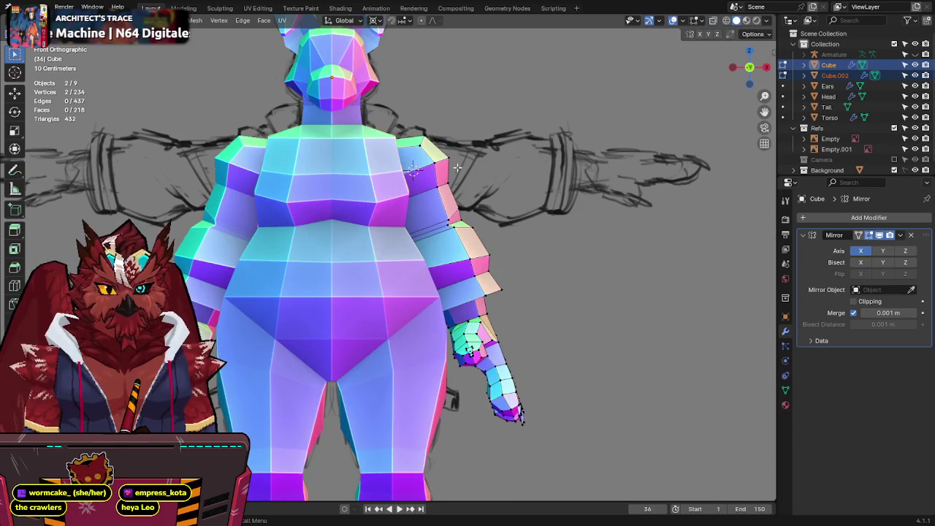
scroll(456, 168, "down", 5)
key("Tab")
key("ctrl+s")
mouse_move(493, 207)
middle_mouse_down()
mouse_move(328, 229)
mouse_move(461, 211)
mouse_move(500, 225)
middle_mouse_up()
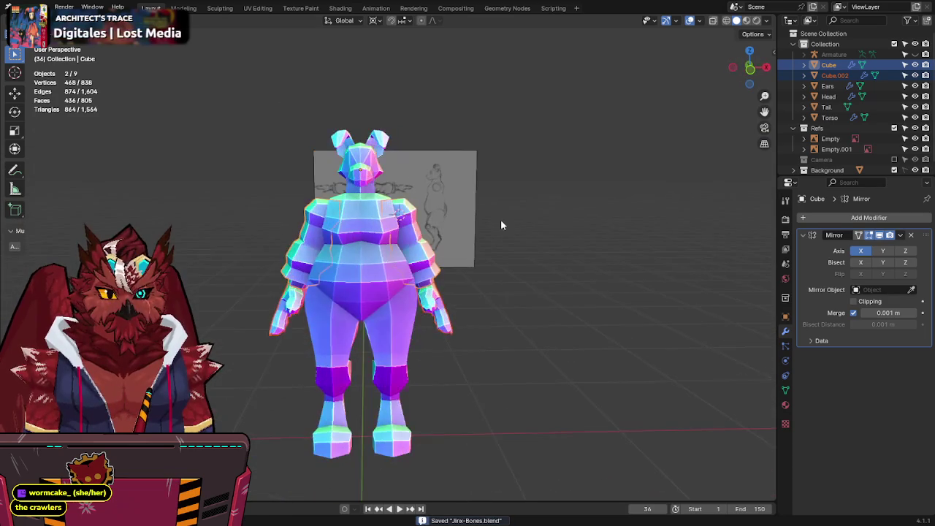
key("KP_1")
Step: Edit the head in X-ray mode and move the snout vertices down
middle_click_drag(393, 117, 404, 197, "shift")
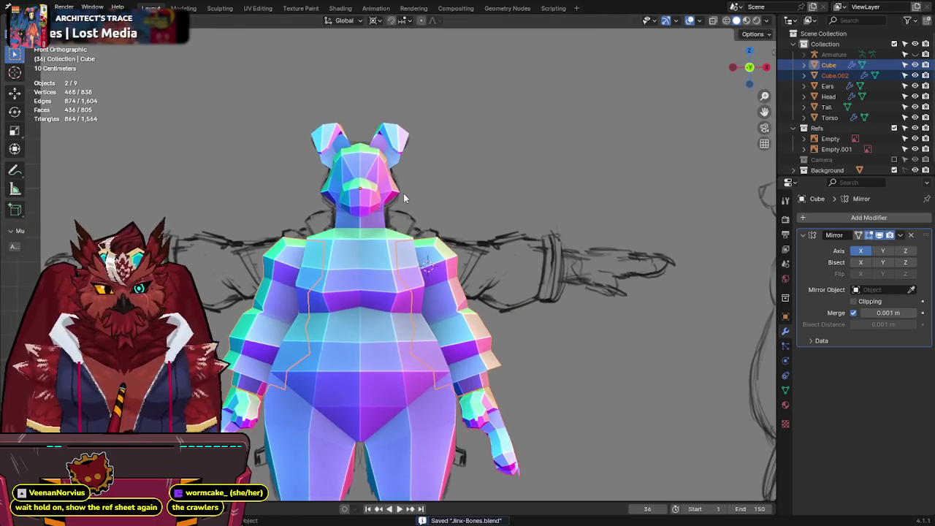
left_click(404, 198)
key("Tab")
key("alt+z")
scroll(438, 191, "up", 3)
scroll(452, 188, "up", 2)
scroll(456, 187, "up", 2)
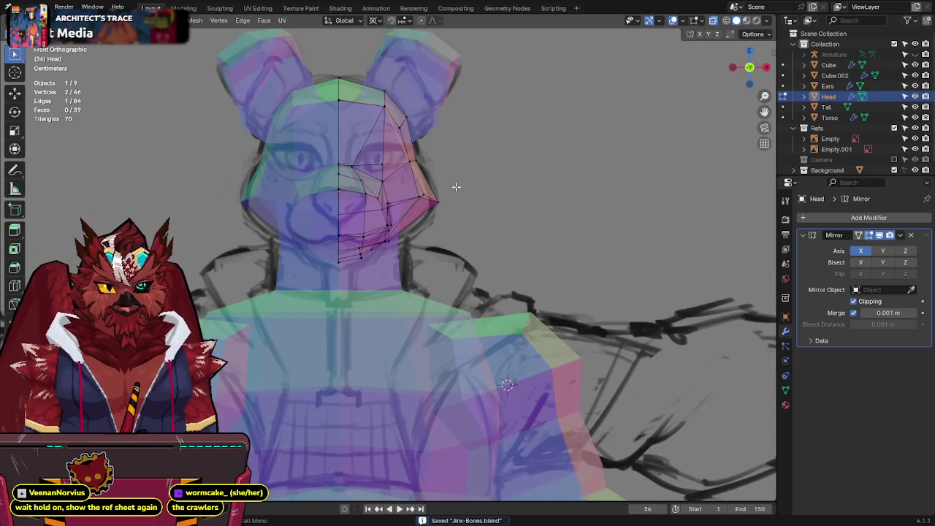
left_click(423, 195, "shift")
key("g")
left_click(443, 242)
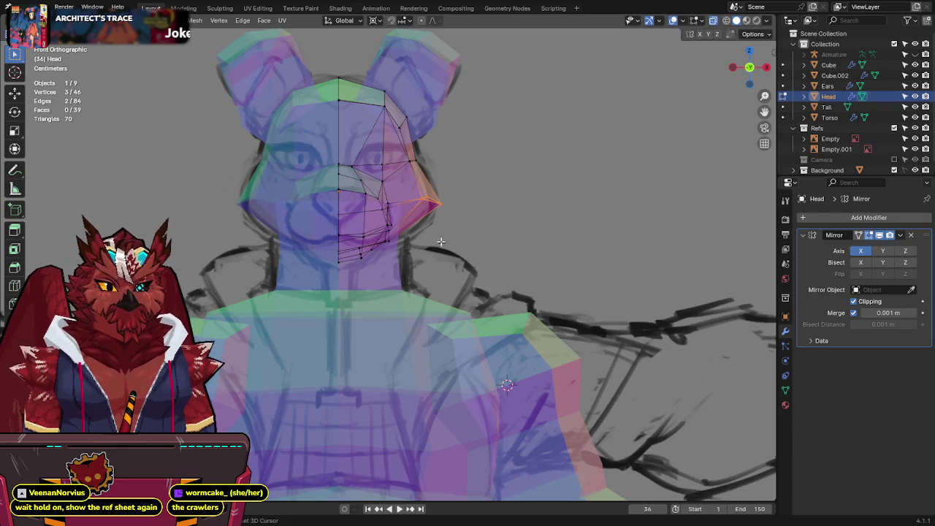
key("alt+z")
Step: Inspect the neck, switch between torso and head editing, and re-enter head edit mode
middle_click_drag(415, 237, 364, 238)
mouse_move(413, 232)
middle_mouse_down()
mouse_move(437, 256)
mouse_move(467, 204)
mouse_move(430, 212)
mouse_move(457, 158)
mouse_move(518, 201)
mouse_move(429, 185)
mouse_move(594, 163)
mouse_move(616, 188)
mouse_move(548, 230)
middle_mouse_up()
key("alt+q")
key("alt+z")
key("alt+z")
key("alt+q")
key("Tab")
scroll(467, 190, "down", 4)
scroll(360, 216, "up", 5)
key("Tab")
Step: Move the snout vertices along Y and reposition them from angled views
mouse_move(382, 194)
middle_mouse_down()
mouse_move(375, 224)
mouse_move(334, 217)
middle_mouse_up()
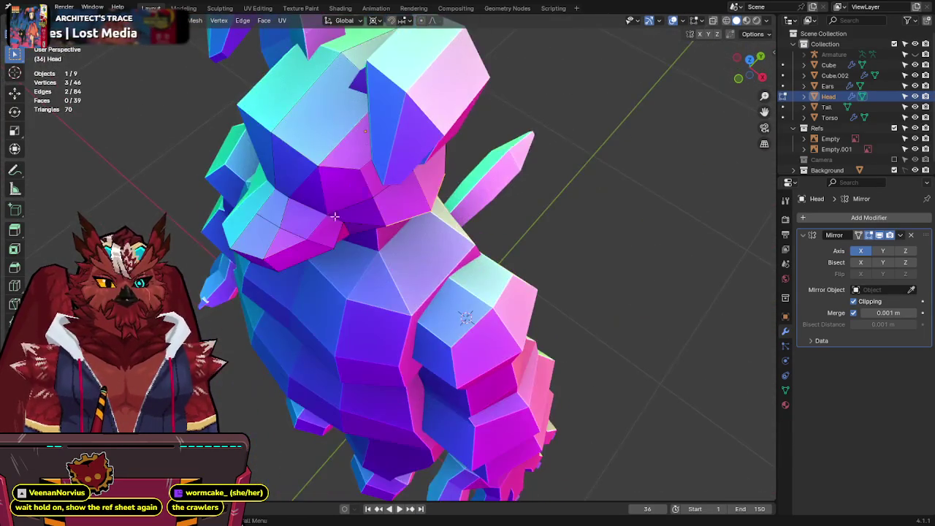
key("g")
key("y")
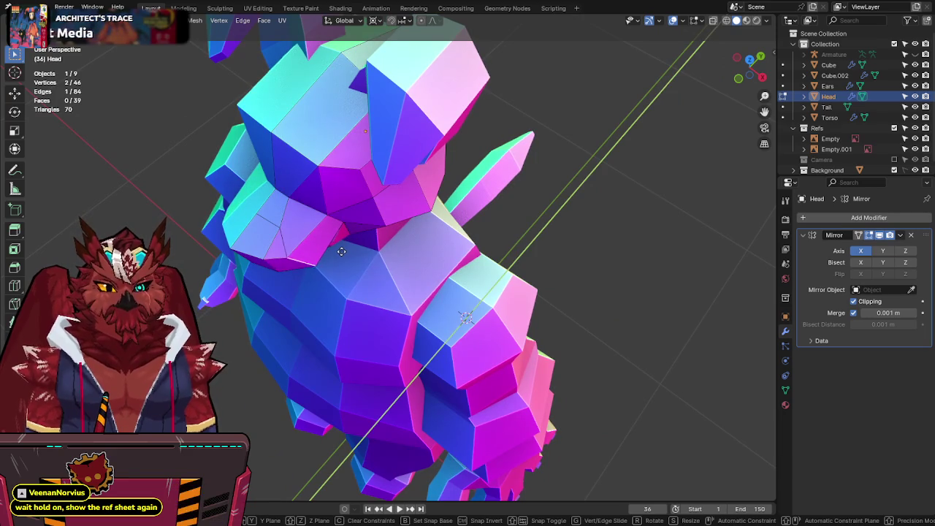
left_click(342, 251)
middle_click_drag(343, 241, 367, 203)
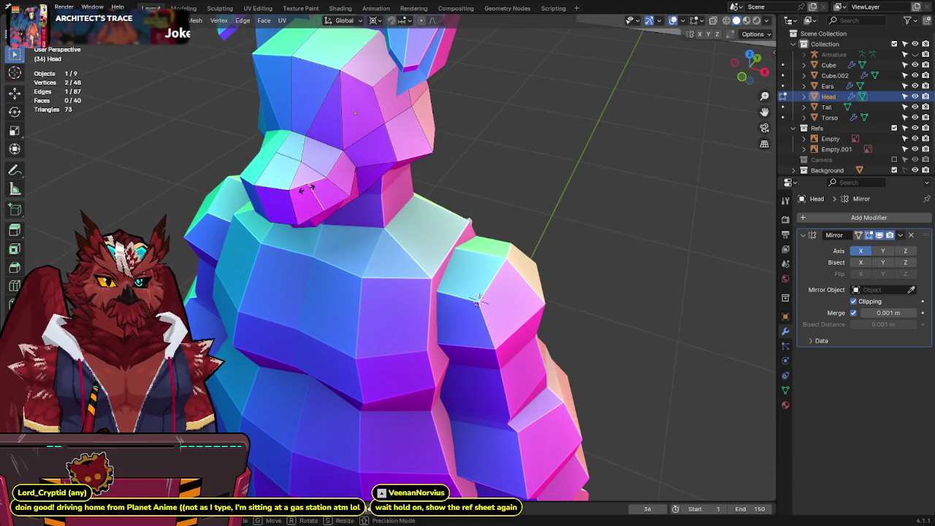
middle_click_drag(304, 187, 404, 206)
key("g")
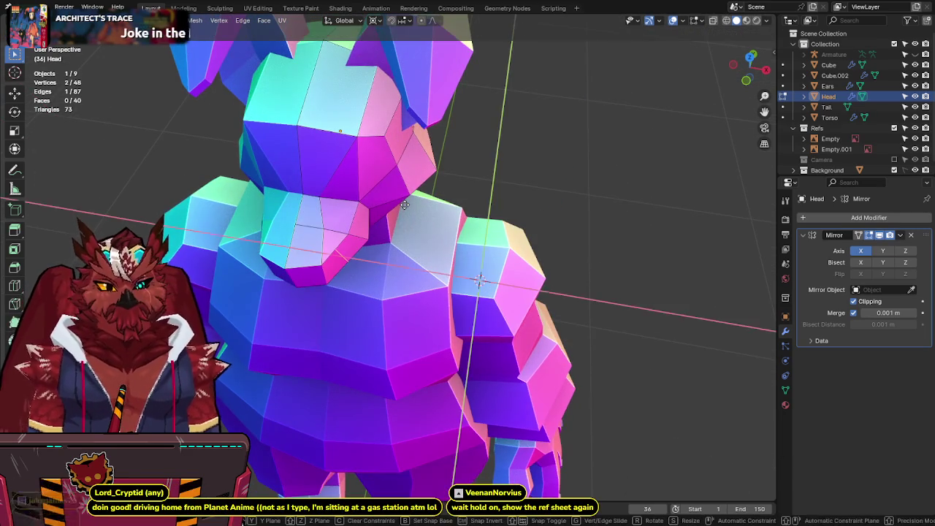
left_click(460, 246)
mouse_move(459, 246)
middle_mouse_down()
mouse_move(435, 172)
mouse_move(428, 191)
middle_mouse_up()
key("KP_1")
Step: In front view, select a single snout vertex and try an X-axis move
key("alt+z")
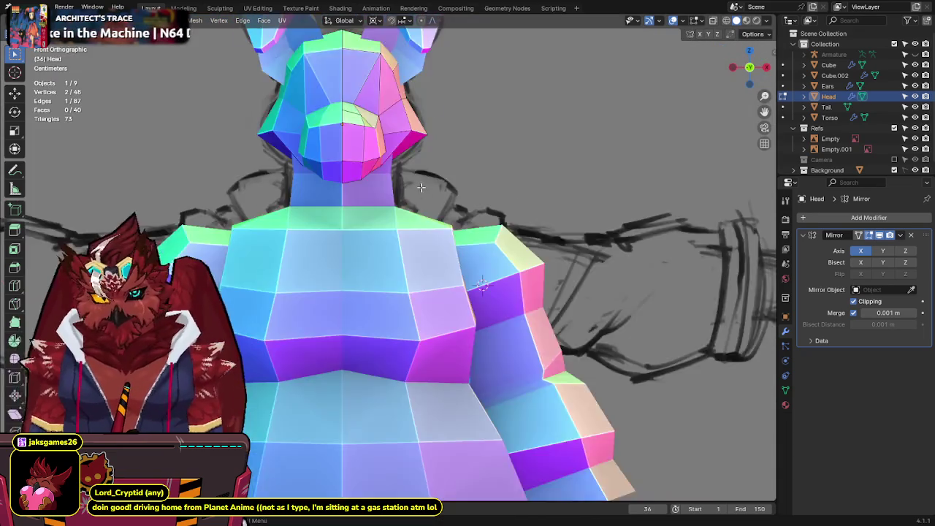
scroll(437, 205, "up", 2)
key("alt+z")
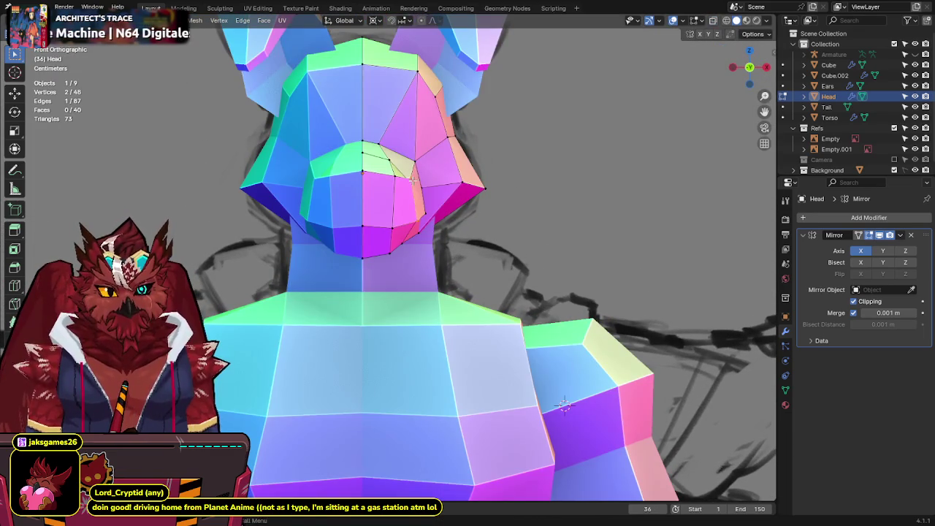
left_click(413, 179)
key("g")
key("x")
key("Escape")
key("alt+z")
key("alt+z")
Step: Try further X-axis nudges of the snout vertices while orbiting the head
mouse_move(385, 186)
middle_mouse_down()
mouse_move(385, 116)
mouse_move(438, 224)
mouse_move(450, 200)
middle_mouse_up()
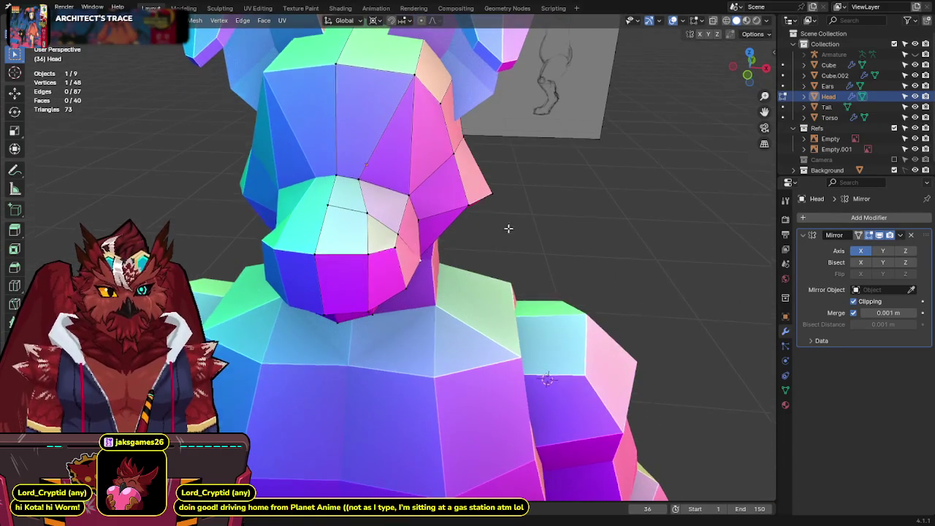
middle_click_drag(507, 226, 493, 204)
key("g")
key("x")
key("Escape")
key("alt+z")
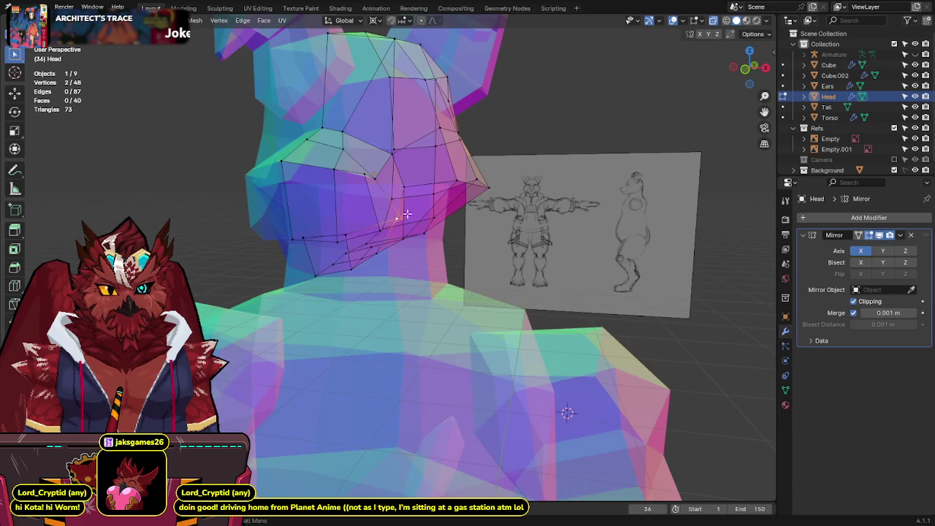
key("alt+z")
middle_click_drag(407, 214, 457, 159)
key("g")
key("x")
key("Escape")
mouse_move(390, 159)
middle_mouse_down()
mouse_move(468, 227)
mouse_move(474, 209)
mouse_move(304, 168)
mouse_move(295, 231)
middle_mouse_up()
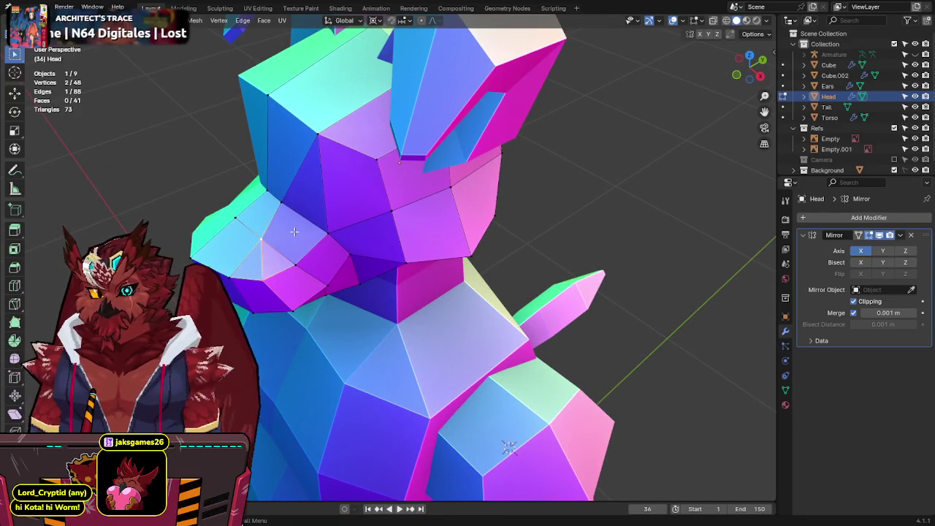
Step: Return to object mode in front view, save Jinx-Bones.blend, and select the reference sketch
key("Tab")
scroll(294, 232, "down", 3)
middle_click_drag(294, 232, 647, 192)
key("KP_1")
key("ctrl+s")
key("KP_1")
left_click(635, 192)
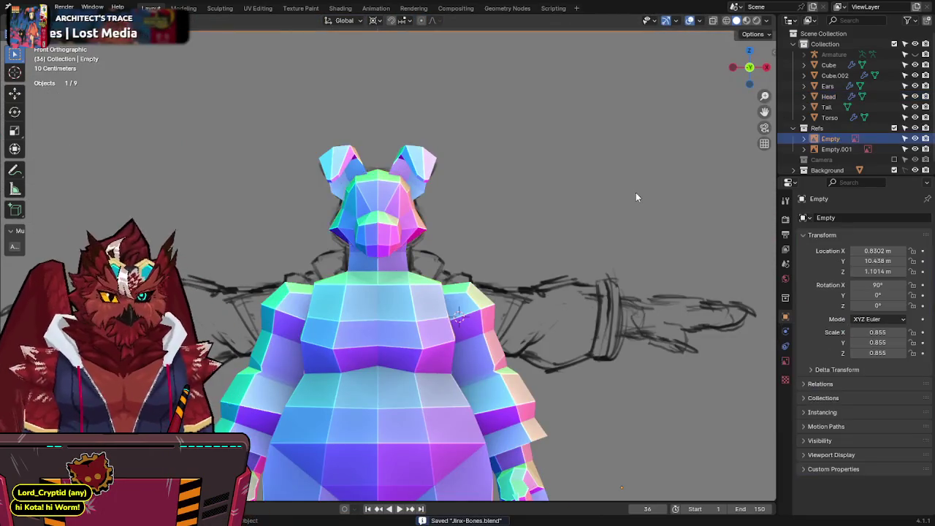
scroll(635, 193, "down", 4)
left_click(630, 148)
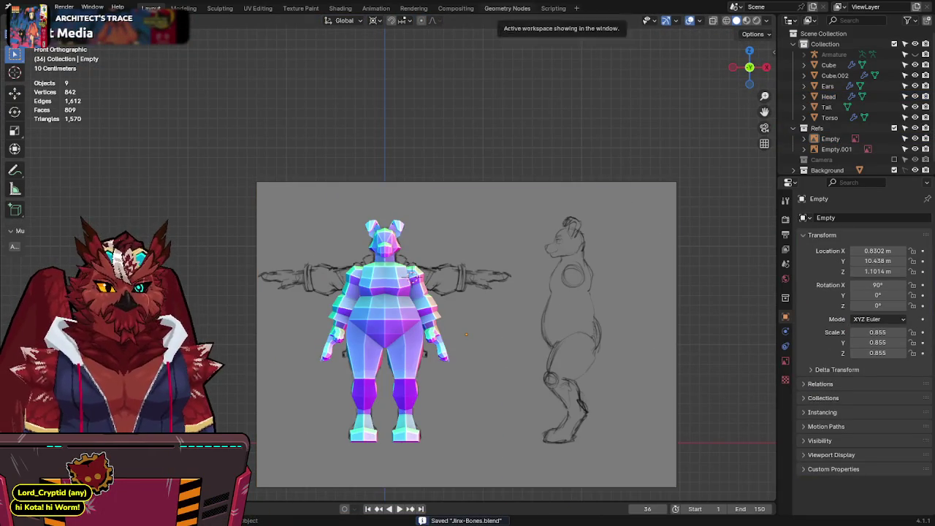
left_click_drag(563, 22, 375, 132)
key("g")
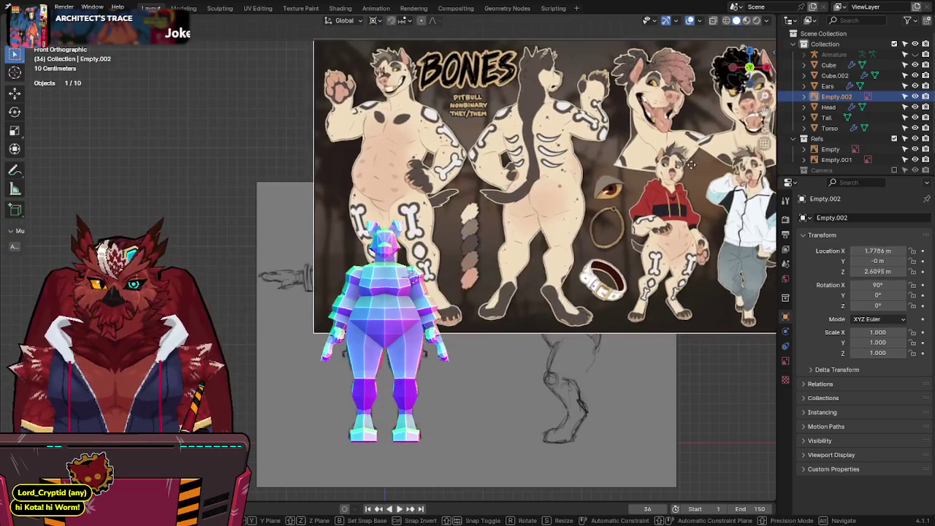
left_click(565, 212)
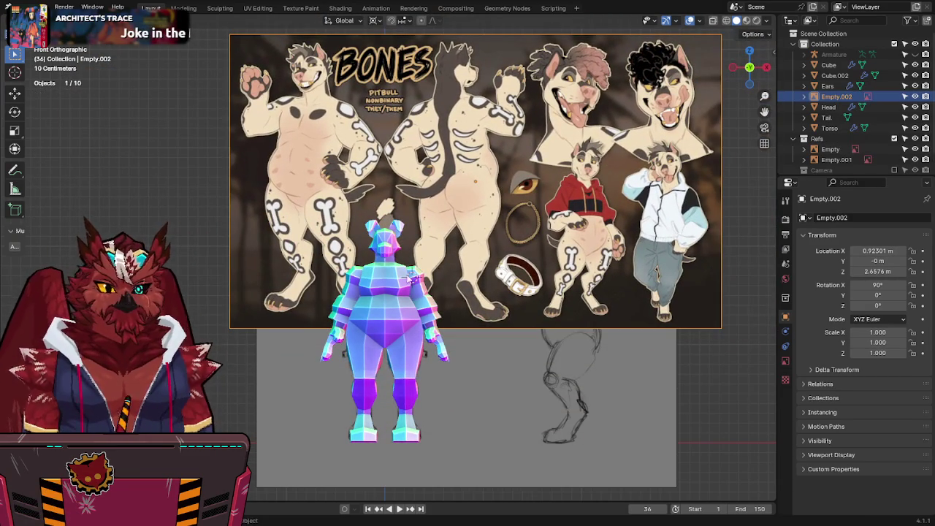
left_click(192, 273)
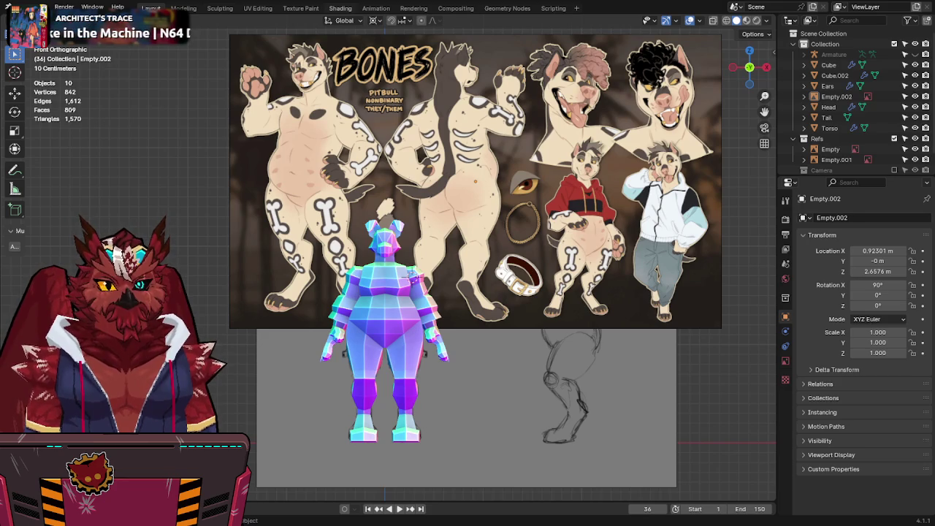
left_click_drag(928, 292, 200, 226)
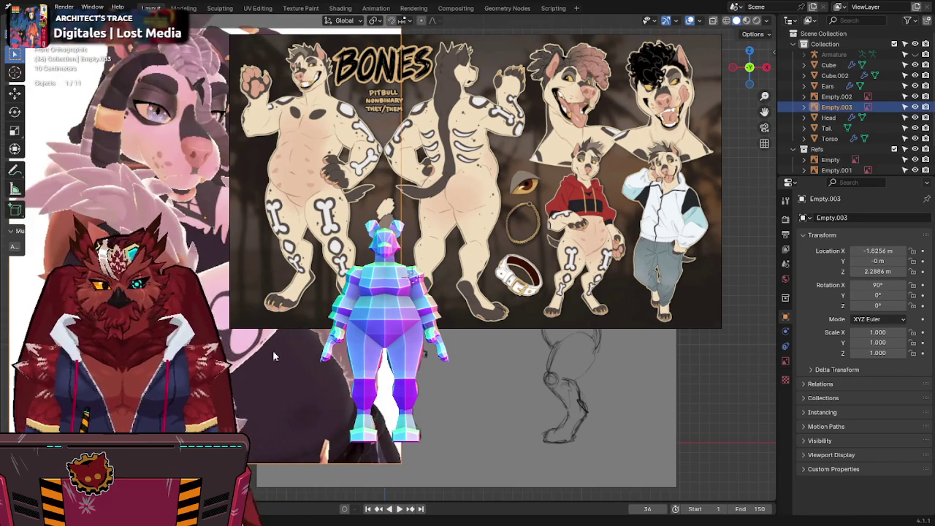
key("g")
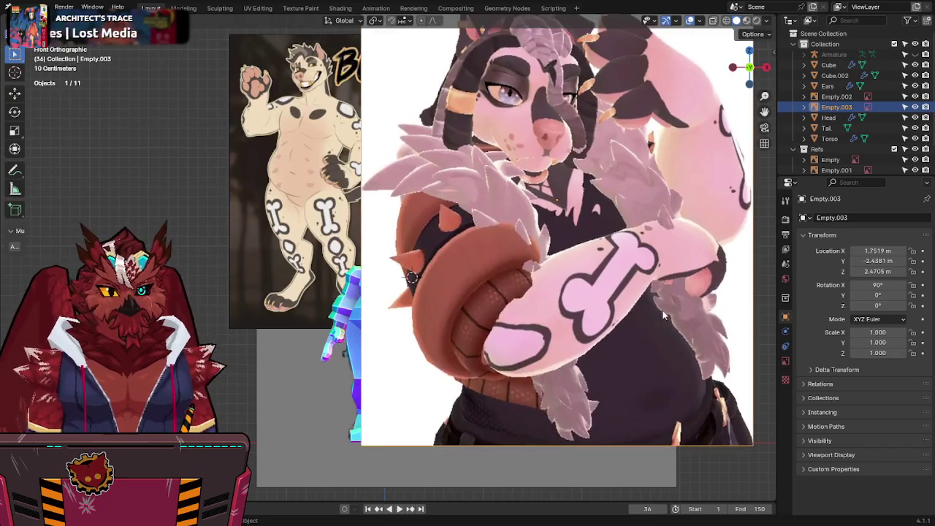
key("s")
left_click(580, 231)
mouse_move(578, 225)
middle_mouse_down("shift")
mouse_move(541, 248)
mouse_move(553, 231)
middle_mouse_up("shift")
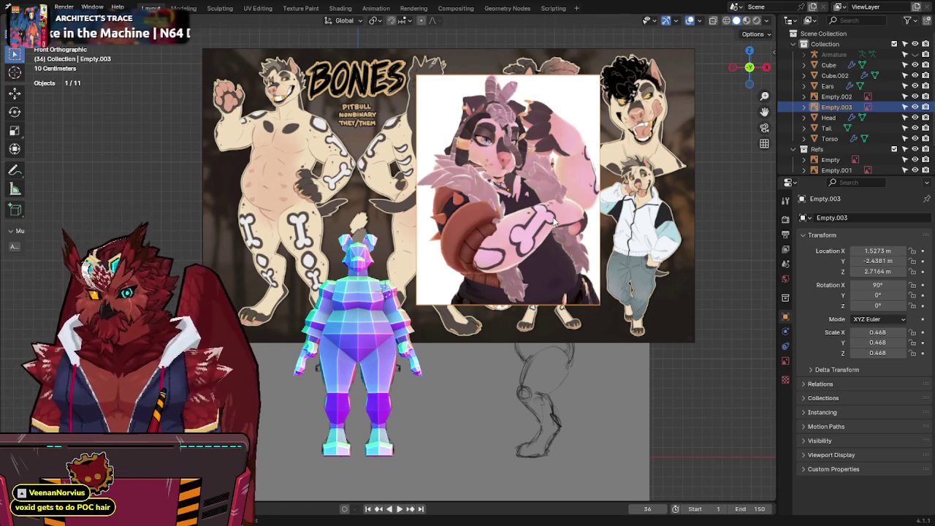
middle_click_drag(554, 221, 553, 213, "shift")
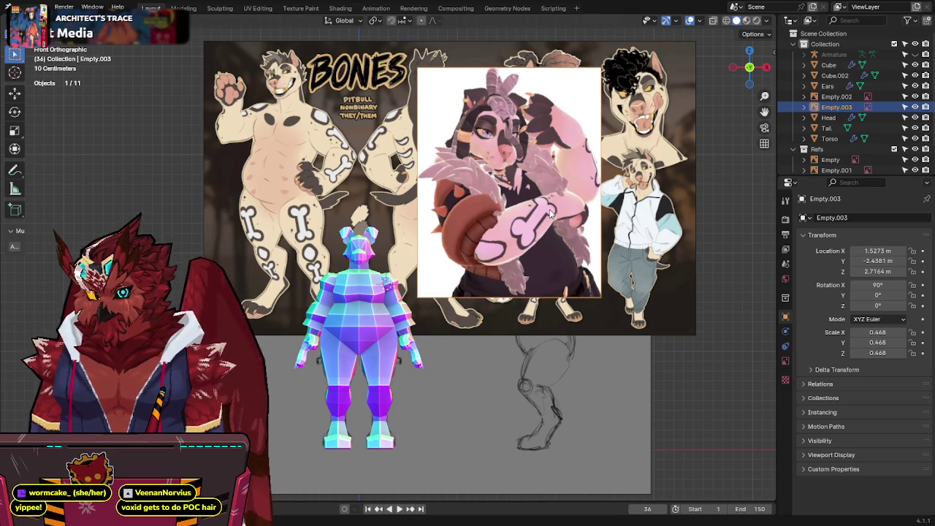
key("x")
left_click(549, 209)
left_click(548, 206)
key("x")
left_click(548, 202)
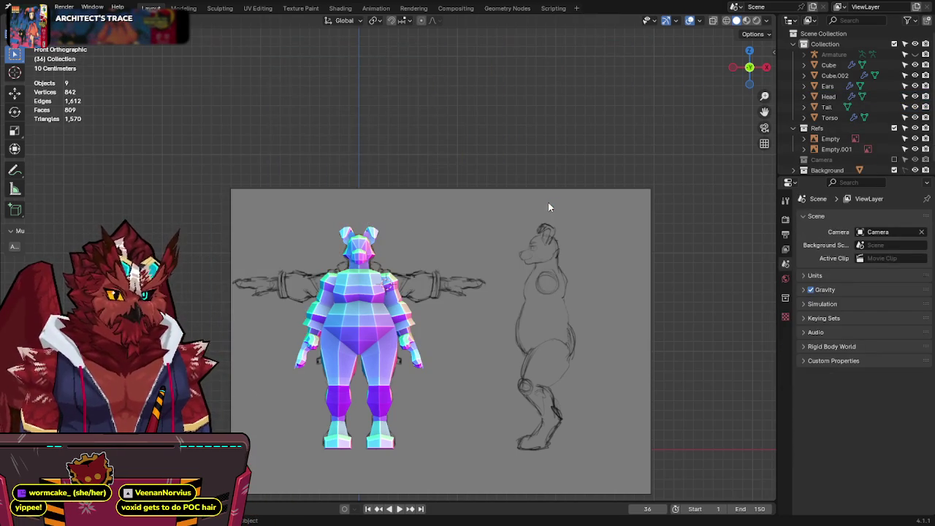
scroll(511, 204, "up", 1)
scroll(482, 204, "up", 1)
key("ctrl+s")
middle_click_drag(456, 204, 463, 213, "shift")
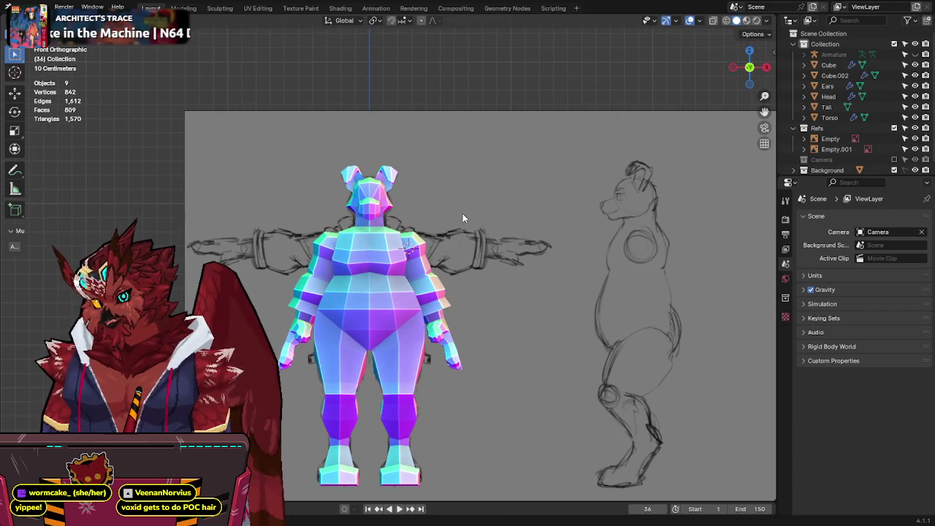
scroll(463, 229, "up", 1)
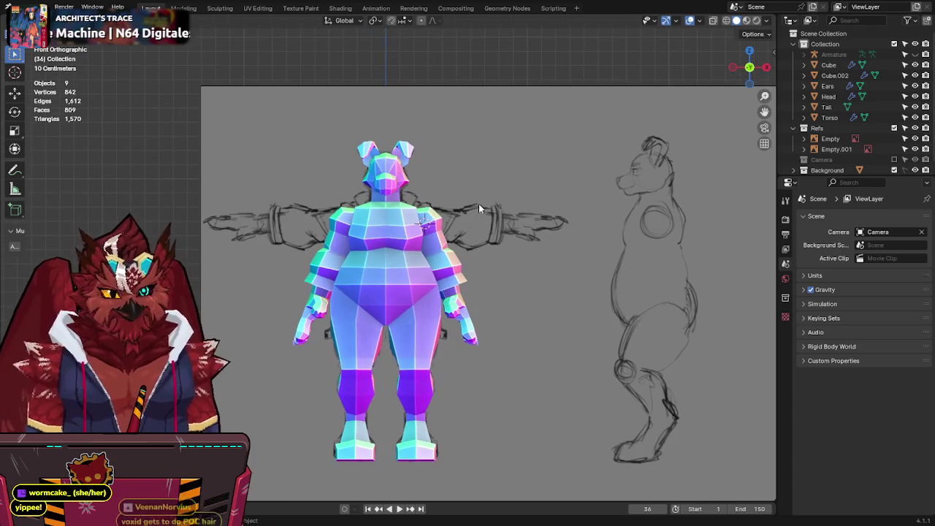
scroll(479, 230, "up", 2)
scroll(471, 263, "up", 1)
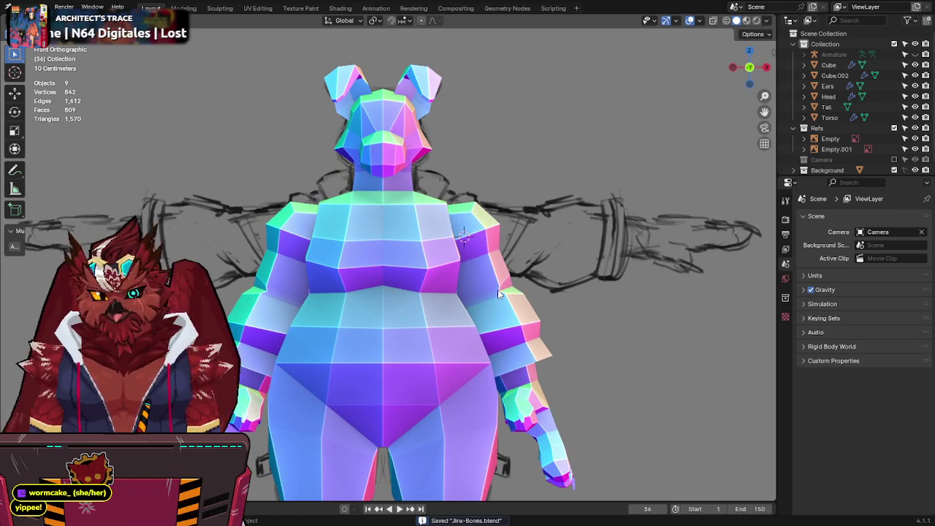
mouse_move(498, 293)
middle_mouse_down("shift")
mouse_move(483, 290)
mouse_move(471, 267)
middle_mouse_up("shift")
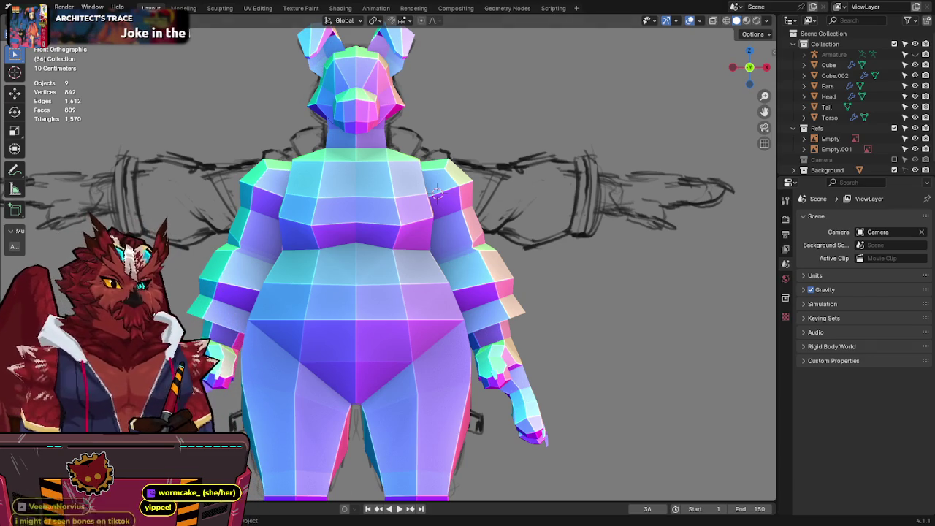
scroll(552, 97, "down", 2, "shift")
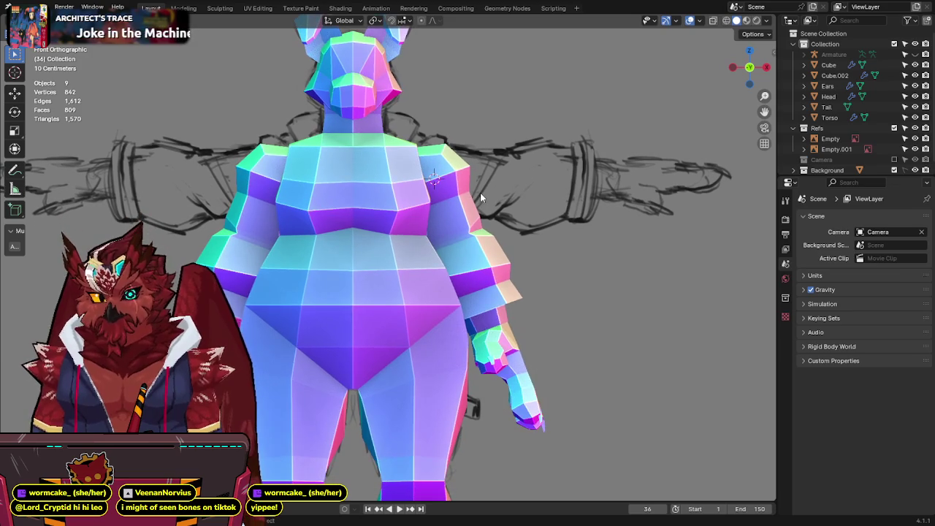
key("ctrl+s")
scroll(501, 159, "down", 2, "shift")
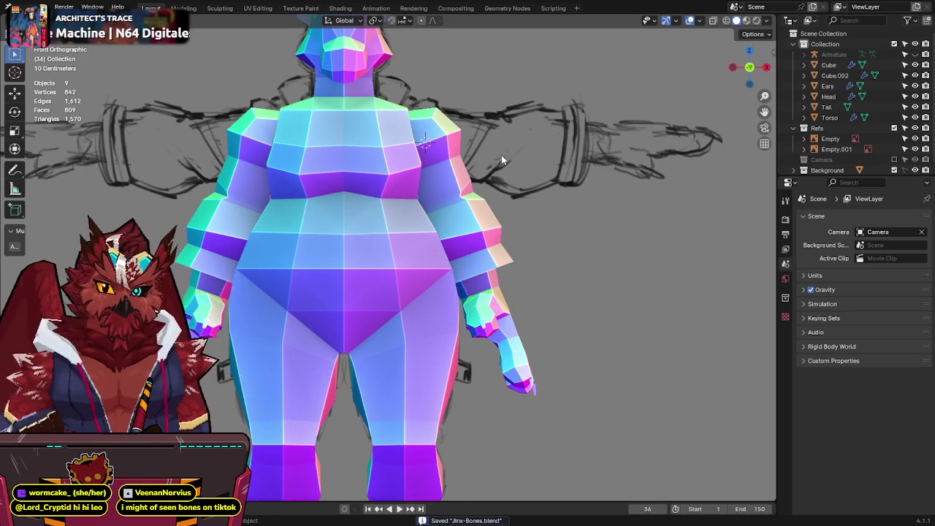
key("grave")
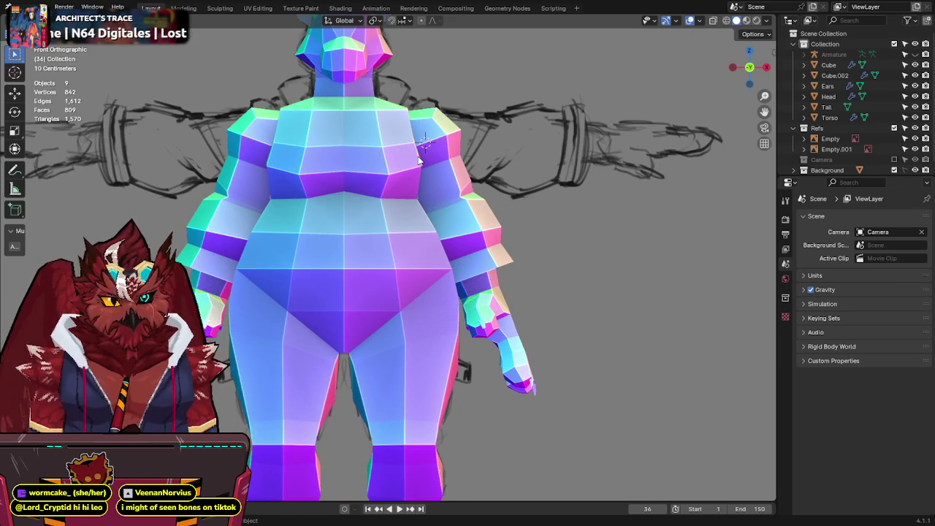
middle_click_drag(420, 161, 424, 186, "shift")
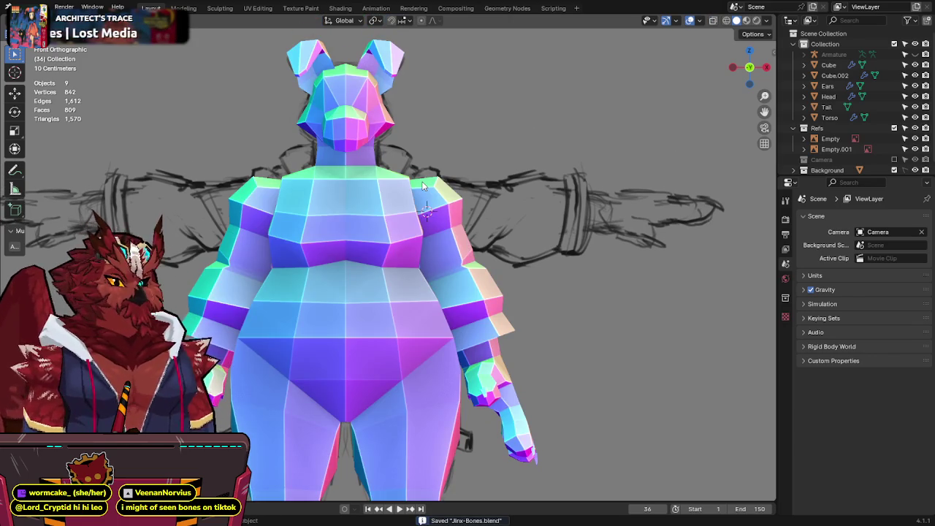
scroll(423, 186, "down", 4)
left_click(376, 214)
key("shift+s")
left_click(390, 270)
scroll(432, 214, "up", 3)
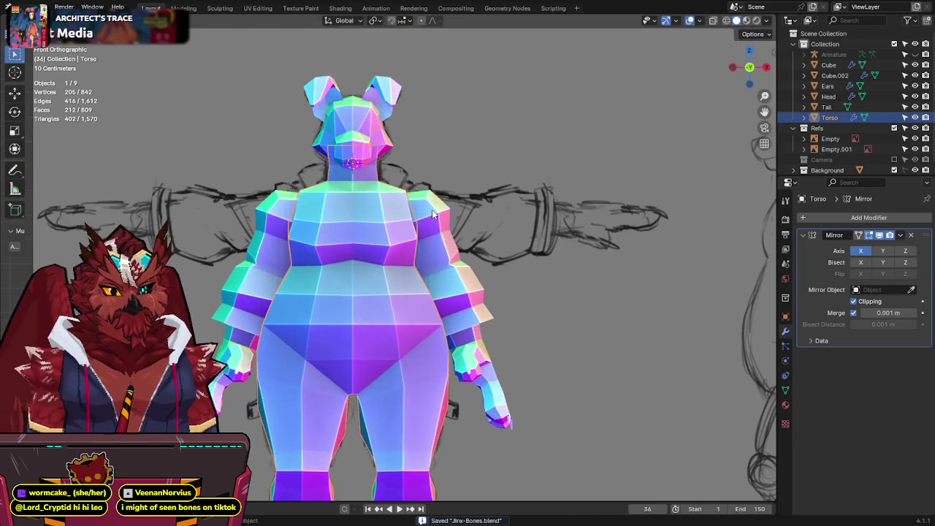
key("alt+z")
mouse_move(414, 298)
middle_mouse_down("shift")
mouse_move(416, 128)
mouse_move(428, 234)
middle_mouse_up("shift")
key("alt+z")
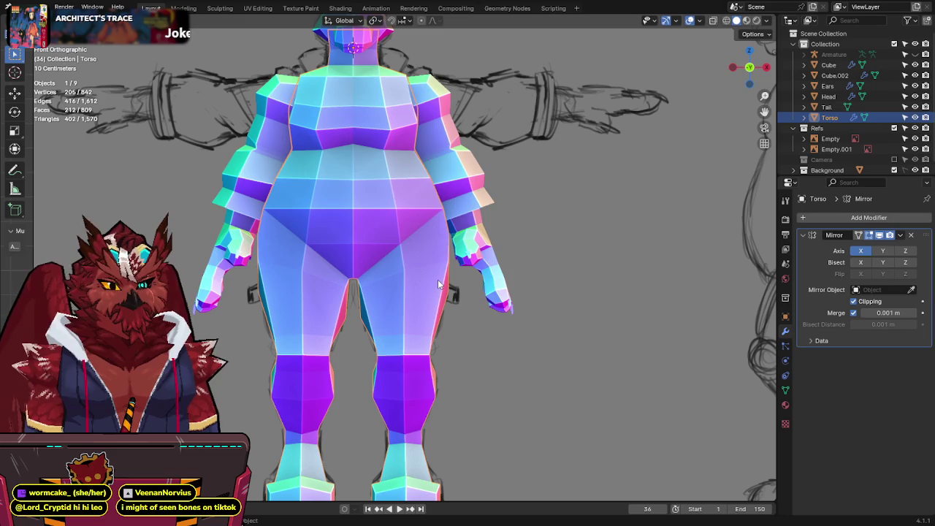
key("alt+z")
key("alt+z")
Step: Preview a thigh edge loop on the torso, inspect it from the side, and save Jinx-Bones.blend
key("Tab")
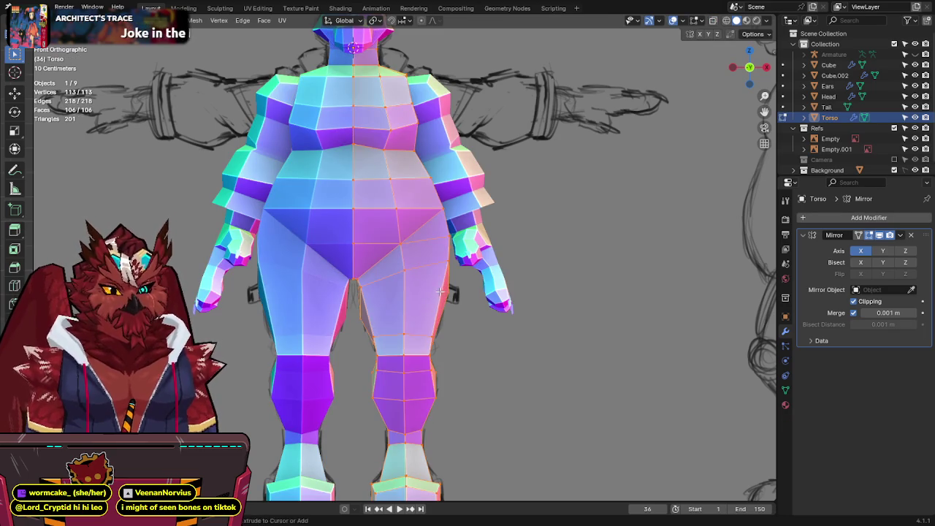
key("ctrl+r")
mouse_move(454, 300)
middle_mouse_down()
mouse_move(360, 209)
mouse_move(467, 197)
middle_mouse_up()
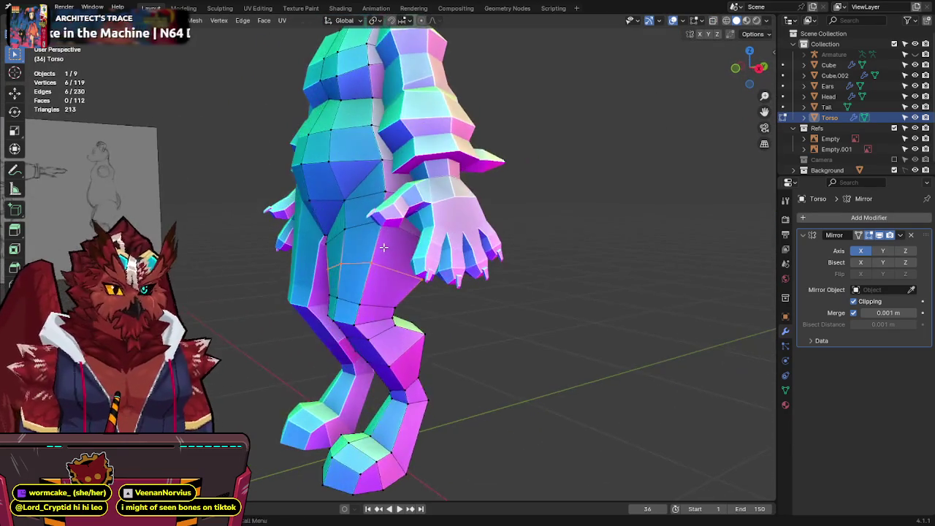
key("Tab")
scroll(520, 187, "down", 3)
scroll(520, 187, "up", 2)
key("ctrl+s")
Step: Add a new edge loop around the thigh, slide it down, and widen it
mouse_move(526, 180)
middle_mouse_down()
mouse_move(265, 167)
mouse_move(453, 176)
middle_mouse_up()
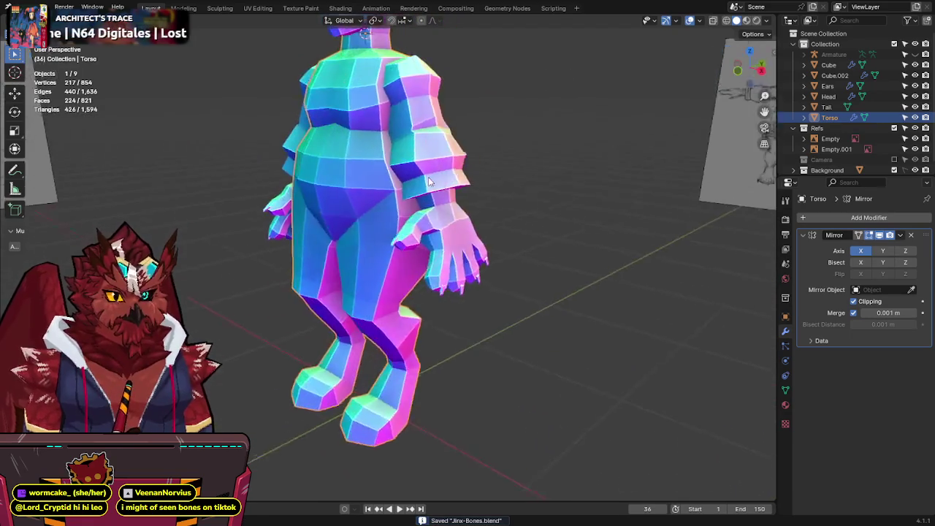
scroll(472, 179, "up", 4)
key("Tab")
middle_click_drag(433, 235, 497, 238)
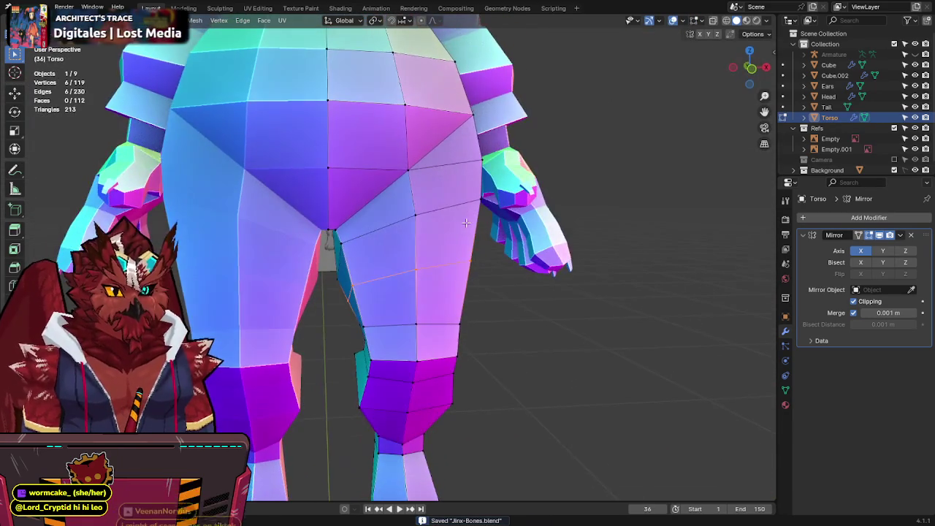
key("ctrl+r")
left_click(479, 238)
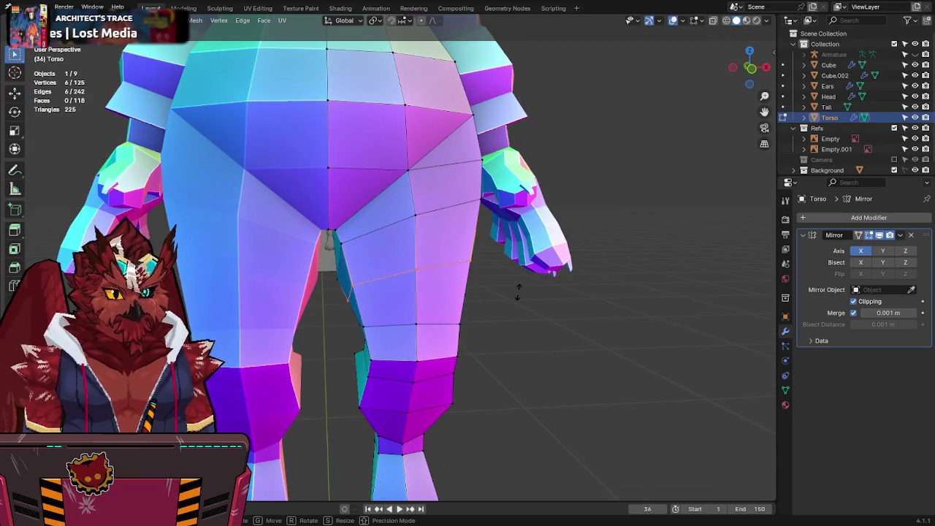
left_click(518, 292)
key("s")
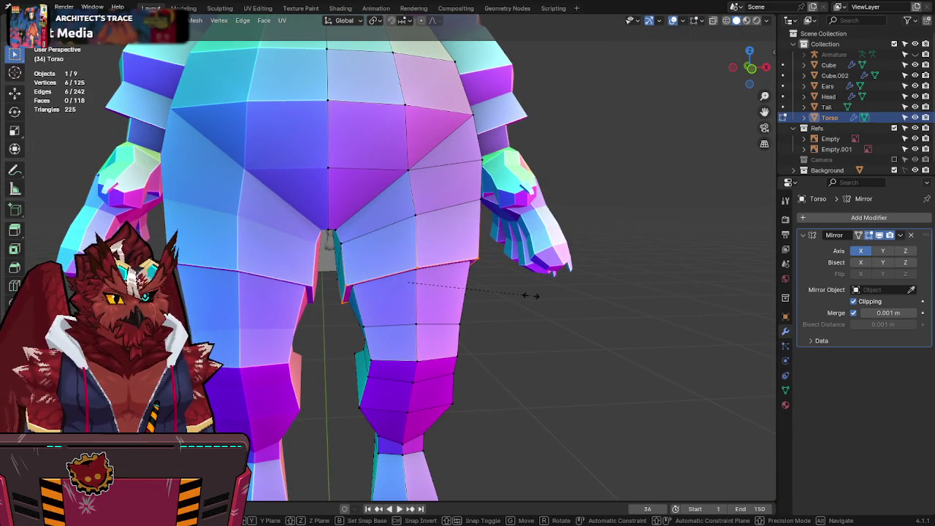
left_click(531, 295)
Step: Rescale the thigh loop in front orthographic view to match the reference sketch, checking with X-ray
key("KP_1")
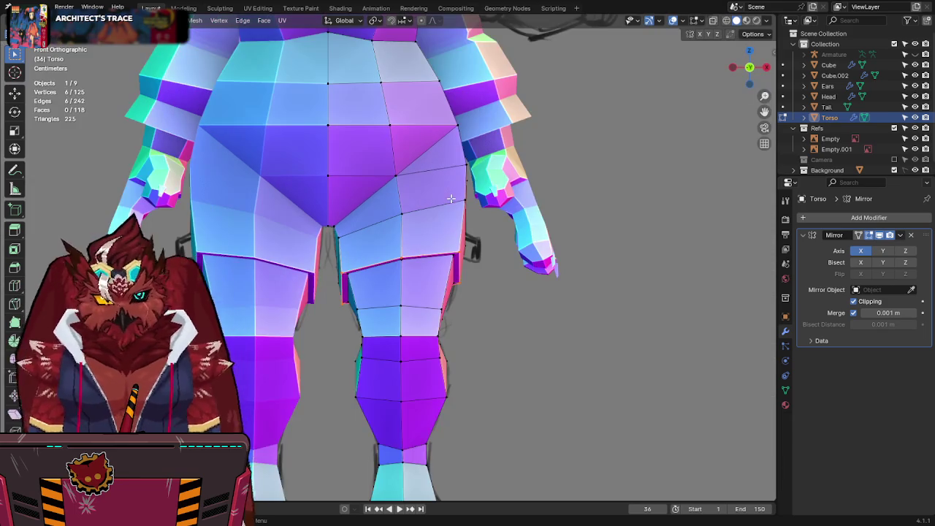
key("s")
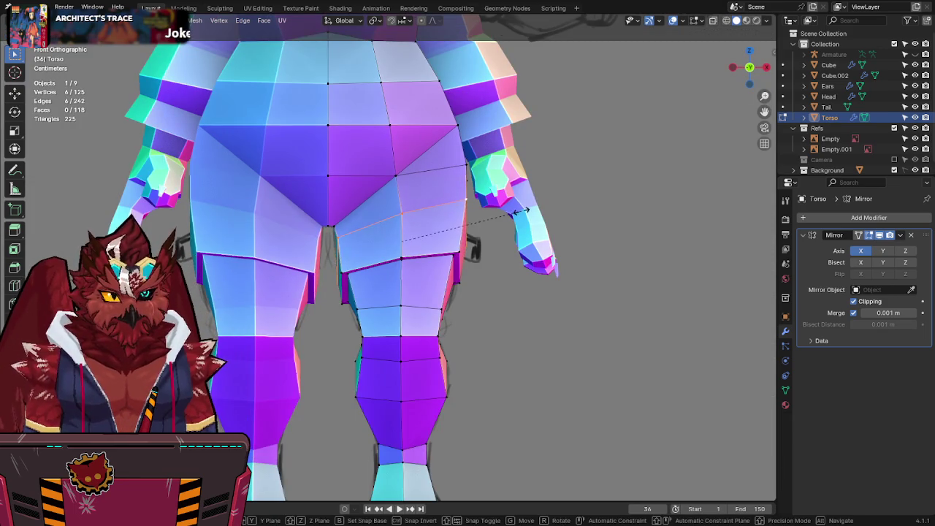
left_click(523, 211)
key("alt+z")
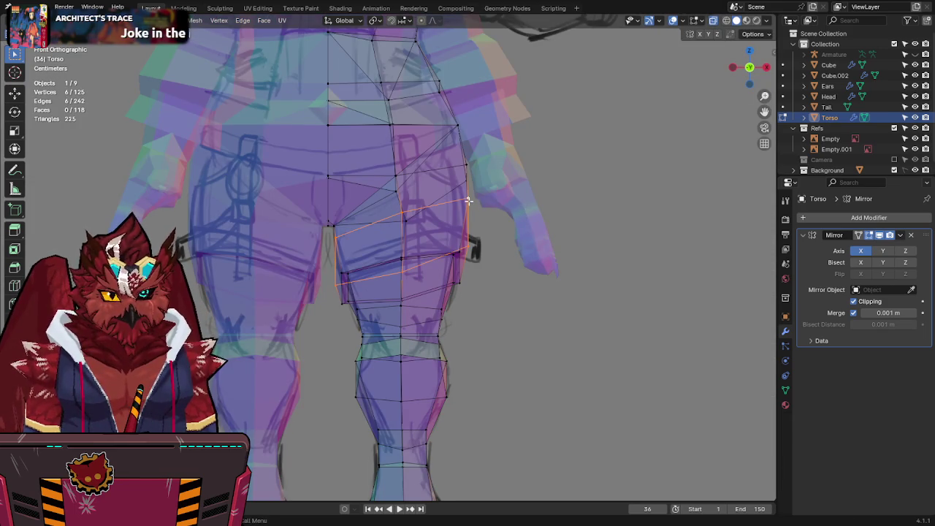
key("s")
left_click(499, 199)
key("alt+z")
Step: Review the thigh loop from several angles, return to object mode, and save the file
mouse_move(499, 199)
middle_mouse_down()
mouse_move(394, 193)
mouse_move(474, 241)
middle_mouse_up()
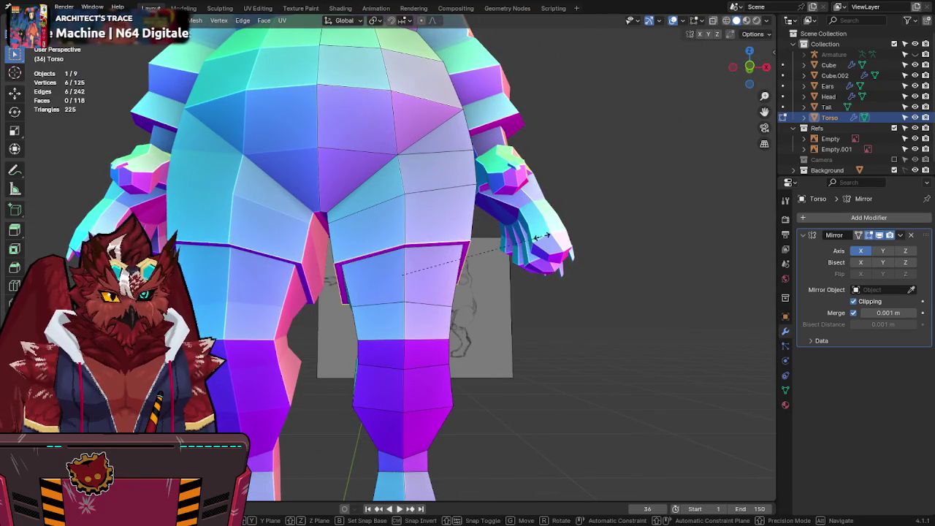
mouse_move(544, 236)
middle_mouse_down()
mouse_move(590, 259)
mouse_move(563, 259)
middle_mouse_up()
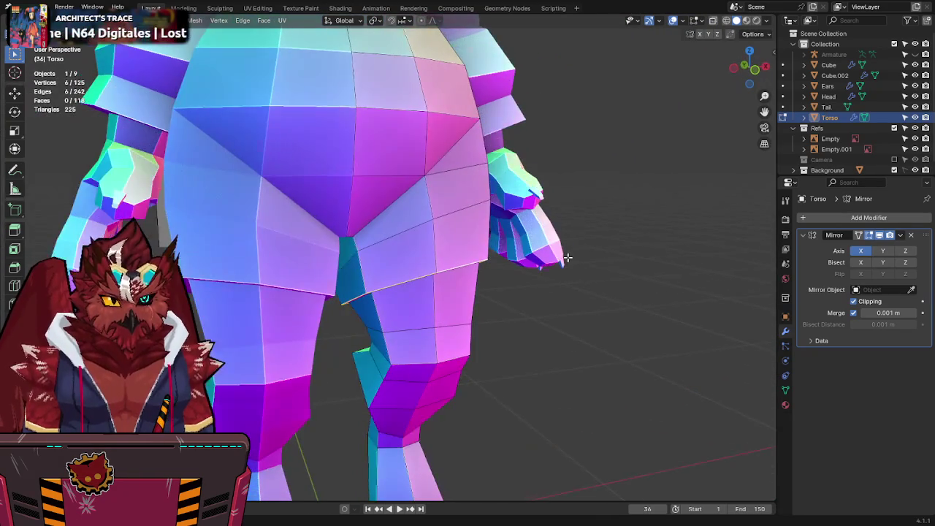
key("KP_1")
key("alt+z")
scroll(492, 256, "down", 2)
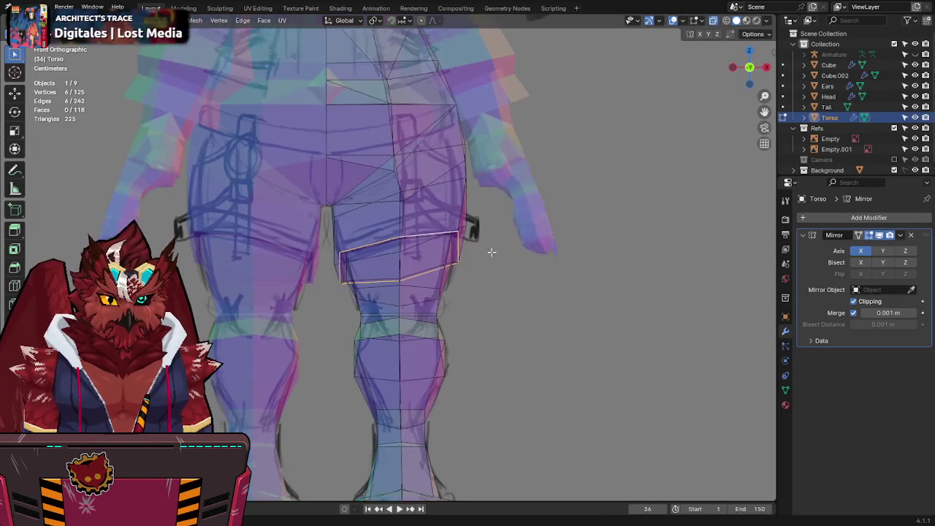
key("alt+z")
key("Tab")
scroll(501, 233, "down", 4)
key("ctrl+s")
Step: Line up a front orthographic view with the sketch and resume editing the torso mesh
mouse_move(502, 230)
middle_mouse_down()
mouse_move(438, 256)
mouse_move(370, 302)
mouse_move(227, 261)
mouse_move(257, 221)
mouse_move(360, 246)
mouse_move(386, 273)
mouse_move(390, 216)
middle_mouse_up()
scroll(439, 255, "up", 3)
key("KP_1")
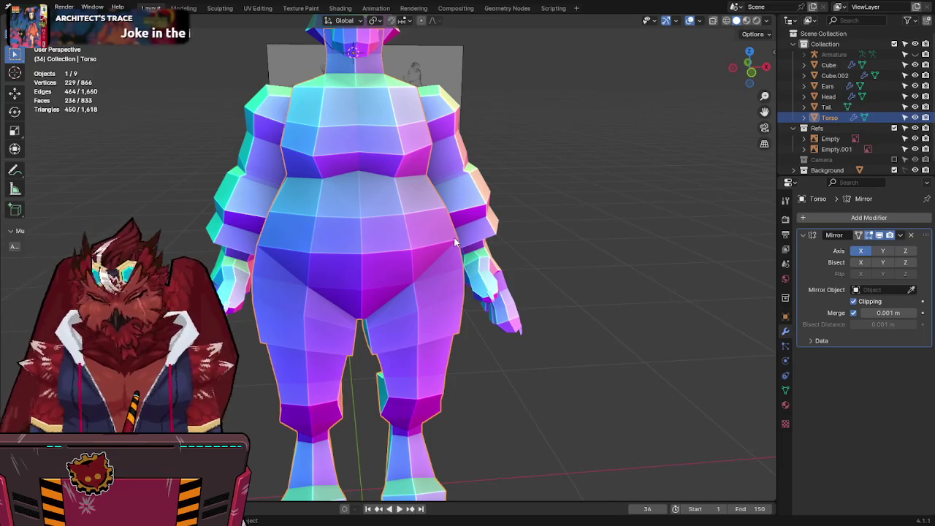
key("KP_5")
key("alt+z")
key("alt+z")
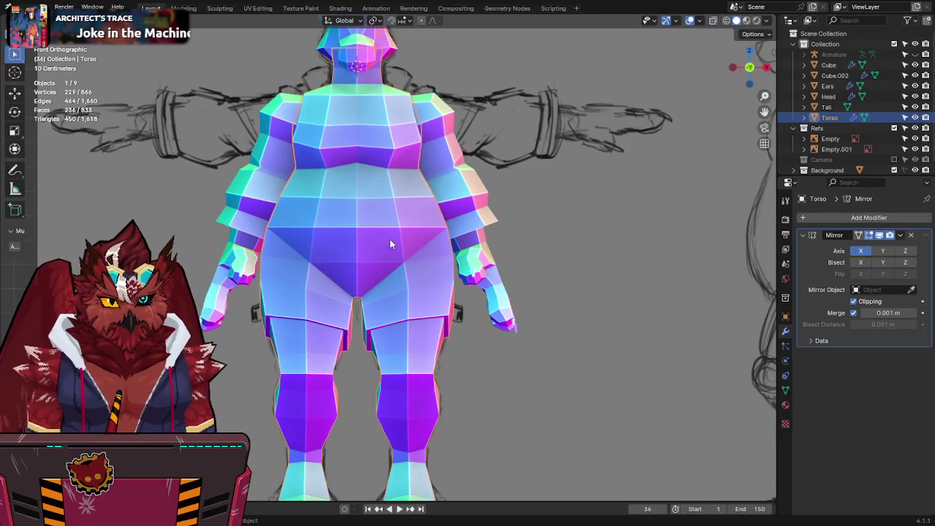
key("Tab")
key("alt+z")
Step: Compare the thigh loop against the sketch in solid and X-ray shading and save Jinx-Bones.blend
scroll(405, 246, "up", 1)
scroll(400, 250, "up", 1)
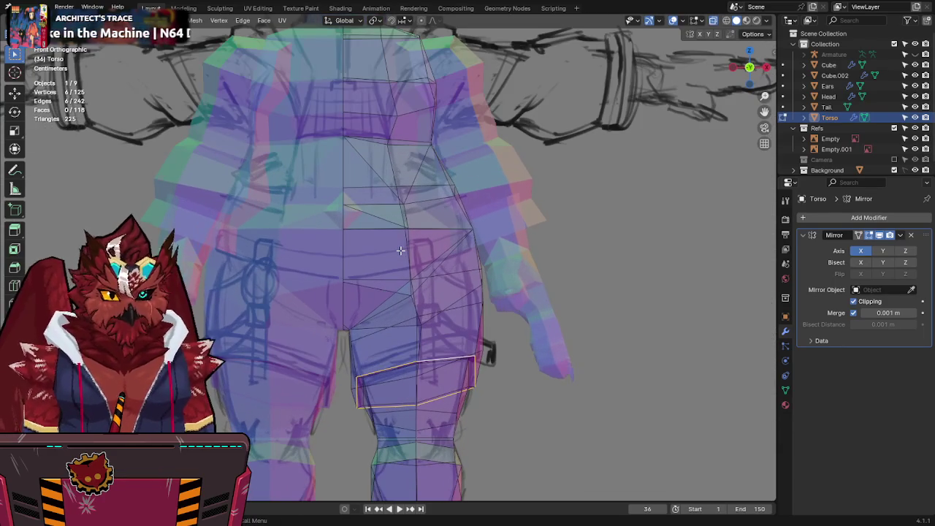
key("alt+z")
key("alt+z")
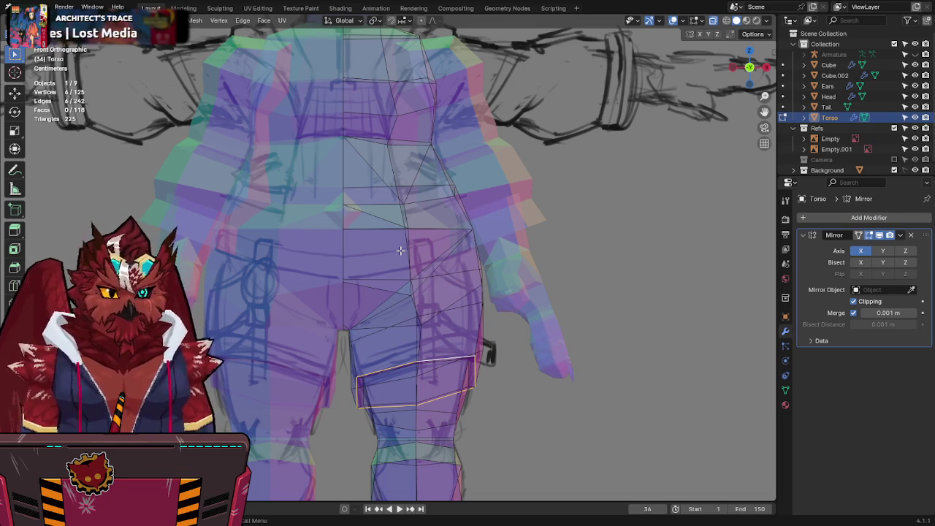
key("alt+z")
middle_click_drag(400, 250, 433, 229, "shift")
key("ctrl+s")
key("alt+z")
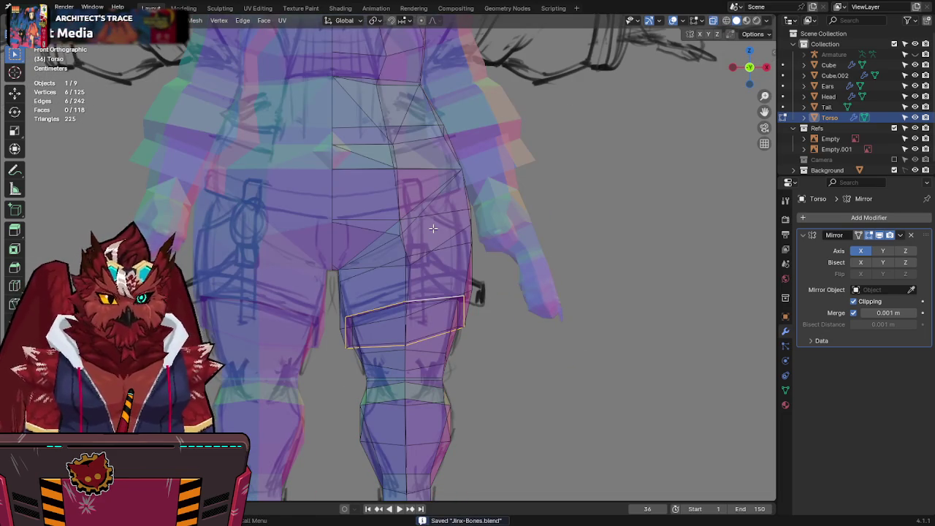
Step: Clear any seam from the thigh loop and bring the legs into view in solid shading
key("q")
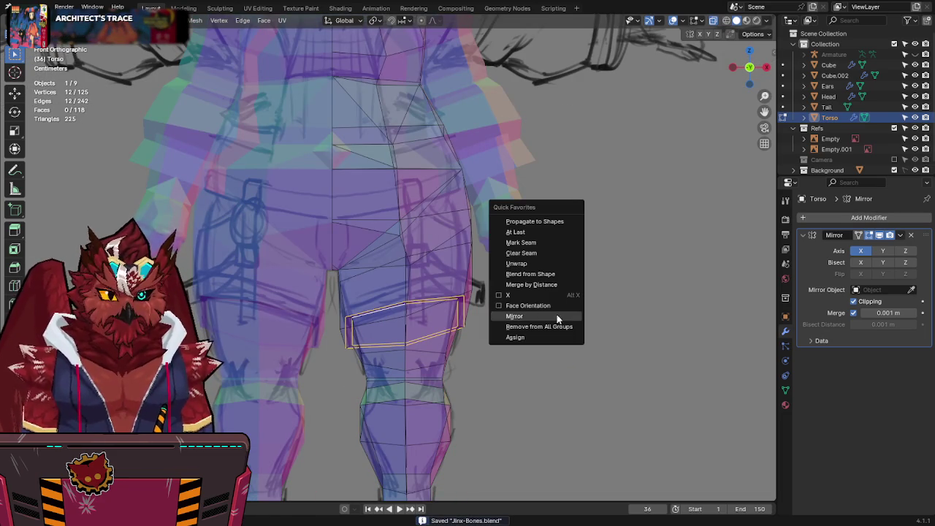
left_click(539, 253)
key("alt+z")
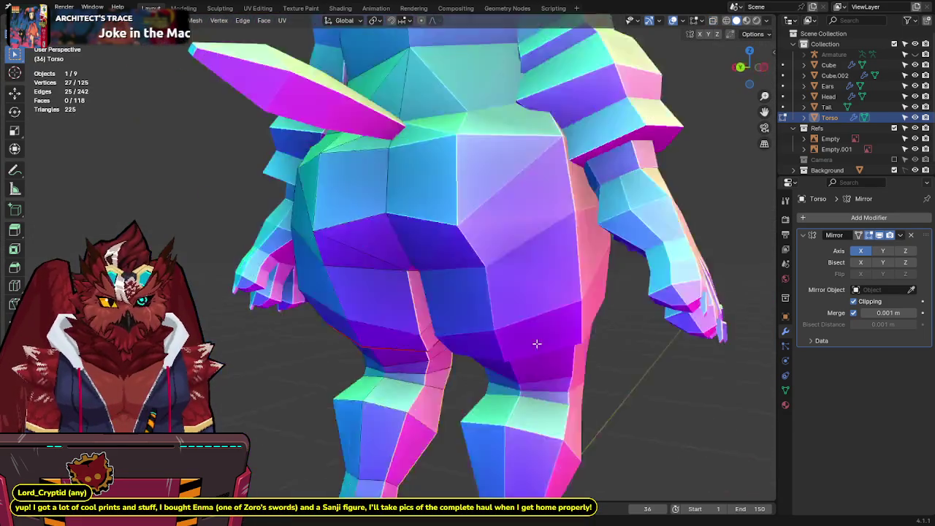
middle_click_drag(370, 367, 426, 249)
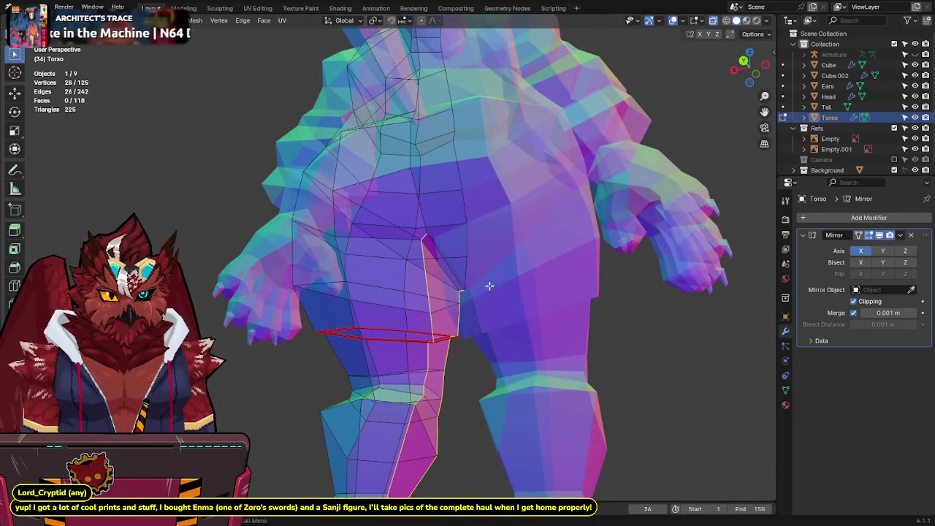
mouse_move(426, 282)
middle_mouse_down()
mouse_move(517, 296)
mouse_move(472, 163)
mouse_move(394, 233)
mouse_move(430, 428)
middle_mouse_up()
Step: Mark the inner leg edges as a UV seam
left_click(432, 428)
key("q")
key("Escape")
key("q")
left_click(427, 419)
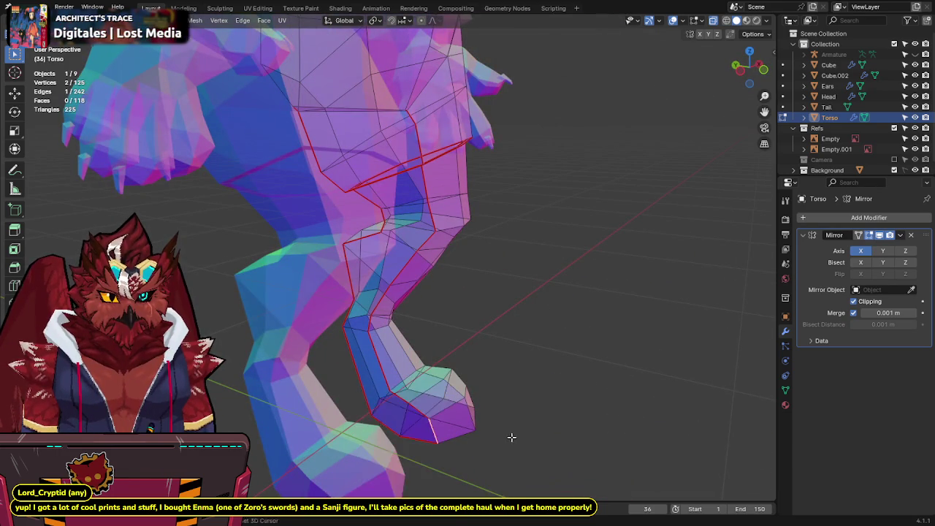
Step: Mark the edges along the foot as a UV seam
mouse_move(426, 419)
middle_mouse_down()
mouse_move(400, 354)
mouse_move(441, 339)
middle_mouse_up()
left_click(441, 339)
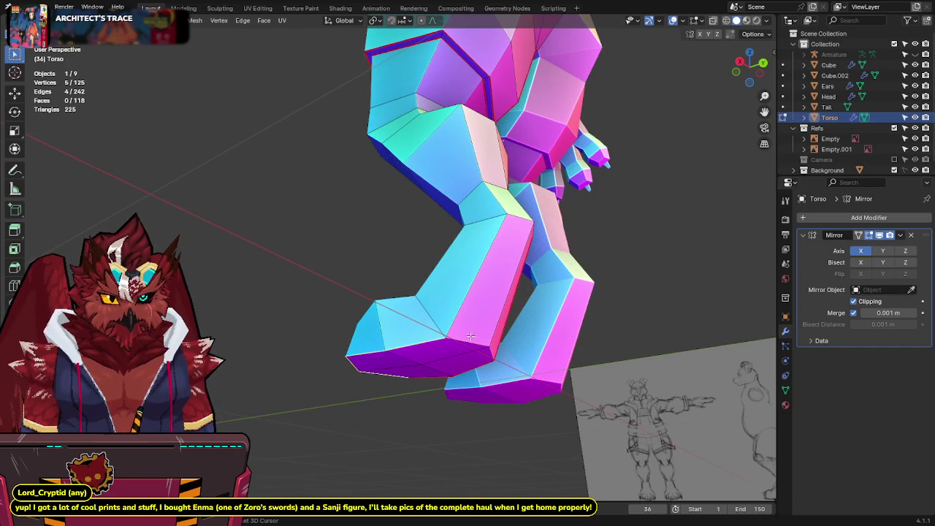
key("q")
left_click(489, 352)
Step: Inspect the legs and feet, then extend the edge selection up the torso with an added loop
mouse_move(338, 280)
middle_mouse_down()
mouse_move(499, 291)
mouse_move(534, 334)
middle_mouse_up()
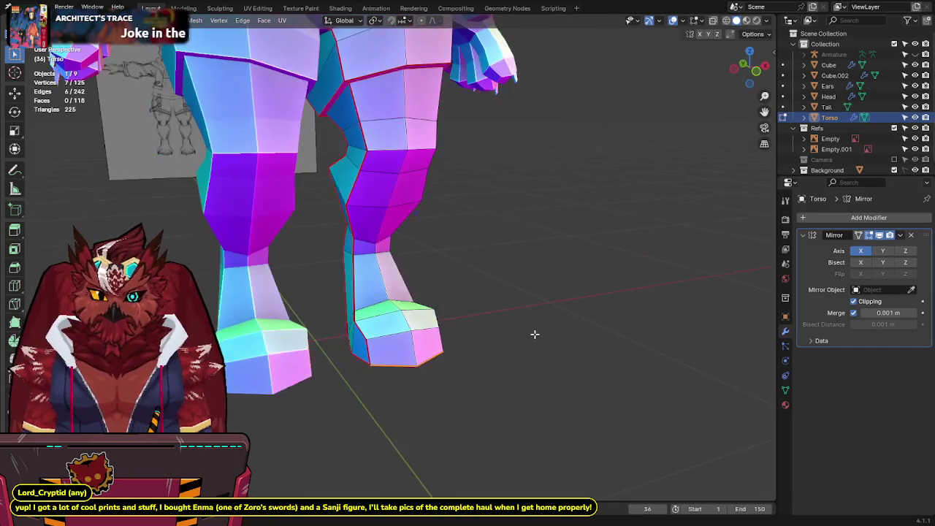
middle_click_drag(443, 268, 441, 282)
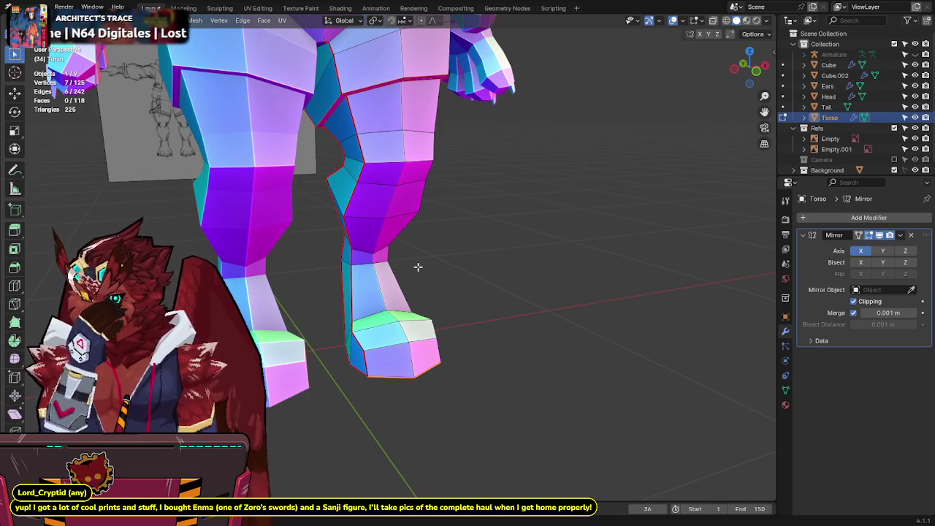
mouse_move(417, 267)
middle_mouse_down()
mouse_move(413, 248)
mouse_move(411, 268)
mouse_move(467, 266)
mouse_move(411, 278)
mouse_move(475, 296)
mouse_move(370, 273)
mouse_move(476, 358)
mouse_move(532, 351)
mouse_move(405, 235)
mouse_move(411, 257)
mouse_move(374, 264)
middle_mouse_up()
scroll(532, 351, "down", 3)
scroll(406, 235, "up", 4)
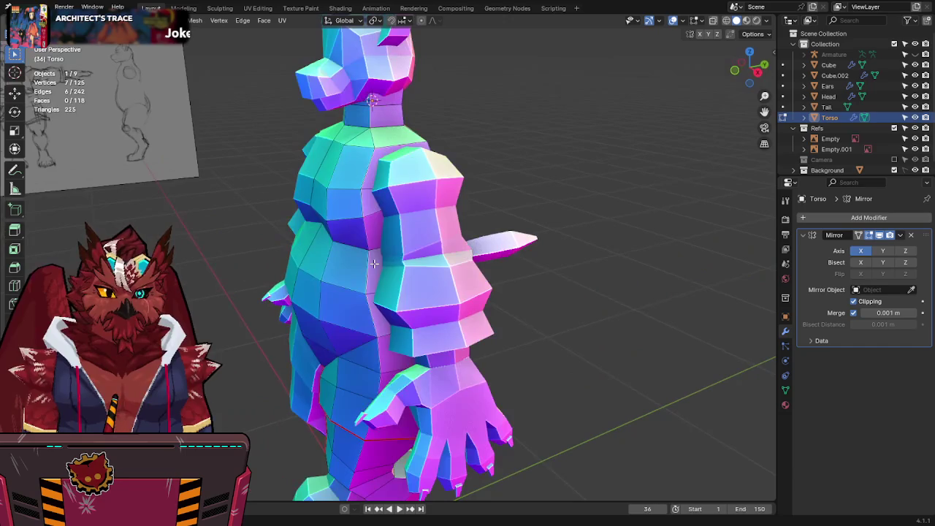
mouse_move(400, 115)
middle_mouse_down()
mouse_move(376, 164)
mouse_move(396, 183)
mouse_move(332, 179)
mouse_move(540, 195)
mouse_move(560, 209)
mouse_move(580, 160)
mouse_move(506, 185)
middle_mouse_up()
left_click(381, 153, "alt+shift")
left_click(364, 149, "alt+shift")
key("alt+z")
Step: Select a vertical edge path through the torso in X-ray, then isolate the torso in local view
left_click(487, 132, "alt+shift")
mouse_move(486, 132)
middle_mouse_down()
mouse_move(469, 182)
mouse_move(479, 175)
middle_mouse_up()
left_click(474, 184, "ctrl")
mouse_move(432, 314)
middle_mouse_down()
mouse_move(445, 272)
mouse_move(409, 316)
middle_mouse_up()
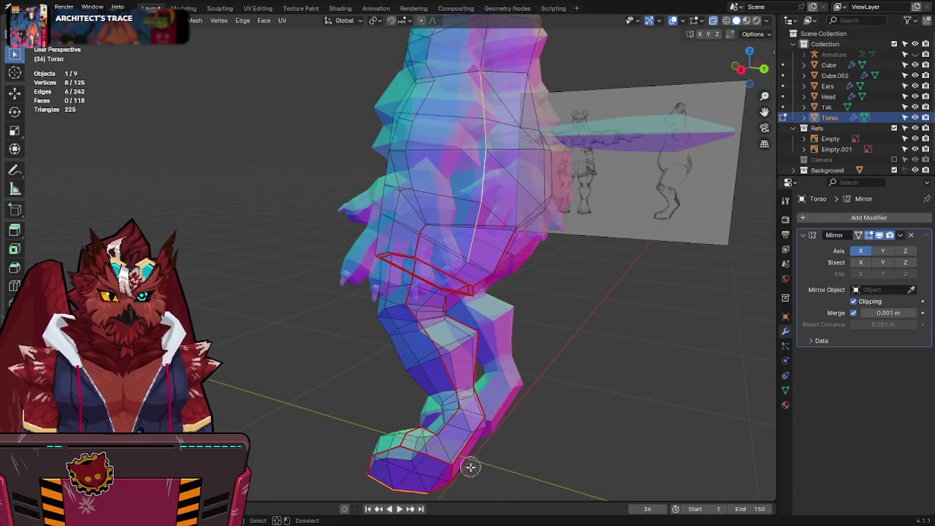
mouse_move(340, 452)
middle_mouse_down()
mouse_move(424, 352)
mouse_move(480, 163)
mouse_move(403, 252)
middle_mouse_up()
key("alt+z")
left_click(424, 353, "shift")
key("KP_Divide")
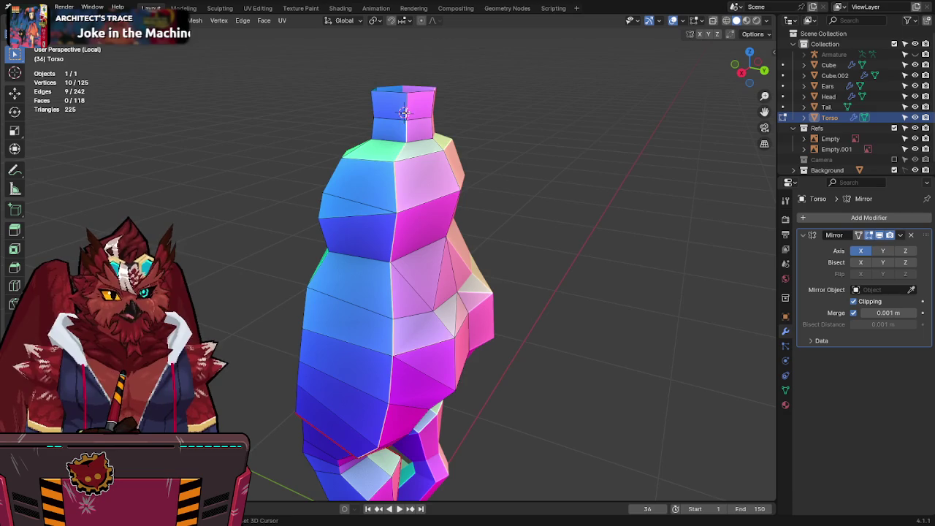
Step: Select a vertex on the side of the isolated torso, exit edit mode, and save
right_click(449, 189)
mouse_move(414, 160)
middle_mouse_down()
mouse_move(449, 189)
mouse_move(388, 149)
mouse_move(496, 169)
middle_mouse_up()
key("Escape")
left_click(408, 150)
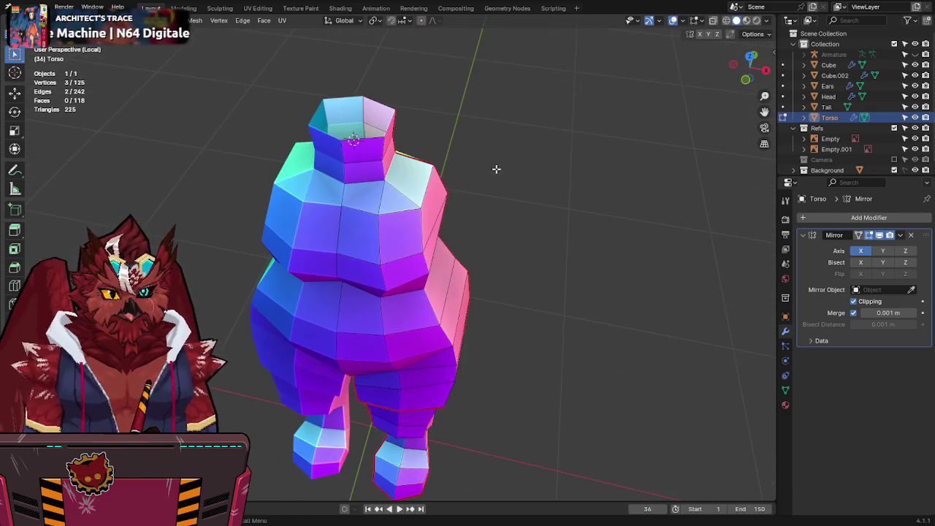
right_click(411, 186)
middle_click_drag(557, 216, 503, 183)
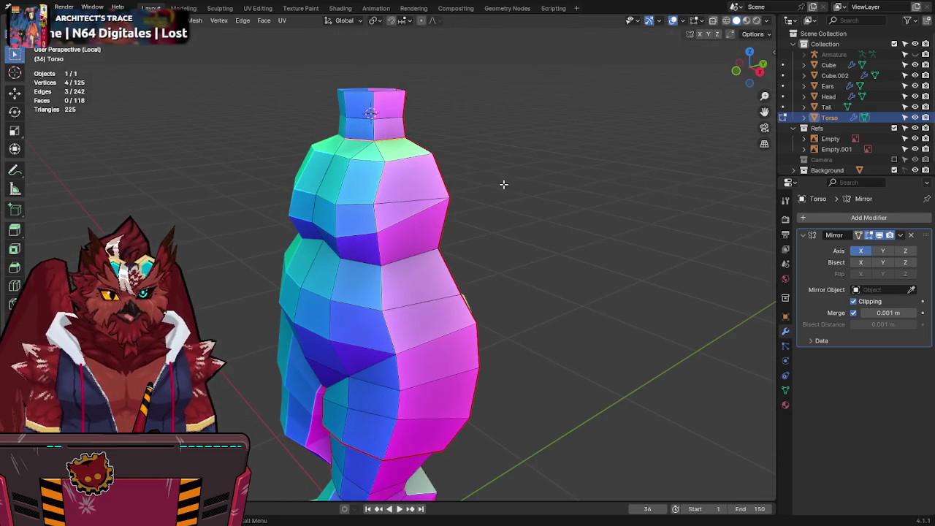
key("Tab")
key("ctrl+s")
Step: Extend the edge selection down the side of the torso
mouse_move(476, 267)
middle_mouse_down()
mouse_move(480, 225)
mouse_move(541, 227)
mouse_move(490, 225)
mouse_move(387, 343)
mouse_move(407, 304)
mouse_move(586, 313)
mouse_move(390, 348)
mouse_move(451, 337)
middle_mouse_up()
key("Tab")
left_click(407, 304, "ctrl")
left_click(384, 348, "ctrl")
right_click(426, 274)
mouse_move(459, 301)
middle_mouse_down()
mouse_move(427, 274)
mouse_move(541, 317)
middle_mouse_up()
key("Escape")
Step: Add a hip edge in X-ray, mark the torso side edges as a seam, and save
key("alt+z")
scroll(511, 329, "up", 3)
middle_click_drag(459, 345, 350, 374)
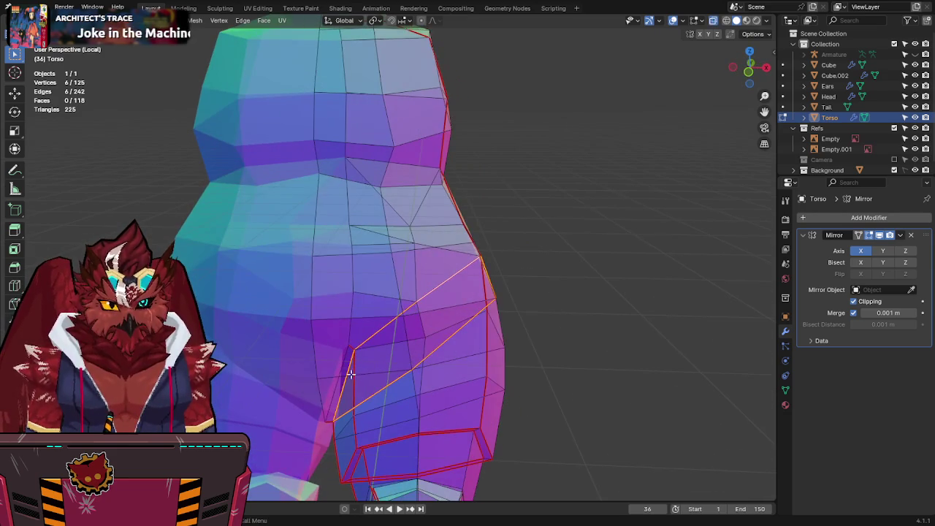
left_click(339, 393)
right_click(403, 380)
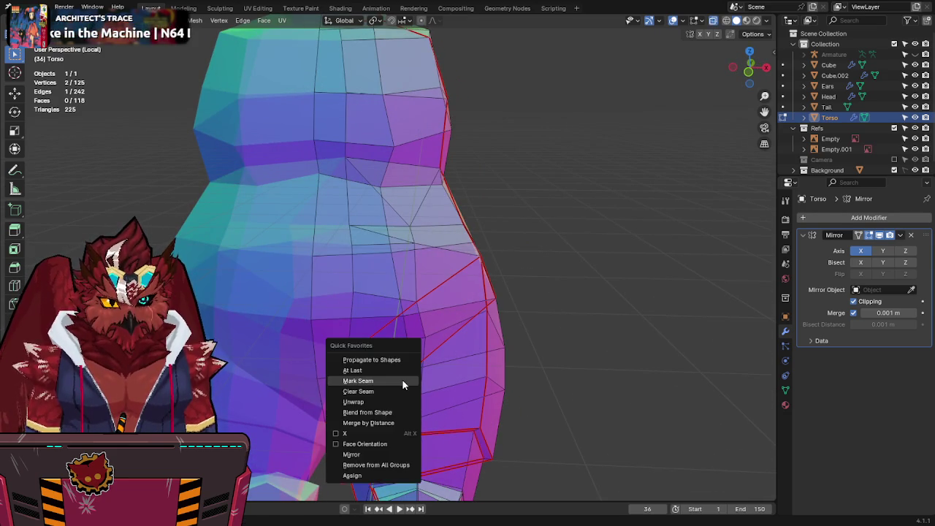
key("Tab")
scroll(469, 360, "down", 5)
key("ctrl+s")
key("alt+z")
mouse_move(509, 330)
middle_mouse_down()
mouse_move(391, 292)
mouse_move(460, 267)
mouse_move(558, 253)
middle_mouse_up()
Step: Leave local view to show the full character in three-quarter view and save Jinx-Bones.blend
key("KP_Divide")
mouse_move(495, 280)
middle_mouse_down()
mouse_move(457, 247)
mouse_move(488, 219)
middle_mouse_up()
scroll(492, 261, "down", 3)
mouse_move(493, 259)
middle_mouse_down()
mouse_move(530, 245)
mouse_move(417, 250)
mouse_move(365, 271)
mouse_move(301, 279)
mouse_move(428, 268)
mouse_move(441, 278)
mouse_move(497, 214)
mouse_move(468, 268)
middle_mouse_up()
key("ctrl+s")
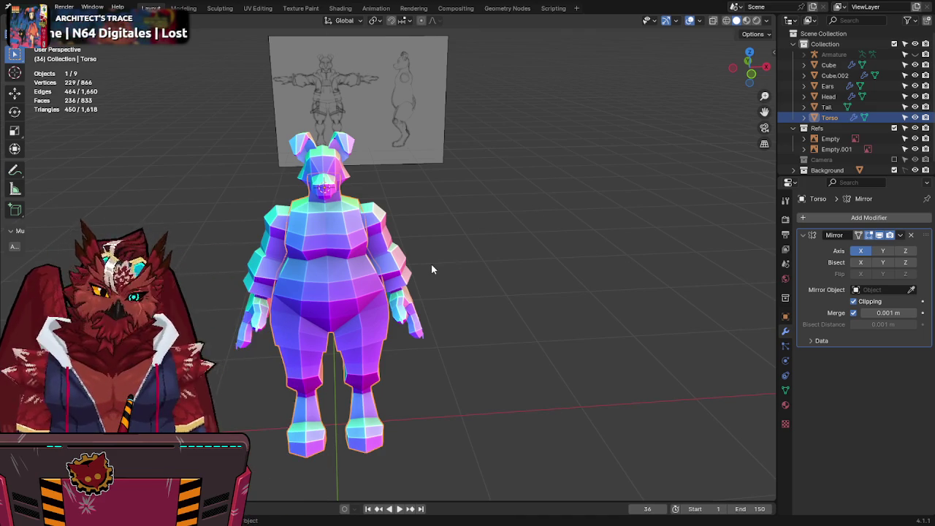
Step: View the whole low-poly character straight from the front beside the sketch
key("KP_1")
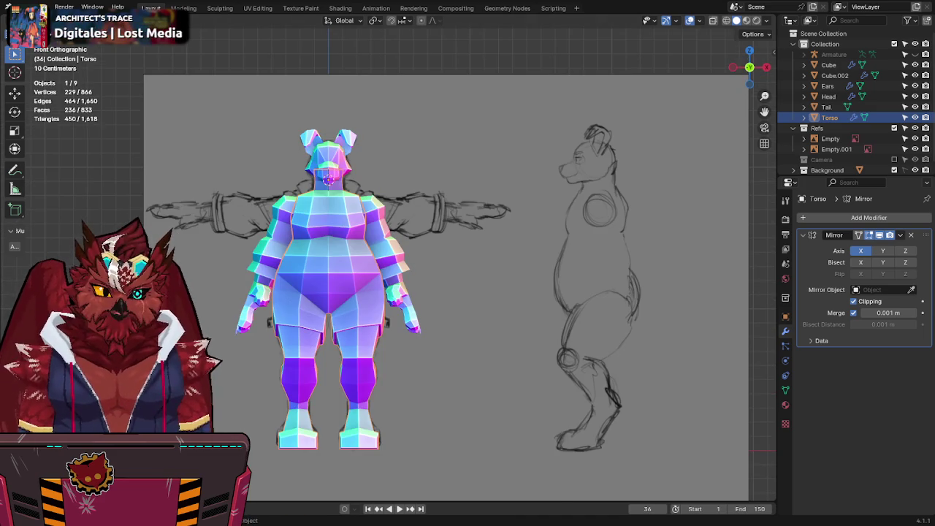
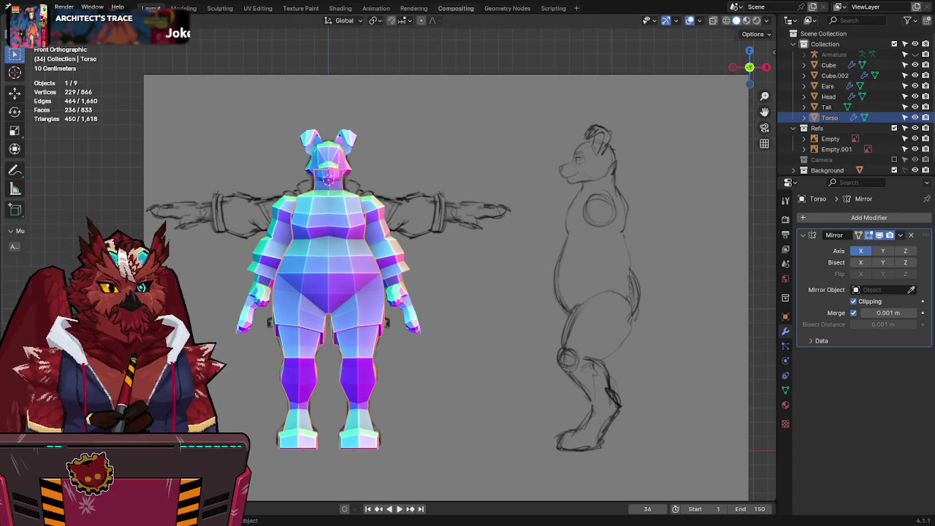
Step: Save the file, then add a new cube at the head and scale it down
key("ctrl+s")
scroll(438, 222, "up", 2)
scroll(423, 264, "up", 2)
scroll(449, 246, "up", 2)
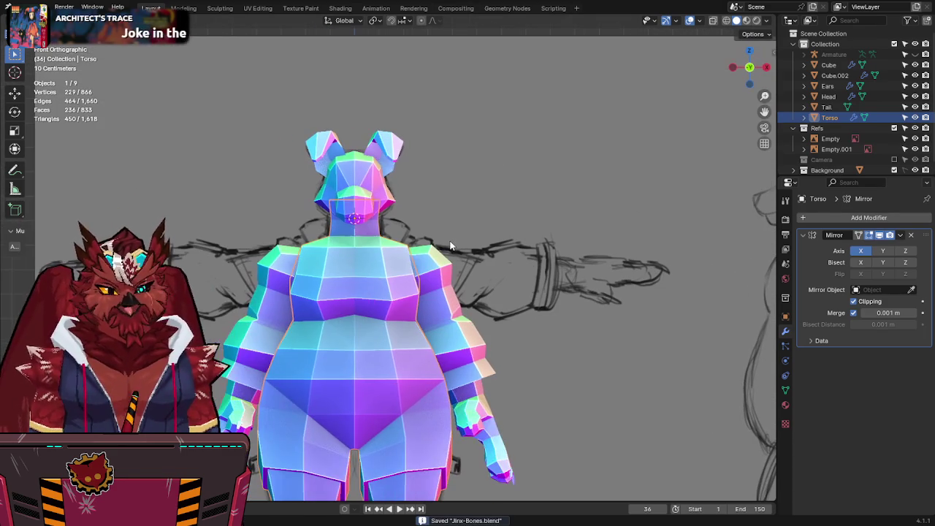
middle_click_drag(476, 231, 492, 216, "shift")
key("shift+a")
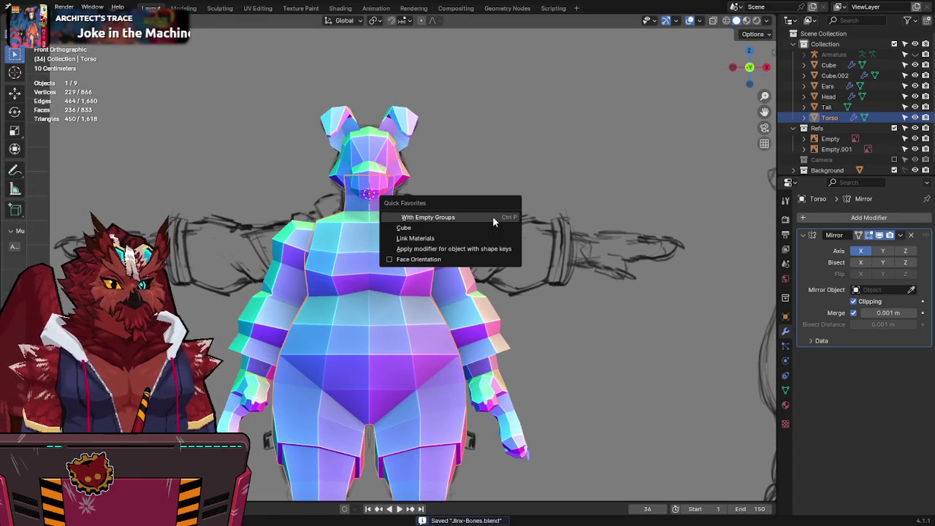
left_click(439, 225)
key("s")
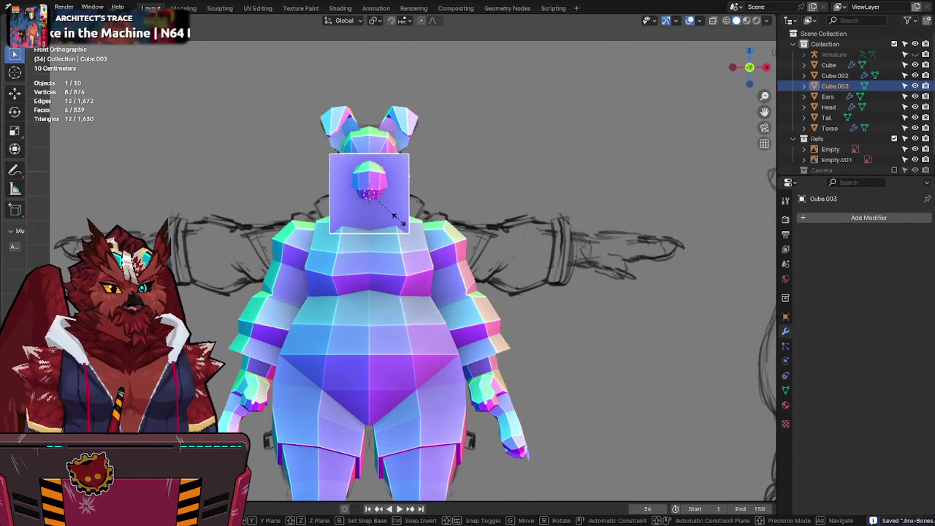
left_click(438, 226)
scroll(442, 234, "up", 3)
Step: In Edit Mode with X-ray on, lower the box's top edge to the chin
key("Tab")
key("alt+z")
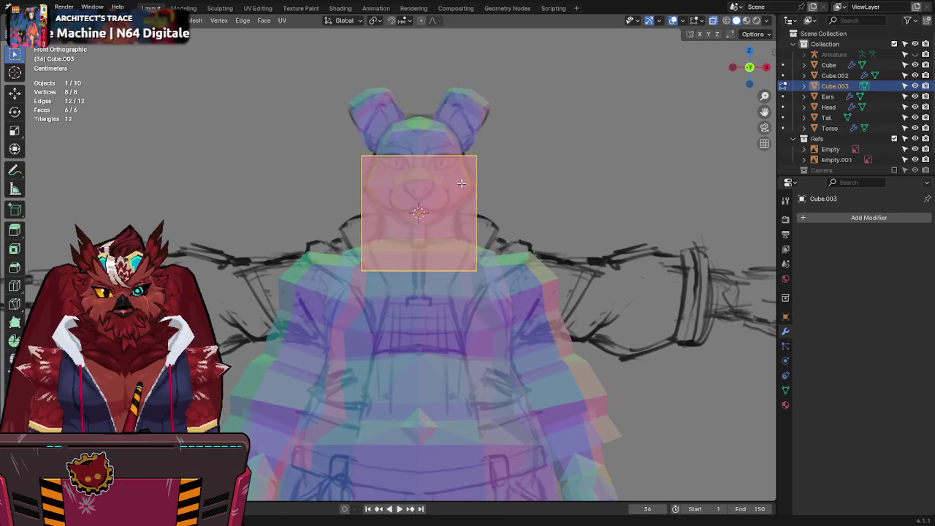
middle_click_drag(445, 242, 394, 219, "shift")
scroll(407, 151, "up", 2)
middle_click_drag(406, 151, 424, 163, "shift")
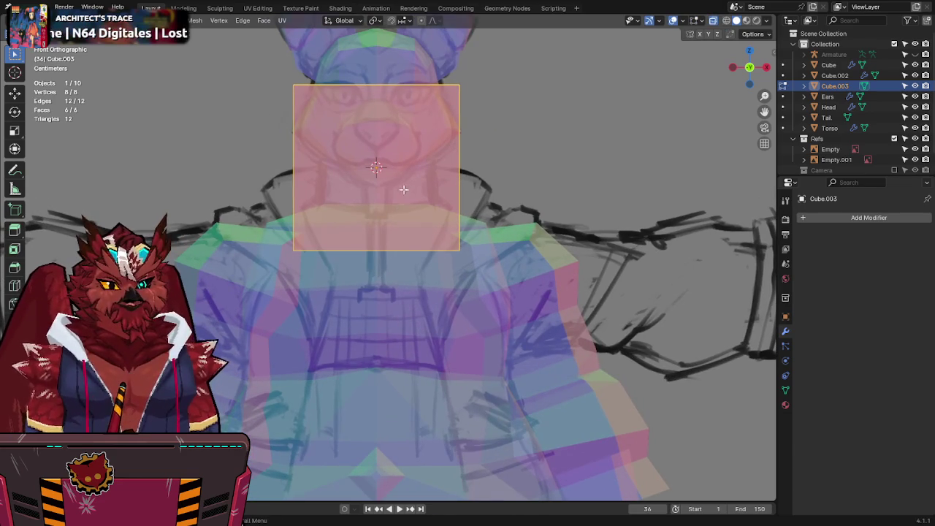
left_click_drag(398, 64, 397, 98)
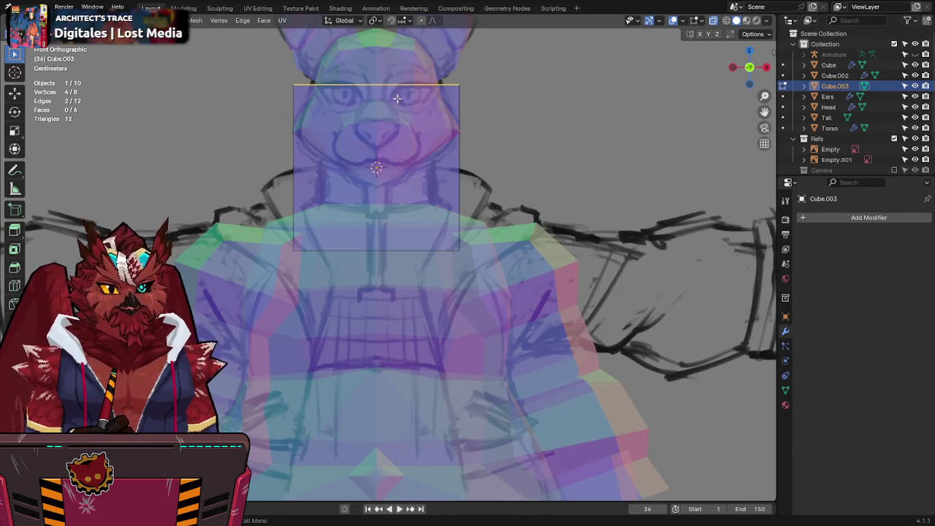
key("g")
key("z")
left_click(548, 181)
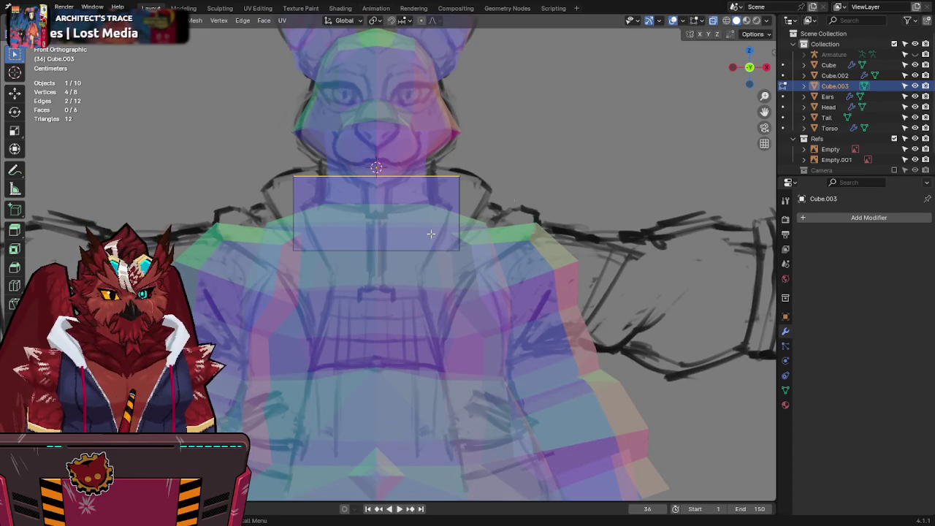
Step: Lower the box's bottom edge onto the upper chest
middle_click_drag(504, 245, 506, 182, "shift")
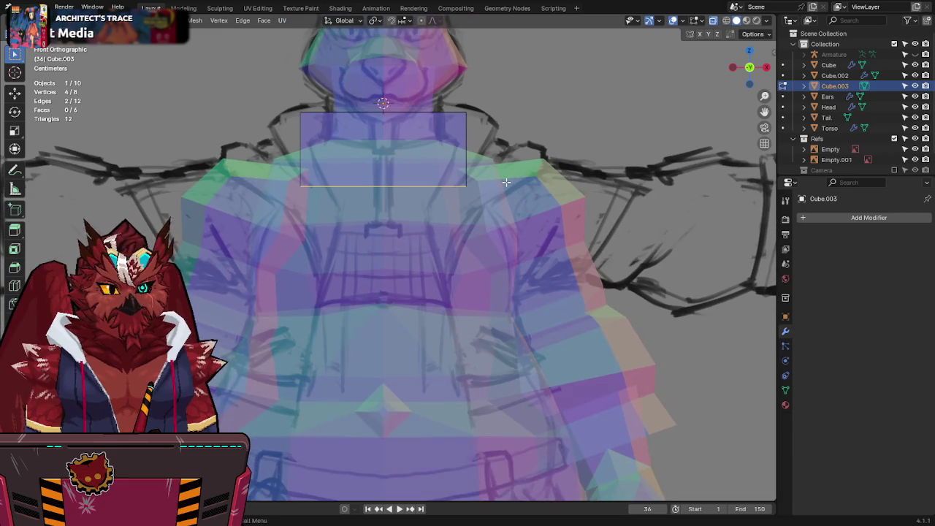
key("alt+z")
key("alt+z")
middle_click_drag(473, 145, 472, 186, "shift")
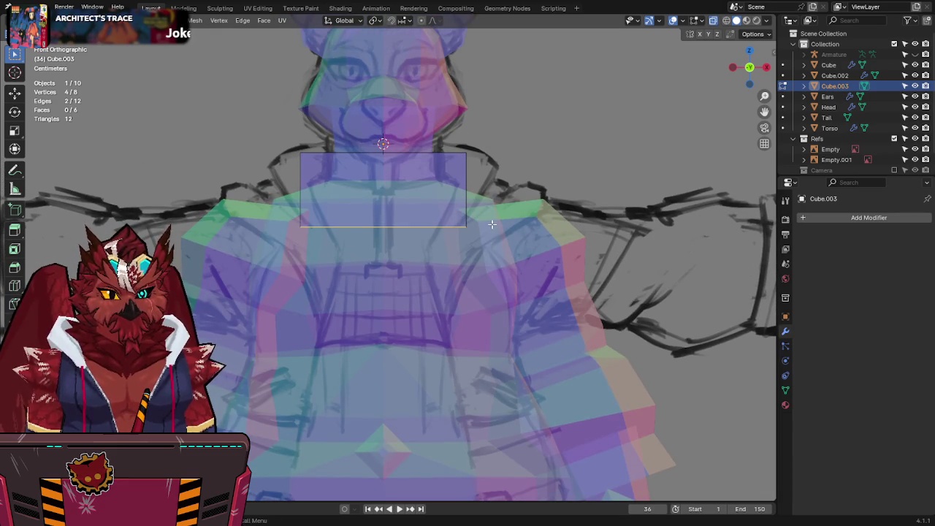
key("g")
key("z")
left_click(472, 314)
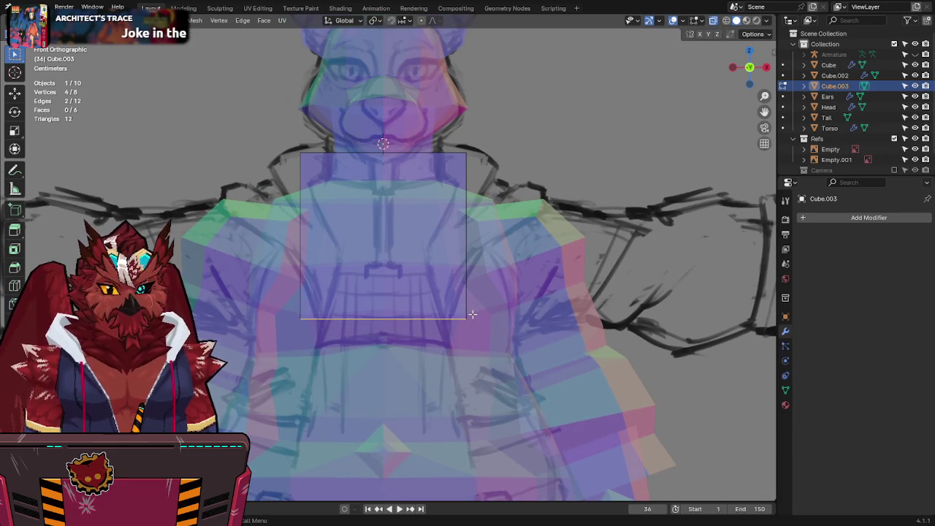
key("alt+z")
key("alt+z")
Step: Loop-cut the box down the middle, delete its left half, and mirror it across X
key("ctrl+r")
left_click(383, 220)
left_click(341, 236)
key("x")
left_click(440, 236)
key("q")
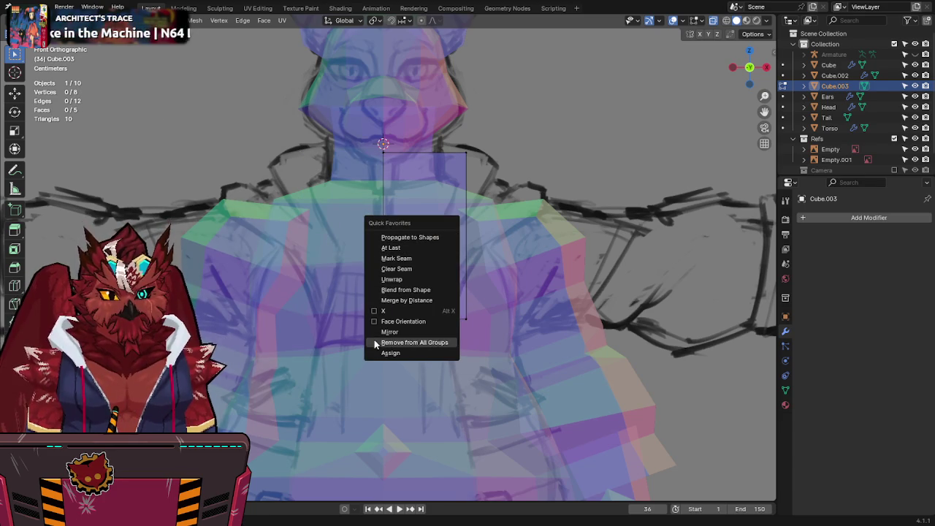
left_click(387, 334)
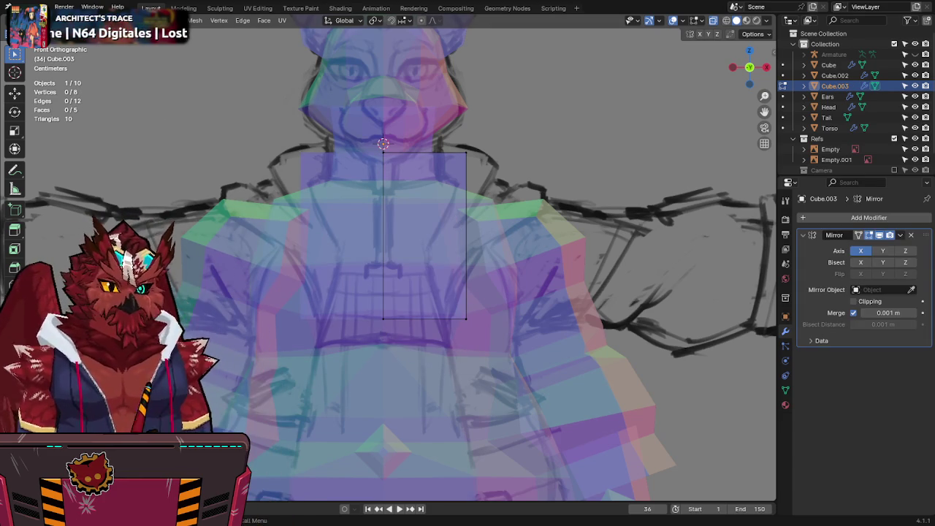
Step: Select the box's outer edge, save, and switch to the right side view
middle_click_drag(423, 233, 411, 237, "shift")
key("alt+z")
key("alt+z")
left_click(371, 293)
key("alt+z")
key("ctrl+s")
middle_click_drag(464, 237, 470, 202, "shift")
key("alt+z")
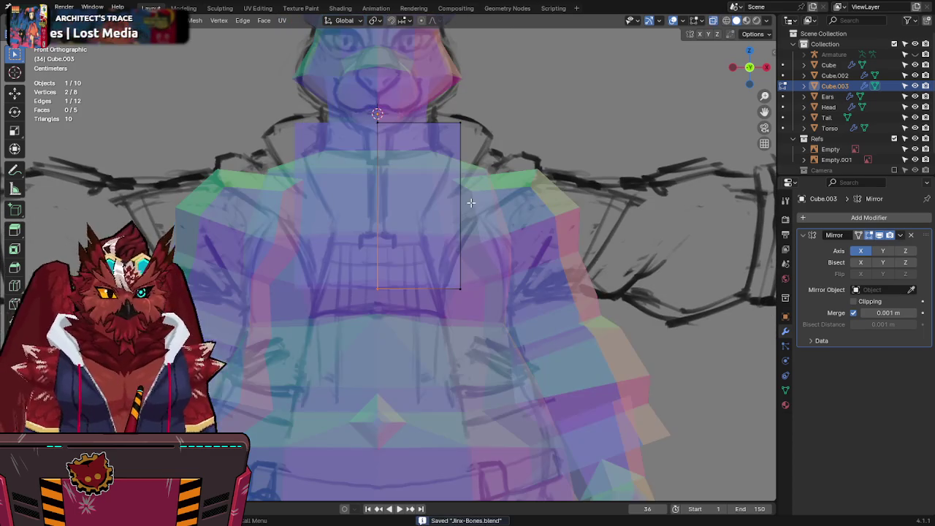
left_click(767, 66)
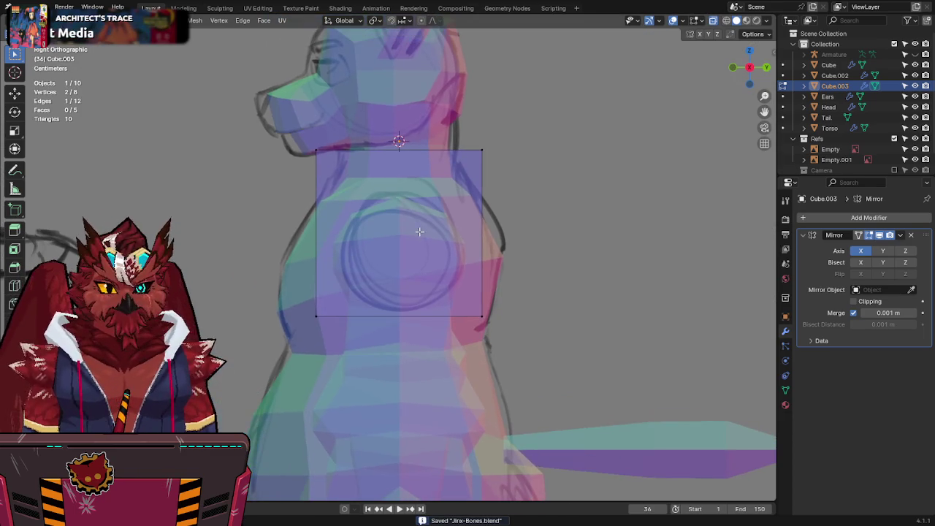
Step: Move the lower corner outward, extrude an edge up and forward, and lower the top back vertex
key("g")
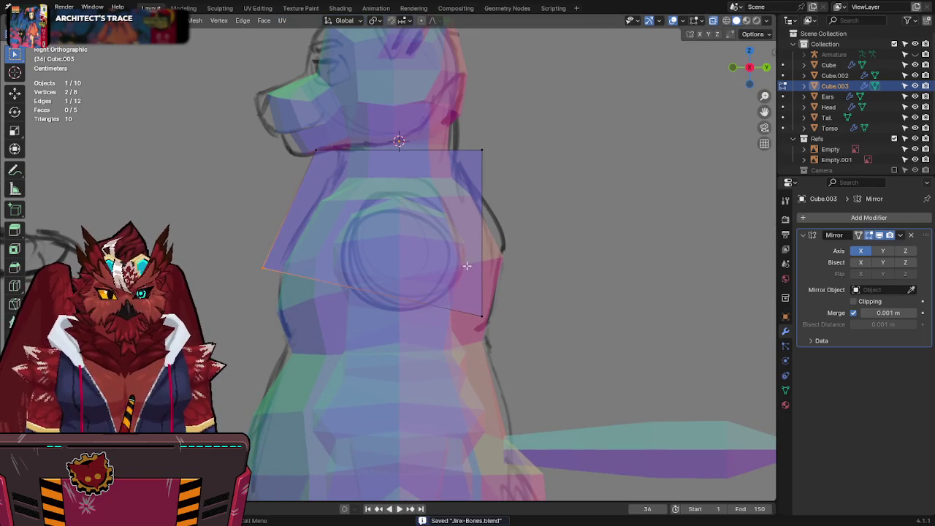
left_click(487, 325)
key("e")
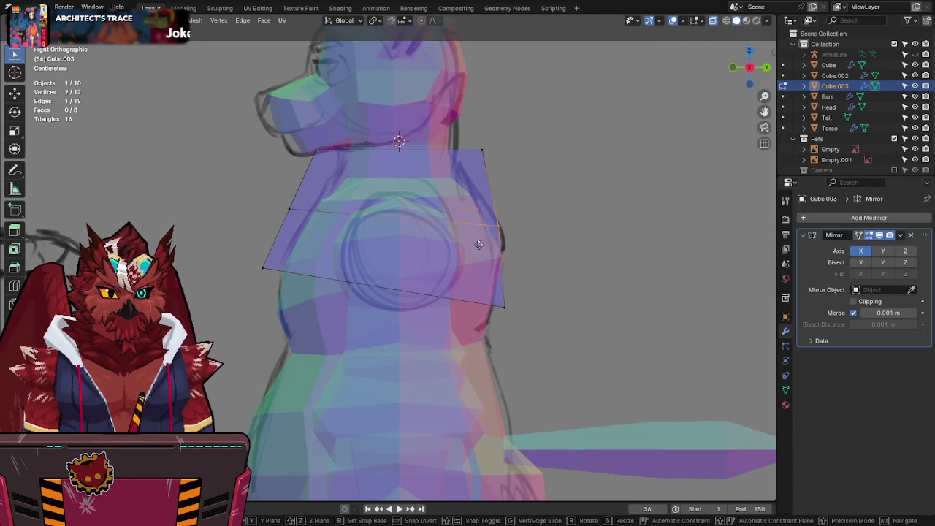
left_click(532, 211)
left_click(314, 149)
key("g")
left_click(393, 155)
Step: Add a centred loop cut and lower its centre vertex
key("ctrl+r")
left_click(365, 187)
right_click(365, 187)
left_click(422, 199)
key("g")
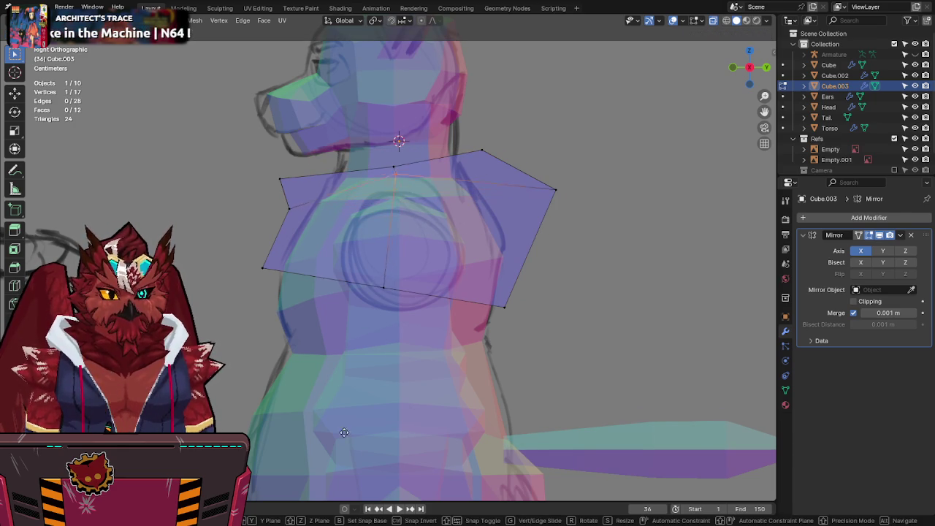
left_click(382, 270)
key("g")
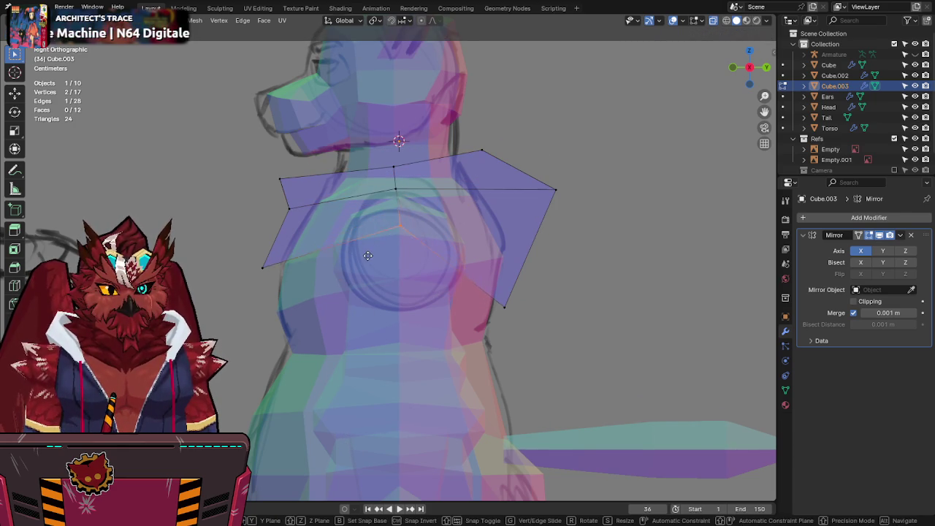
left_click(368, 248)
Step: Shift the back vertices up and forward to follow the chest's side profile
left_click_drag(567, 264, 429, 333)
left_click_drag(511, 102, 448, 155)
left_click_drag(268, 174, 278, 182)
key("g")
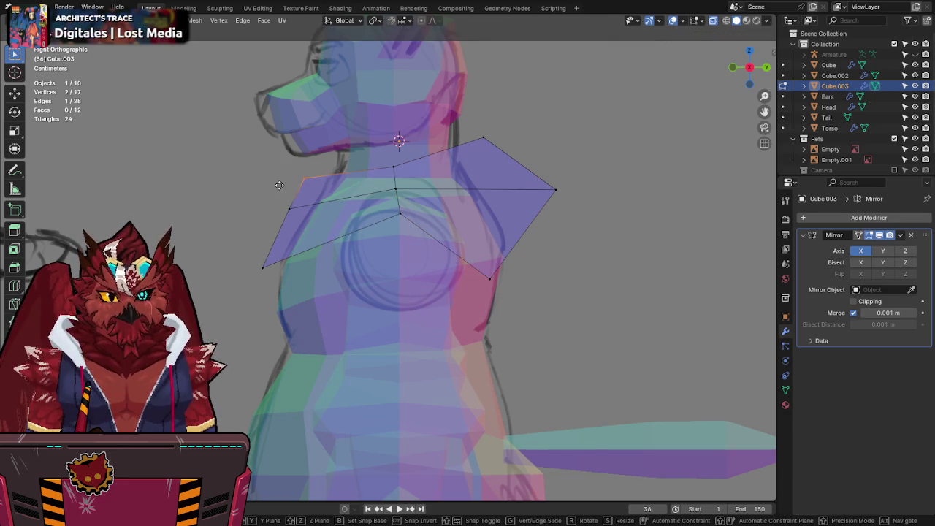
key("g")
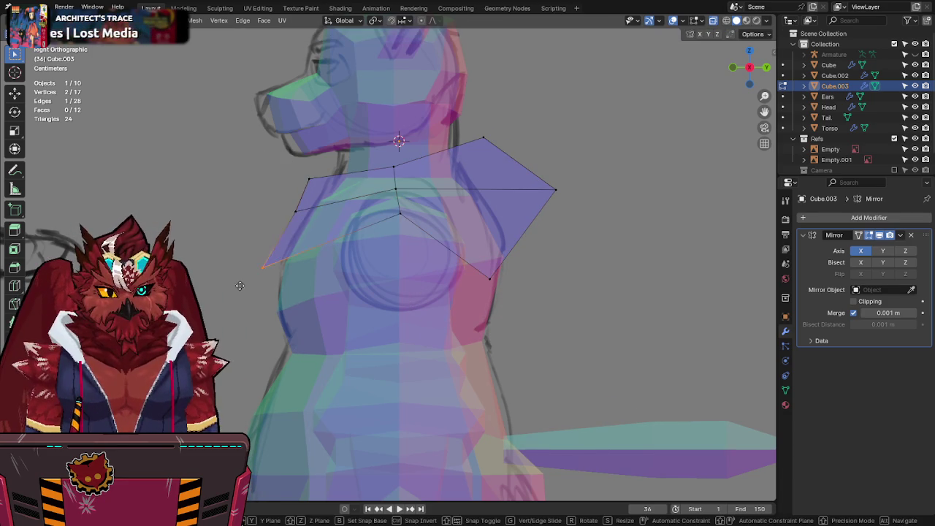
left_click(282, 257)
key("KP_1")
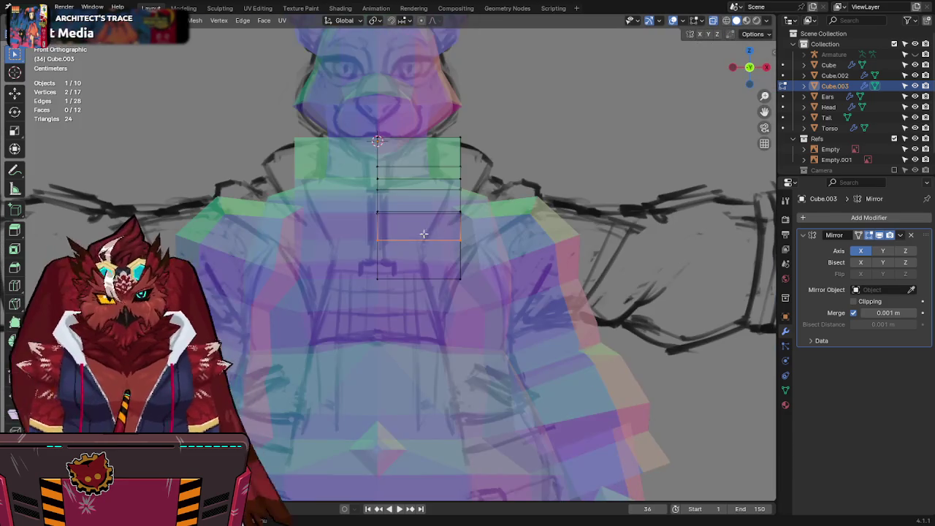
Step: Enable mirror clipping so the centre vertices can't cross the centre line
key("alt+z")
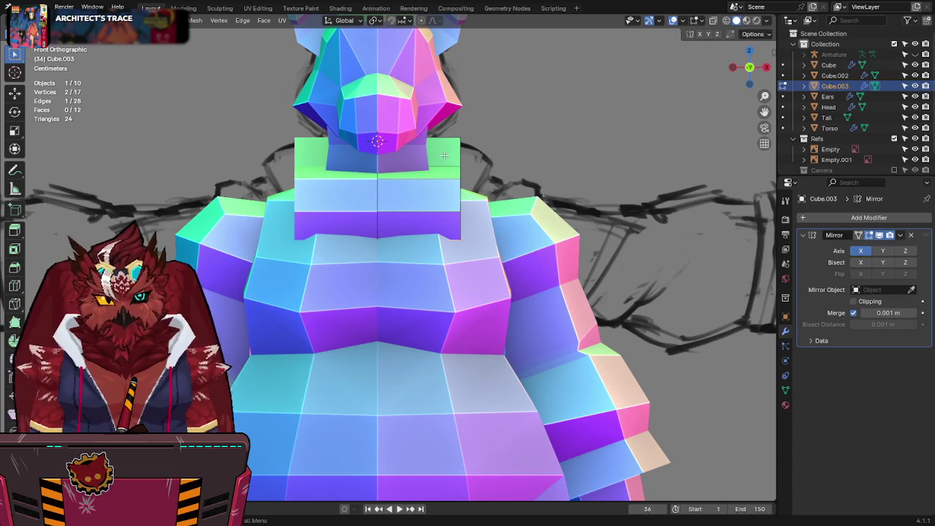
key("alt+z")
key("g")
key("x")
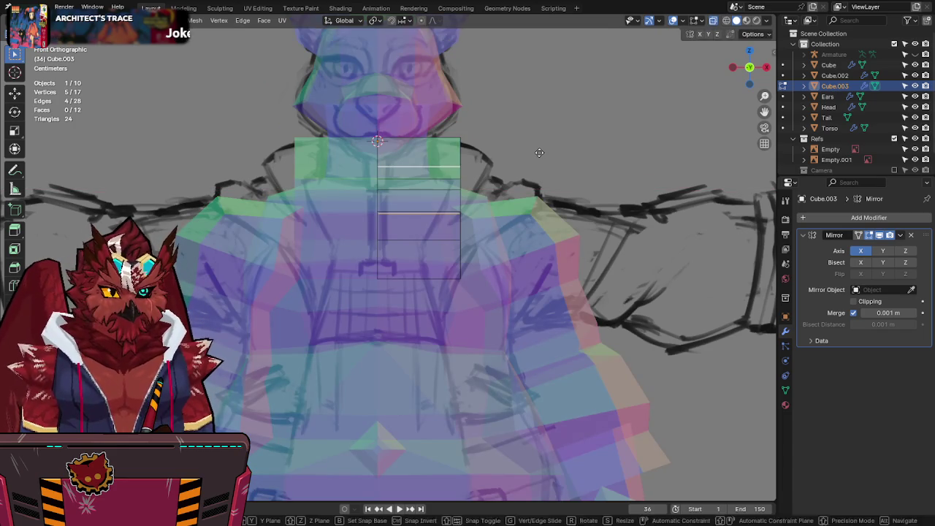
key("Escape")
left_click(853, 301)
key("g")
key("x")
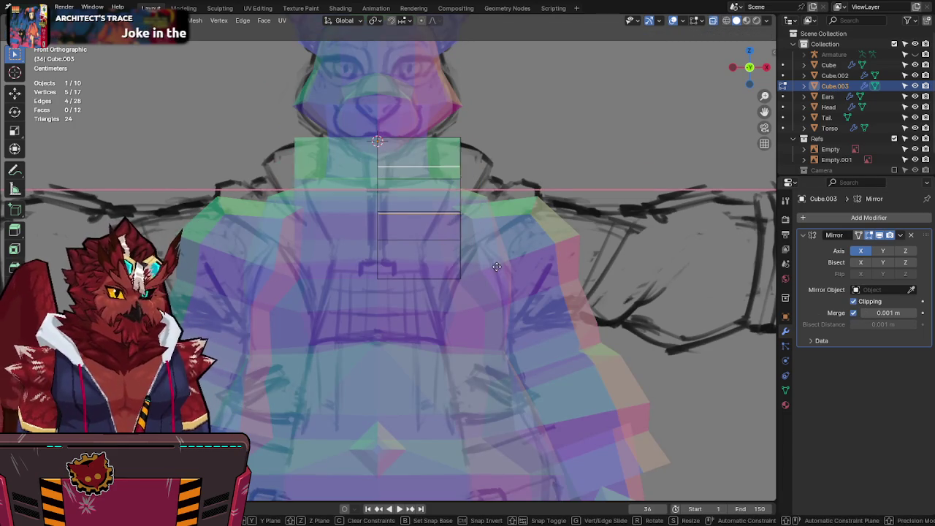
Step: Slide the selected collar vertices sideways along X
key("alt+z")
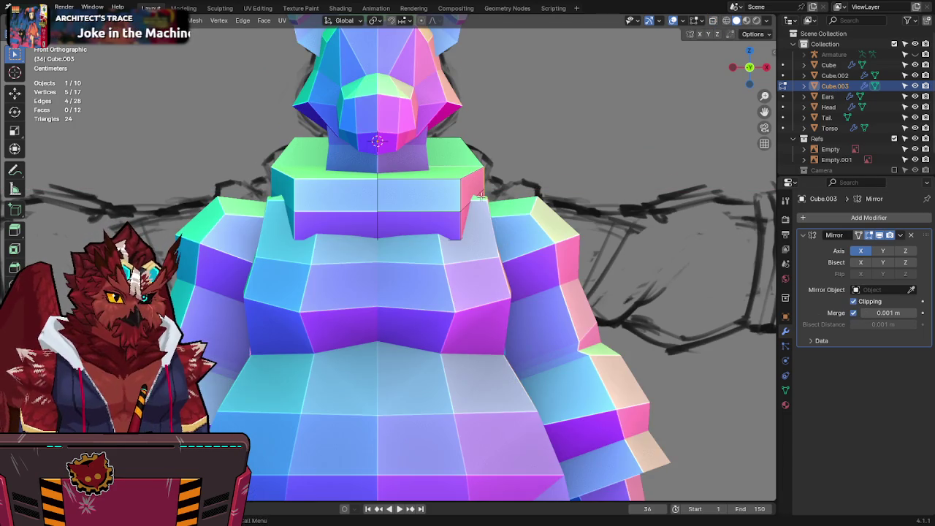
key("alt+z")
key("alt+z")
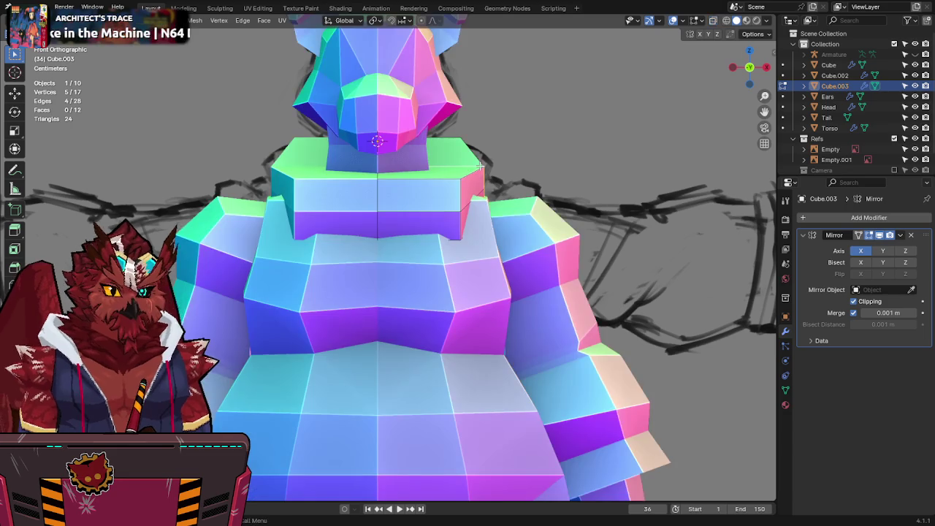
key("alt+z")
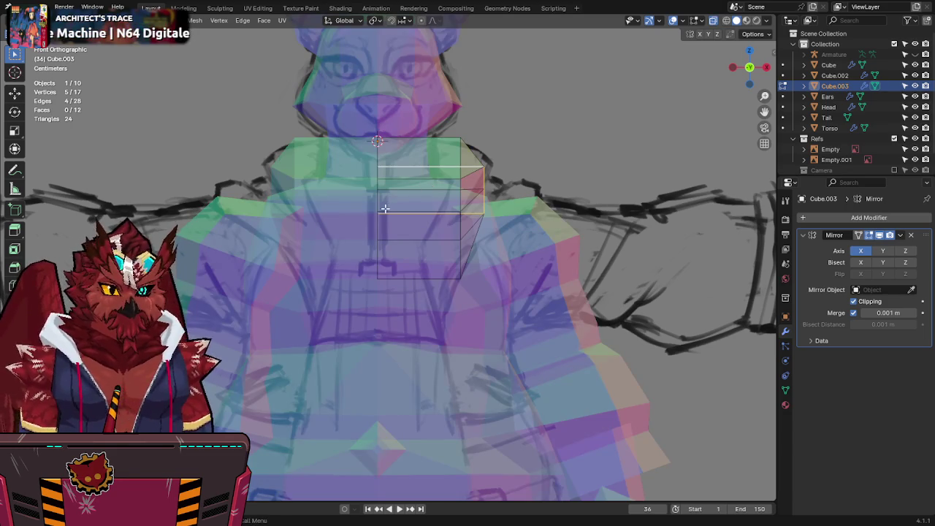
key("alt+z")
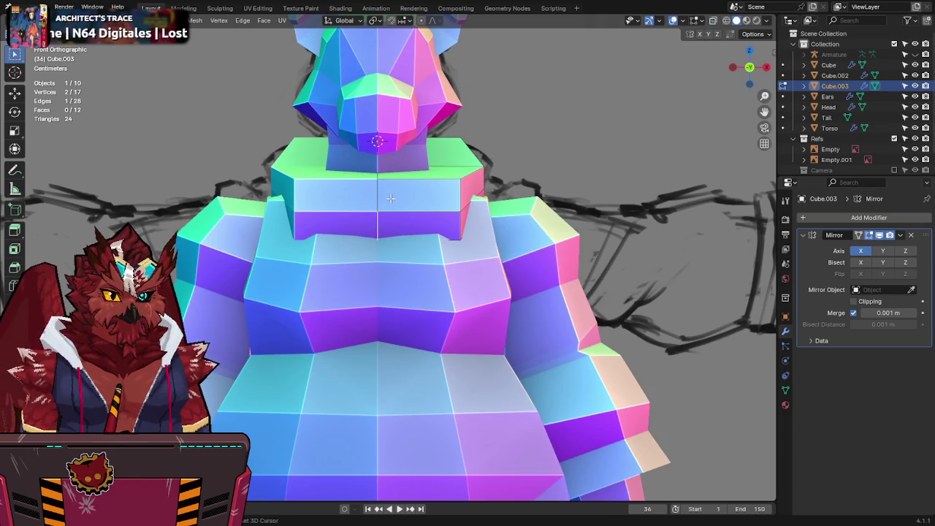
key("alt+z")
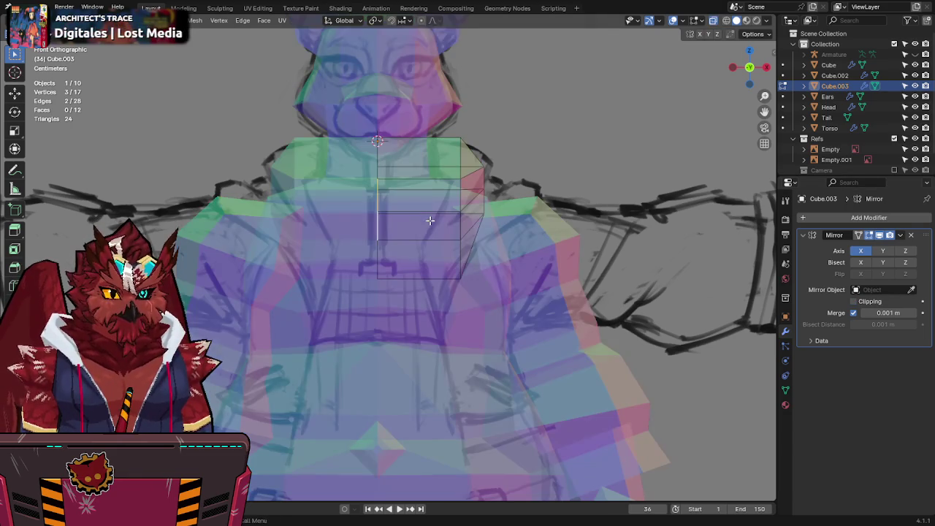
left_click(460, 212, "shift")
key("g")
key("x")
left_click(463, 222)
Step: Pull the selected front vertices down into a V-shaped lapel
key("alt+z")
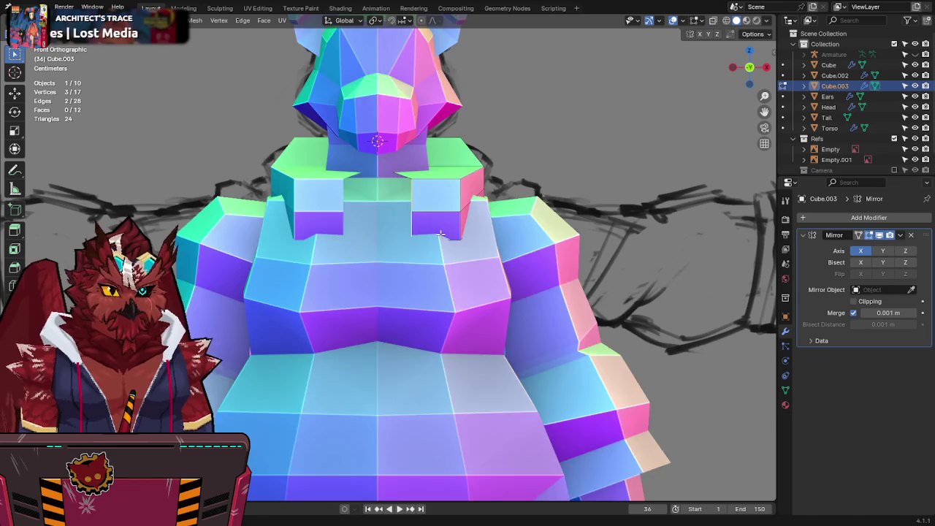
key("alt+z")
key("alt+z")
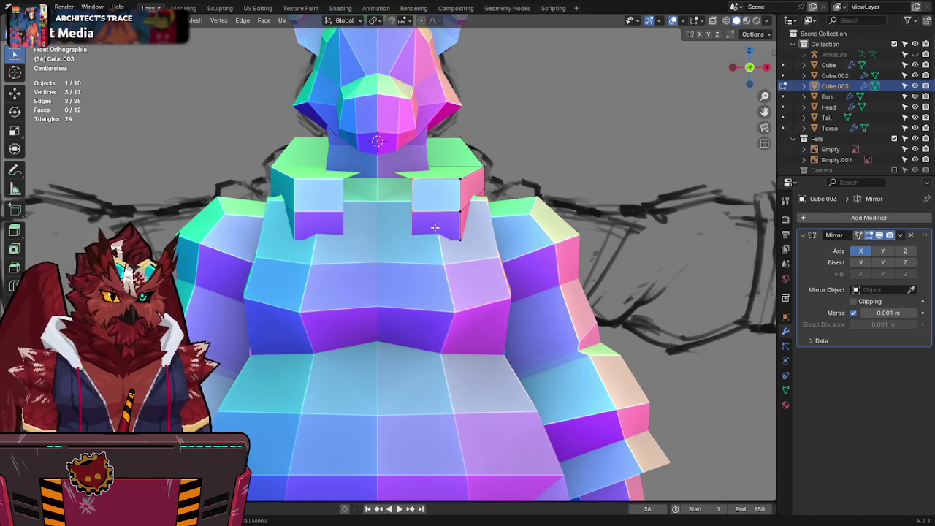
key("alt+z")
key("g")
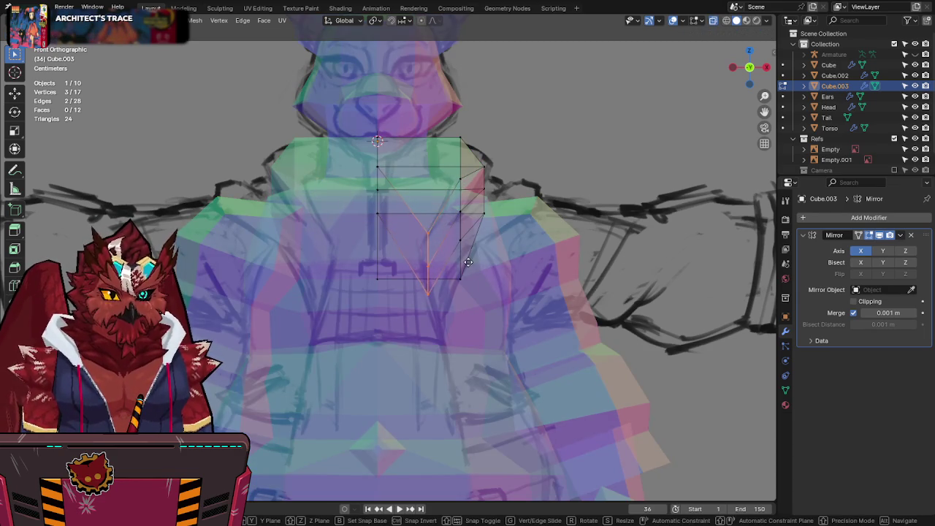
left_click(463, 265)
Step: Shift the lapel corner vertex outward along X and inspect the lapel in perspective
key("alt+z")
key("alt+z")
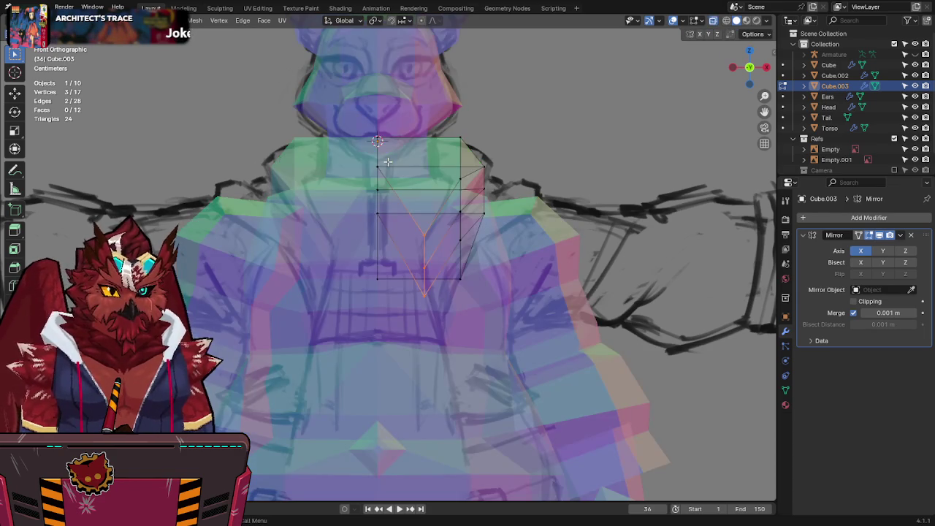
left_click(460, 177)
key("g")
key("x")
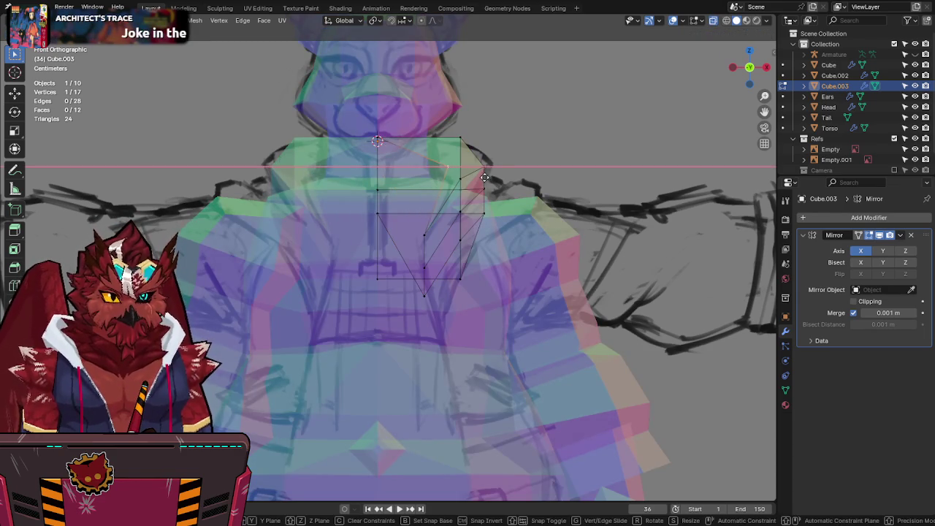
left_click(482, 176)
key("alt+z")
mouse_move(481, 176)
middle_mouse_down()
mouse_move(475, 217)
mouse_move(463, 214)
middle_mouse_up()
key("alt+z")
key("alt+z")
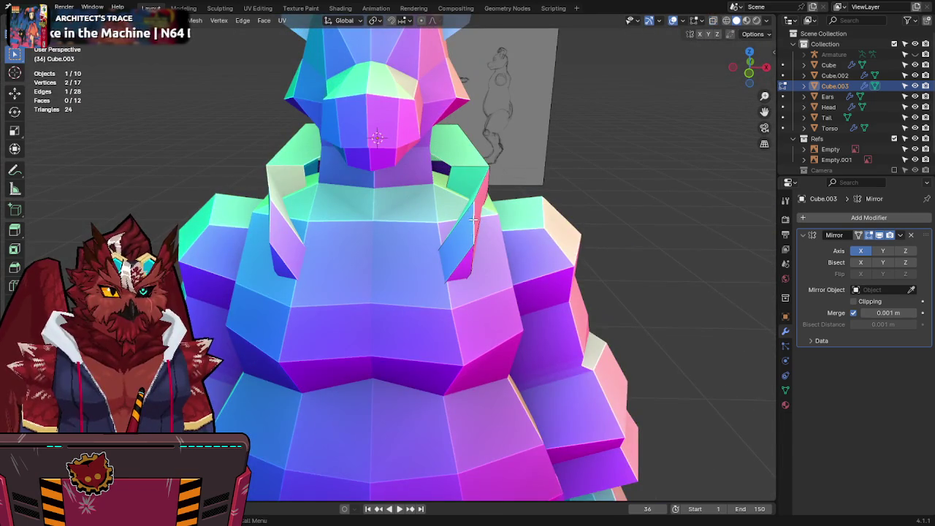
Step: Lower the selected lapel corner vertices further down the chest
key("g")
left_click(471, 307)
key("alt+z")
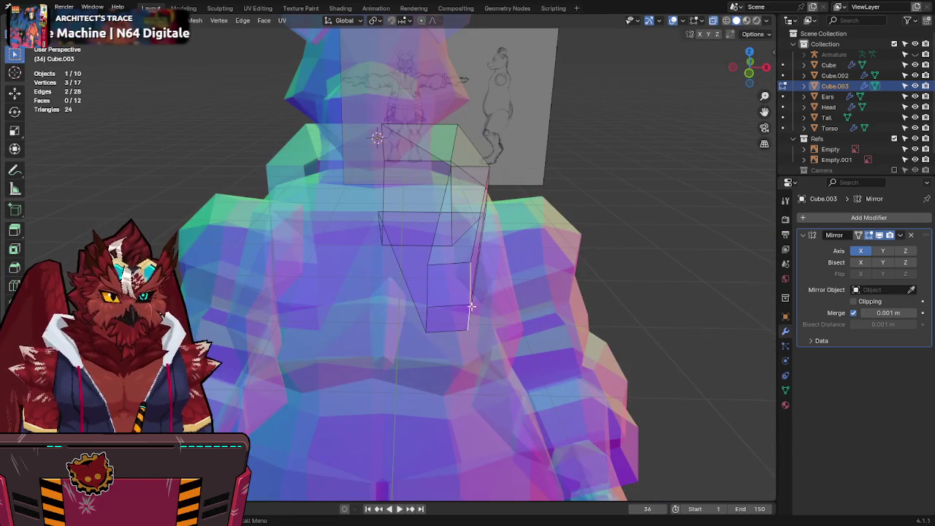
key("alt+z")
mouse_move(462, 266)
middle_mouse_down()
mouse_move(512, 292)
mouse_move(370, 312)
middle_mouse_up()
Step: Adjust the depth of three lapel vertices along the Y axis
key("alt+z")
left_click(367, 340, "shift")
key("alt+z")
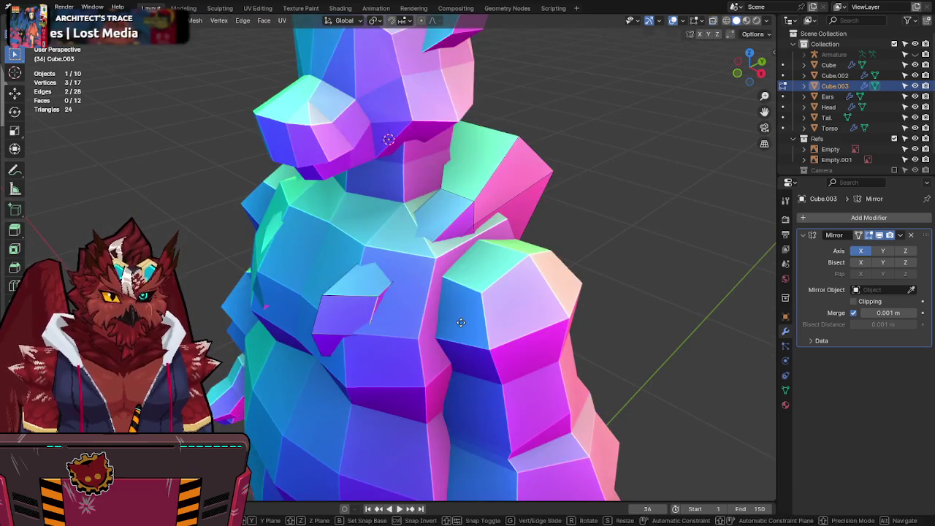
key("g")
key("y")
left_click(439, 334)
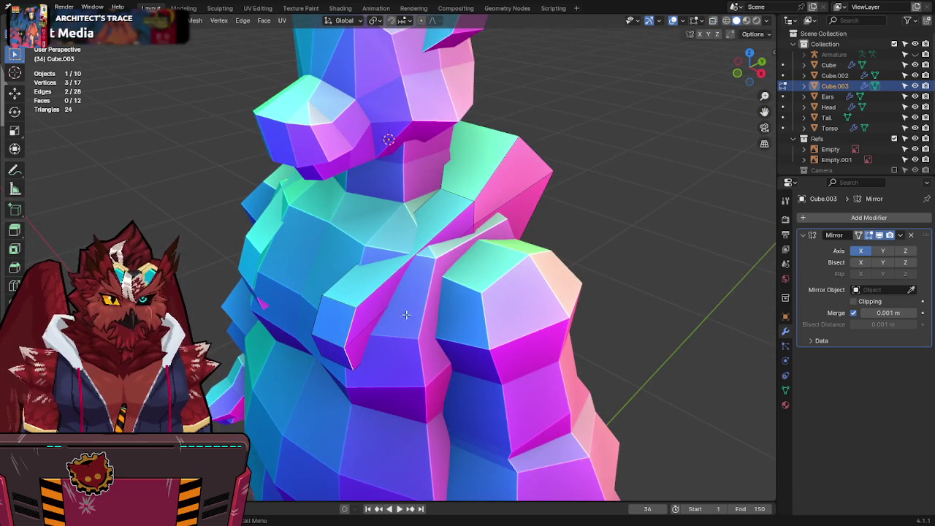
middle_click_drag(439, 334, 722, 64)
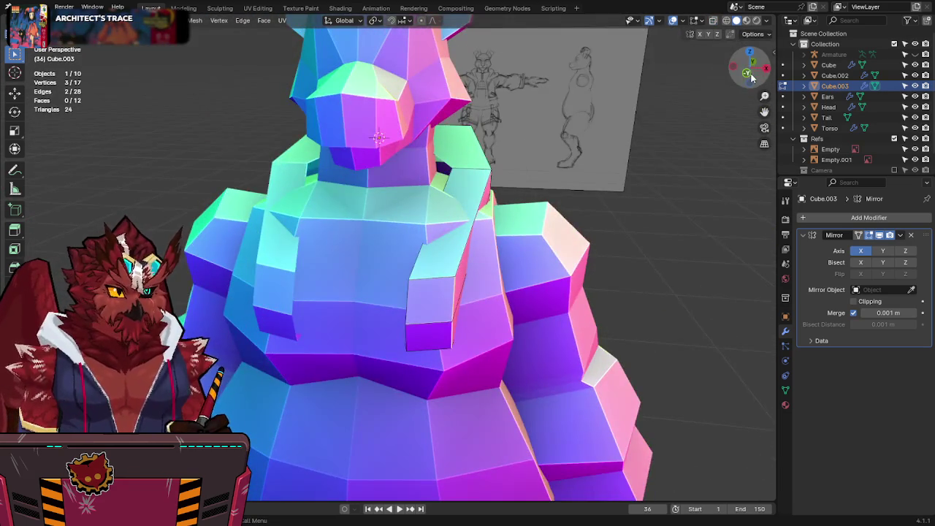
Step: In front view, save and move a lapel vertex to match the reference sketch
key("KP_1")
key("ctrl+s")
key("alt+z")
right_click(371, 191, "shift")
left_click(418, 319)
key("g")
left_click(438, 301)
Step: Place the lapel vertex above onto the sketch outline, check it in perspective, and save
left_click(428, 284)
key("g")
left_click(358, 348)
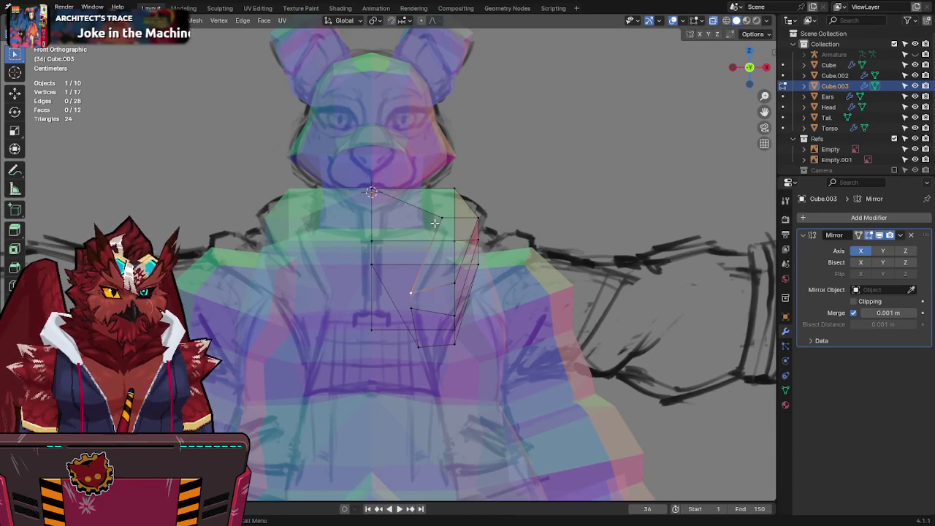
key("alt+z")
mouse_move(512, 163)
middle_mouse_down()
mouse_move(437, 213)
mouse_move(484, 236)
middle_mouse_up()
key("ctrl+s")
Step: Select the panel's top shoulder edge and start moving it in side view
left_click(496, 278)
middle_click_drag(497, 277, 486, 257)
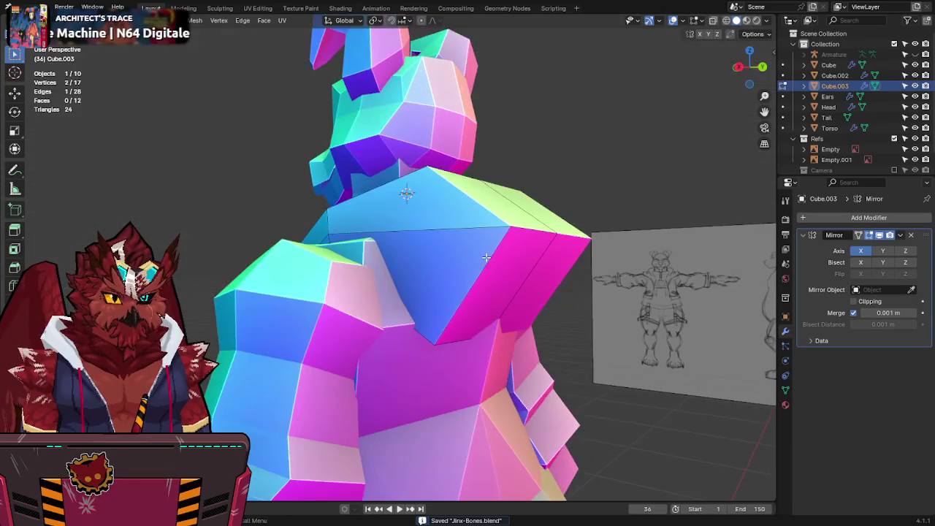
key("KP_3")
key("alt+z")
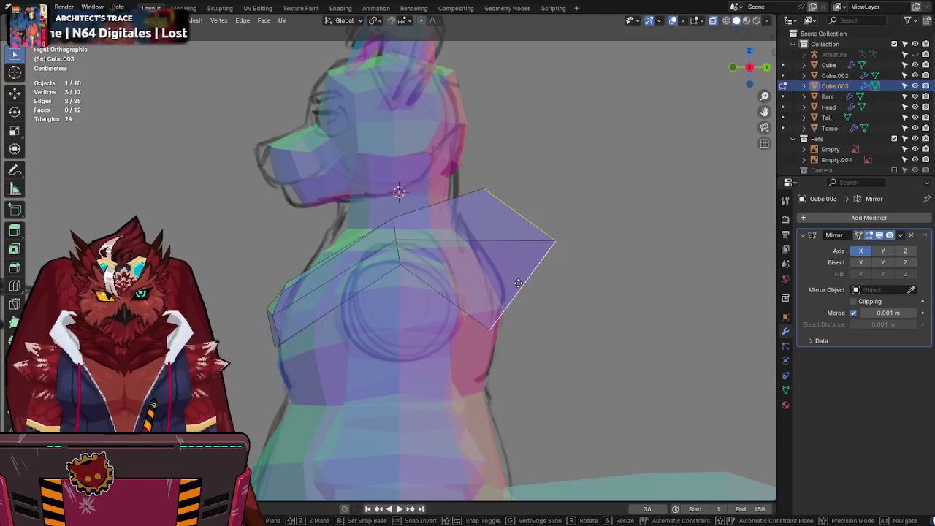
key("g")
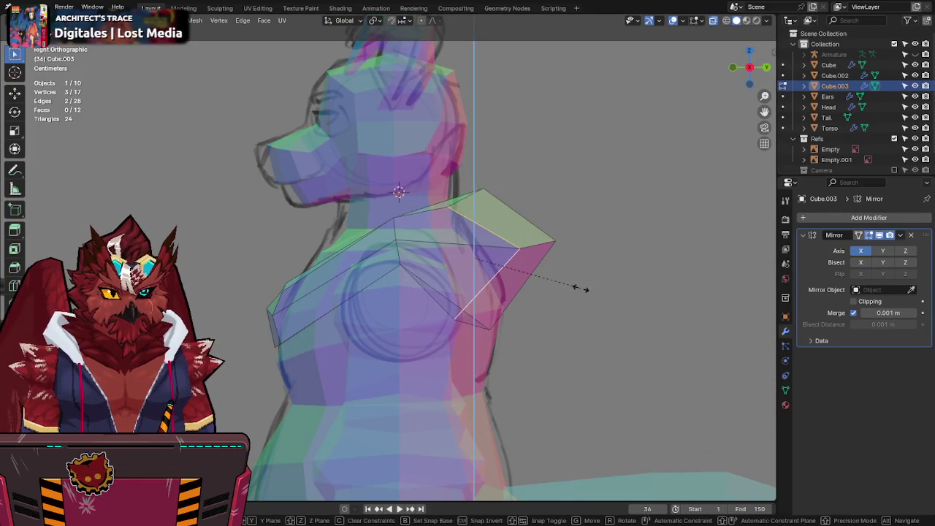
Step: Set the shoulder edge further out and lower the bottom shoulder vertex
left_click(583, 274)
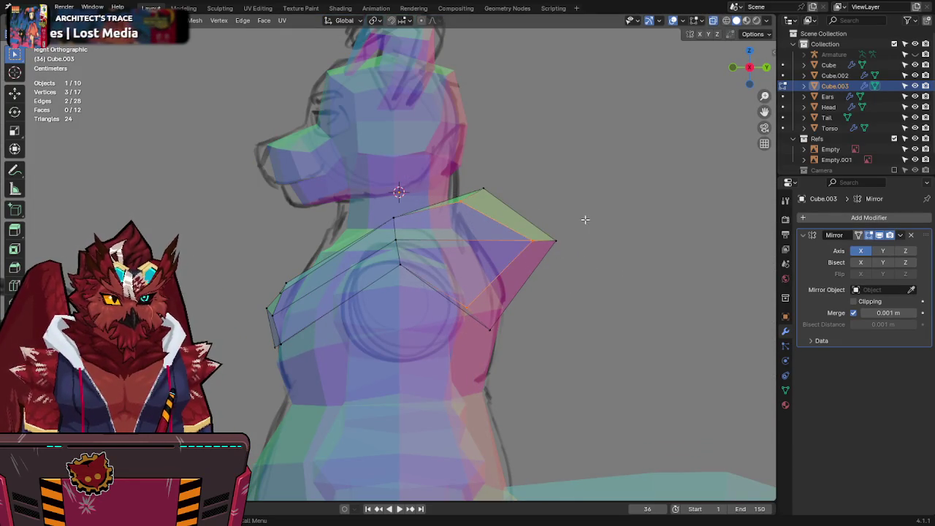
key("g")
left_click(496, 309)
left_click(491, 324)
key("g")
left_click(490, 301)
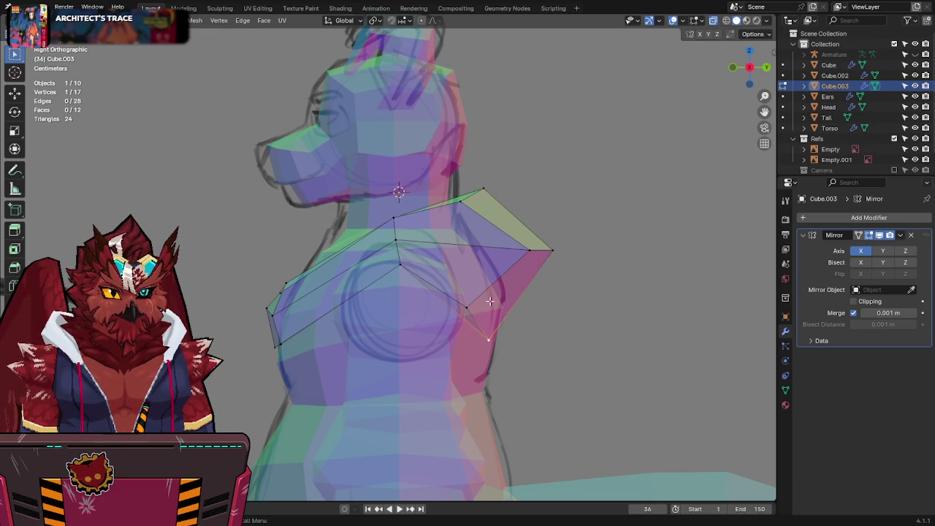
Step: Move the chest vertex into place, check the front, and save Jinx-Bones.blend
left_click_drag(457, 310, 457, 311)
key("g")
left_click(466, 307)
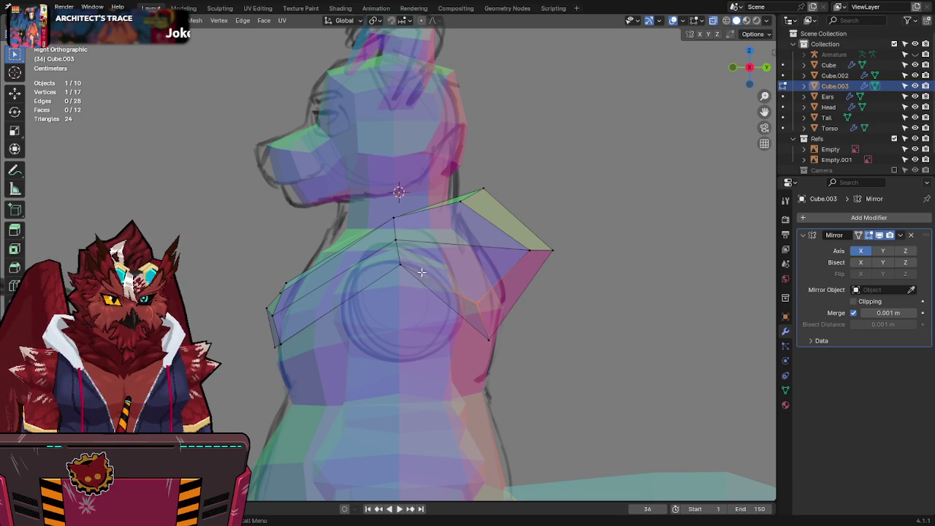
key("alt+z")
mouse_move(413, 259)
middle_mouse_down()
mouse_move(471, 217)
mouse_move(367, 308)
mouse_move(423, 267)
mouse_move(398, 236)
middle_mouse_up()
key("ctrl+s")
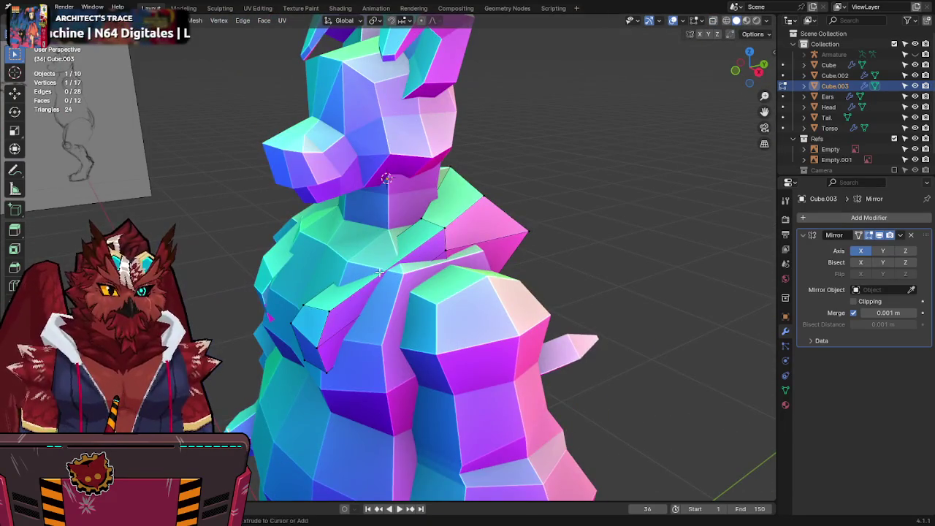
Step: Add a new edge loop across the jacket panel and slide it along the chest
key("ctrl+r")
left_click(380, 273)
middle_click_drag(380, 272, 386, 253)
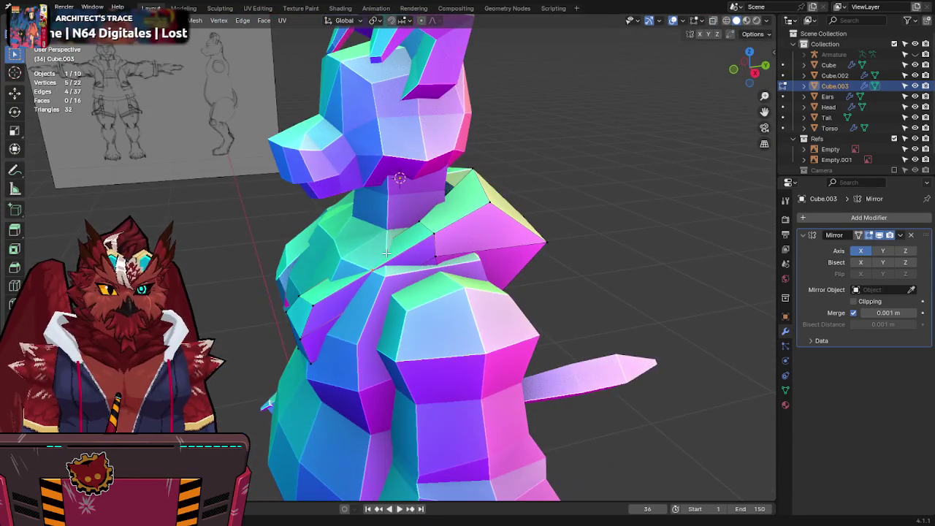
key("g")
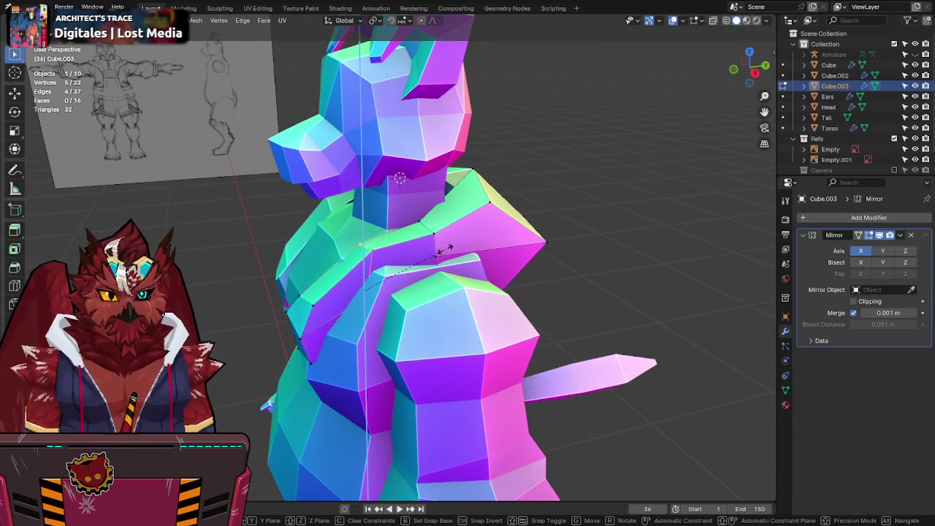
left_click(443, 250)
Step: In front X-ray view, move the new loop outward along the X axis
key("KP_1")
key("alt+z")
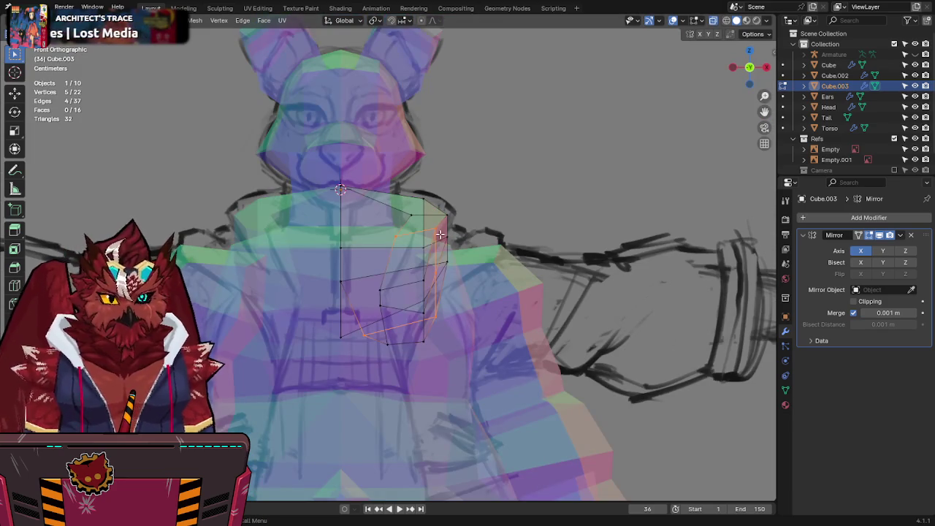
key("g")
key("x")
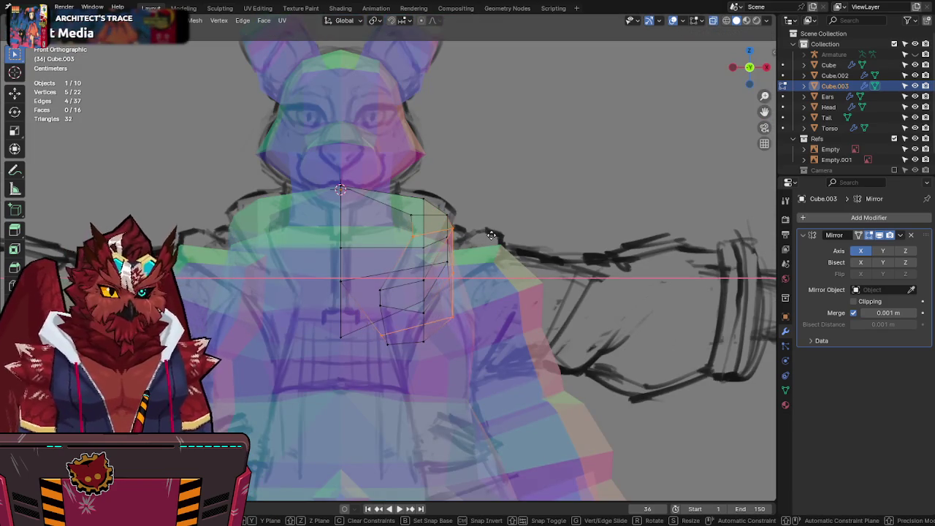
left_click(487, 235)
key("alt+z")
middle_click_drag(487, 235, 434, 292)
Step: Select a lapel edge and move it outward along the X axis
key("alt+z")
left_click(434, 293)
left_click(435, 313)
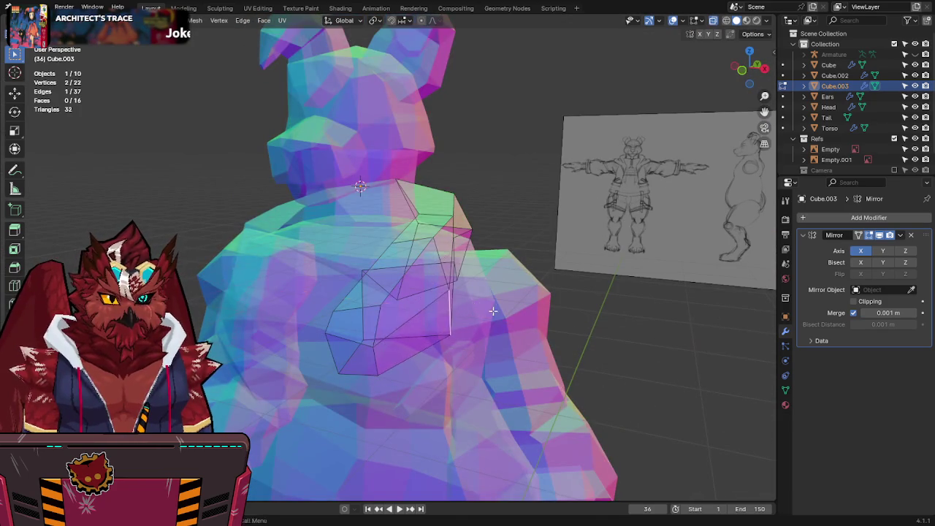
key("alt+z")
middle_click_drag(435, 313, 496, 306)
key("g")
key("x")
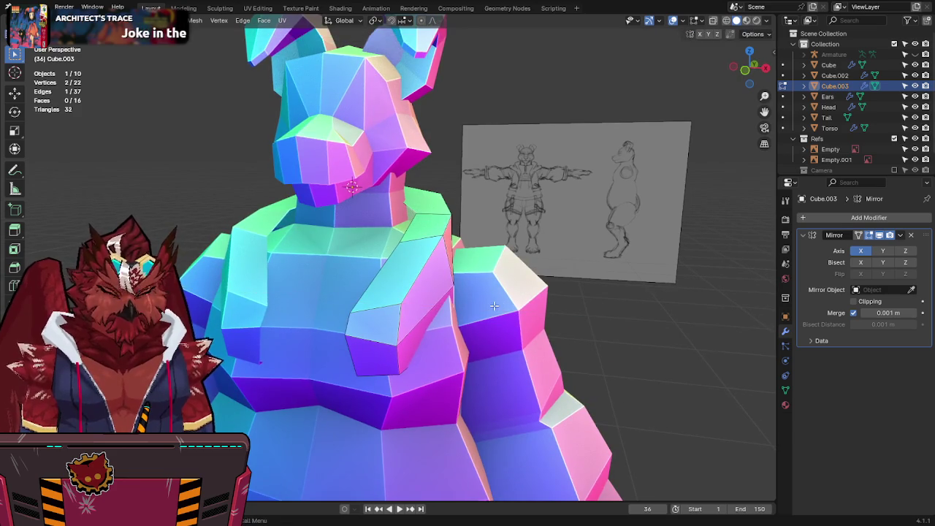
left_click(494, 306)
Step: In front view, push a lapel vertex outward along X and save the file
key("KP_1")
key("alt+z")
key("g")
key("x")
left_click(481, 276)
key("alt+z")
key("ctrl+s")
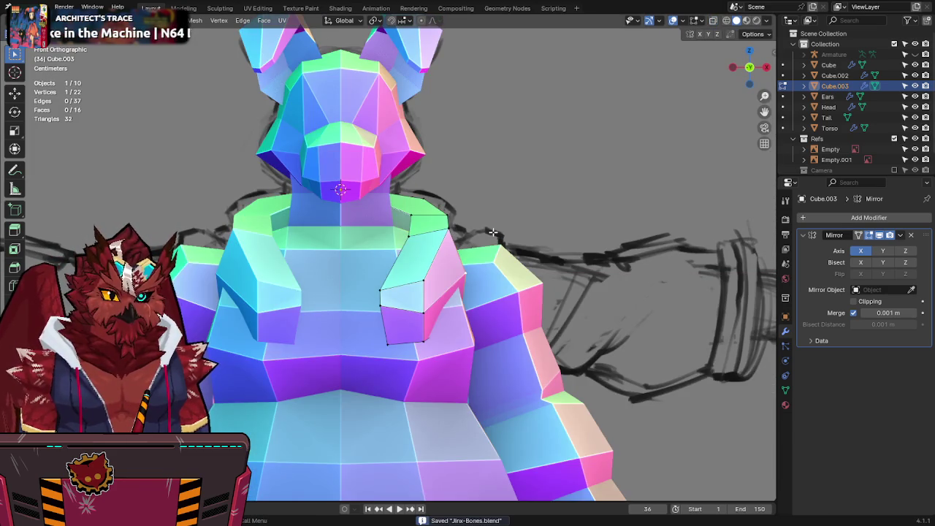
Step: Move the lapel vertex out to the shoulder edge, save, and recenter the view
key("alt+z")
key("alt+z")
middle_click_drag(491, 233, 452, 286)
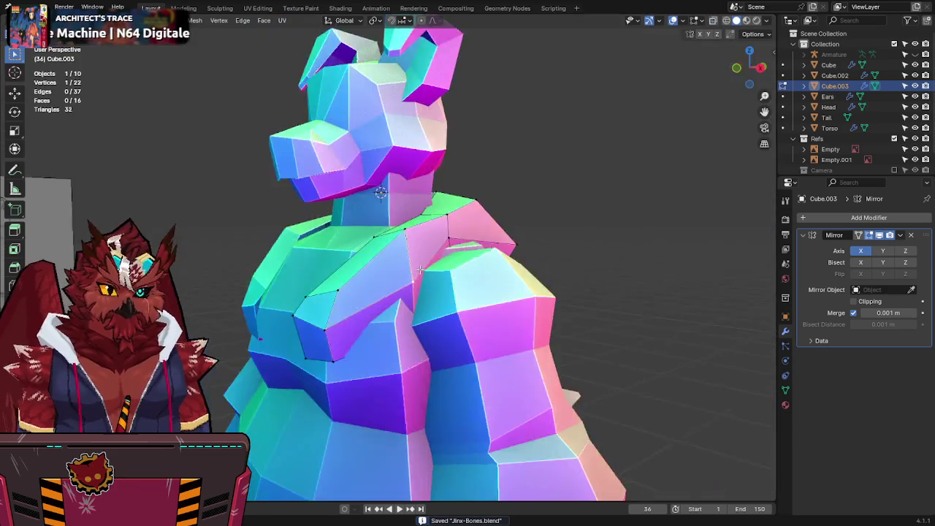
key("alt+z")
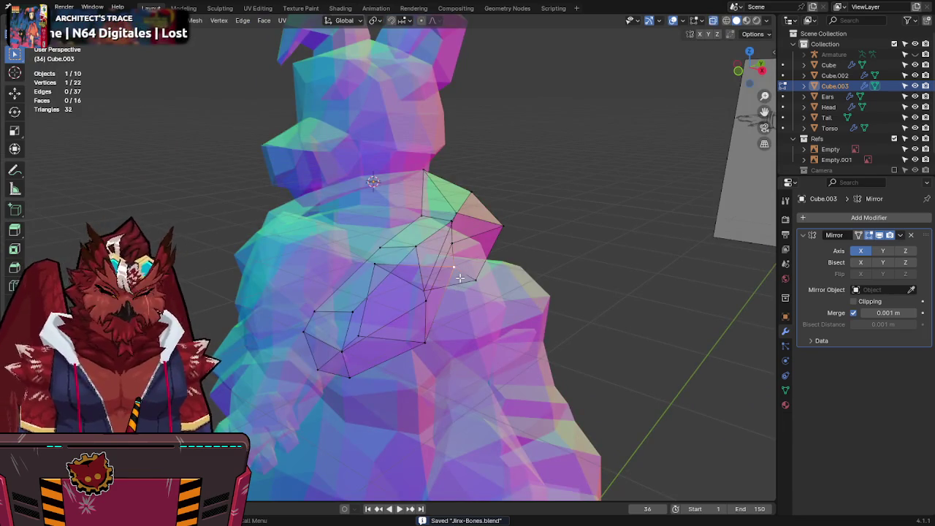
key("KP_1")
key("g")
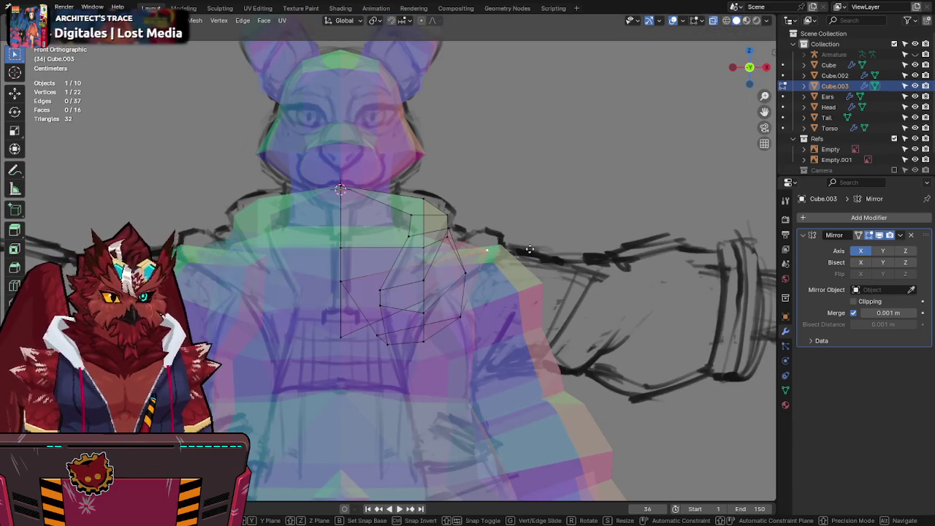
left_click(513, 249)
key("alt+z")
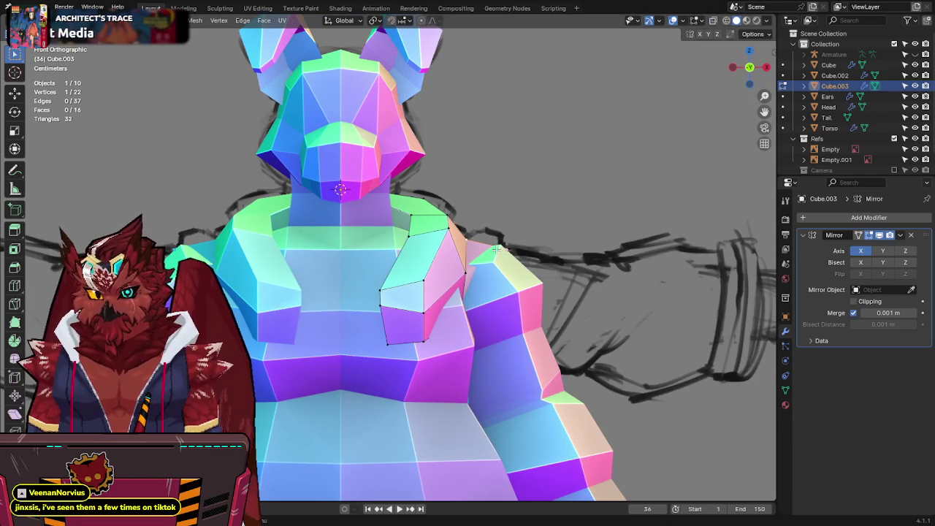
key("ctrl+s")
middle_click_drag(498, 250, 506, 247, "shift")
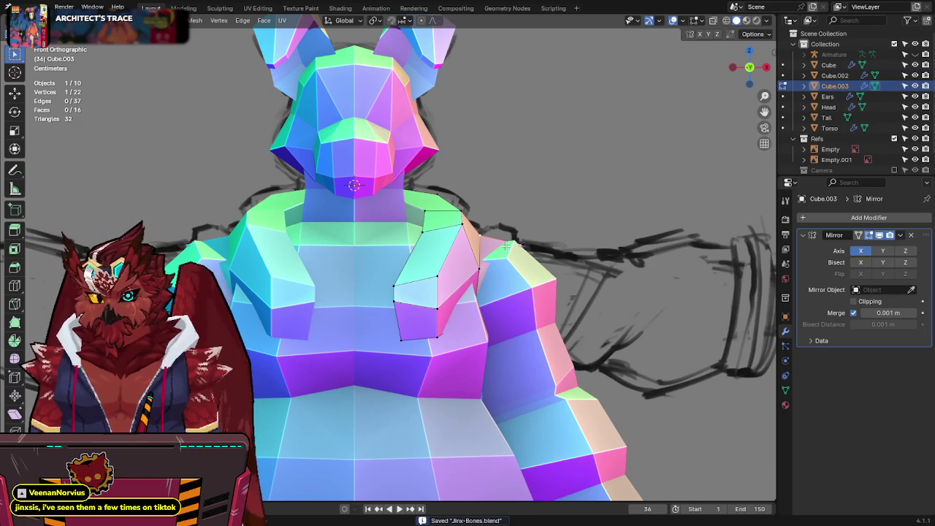
key("alt+z")
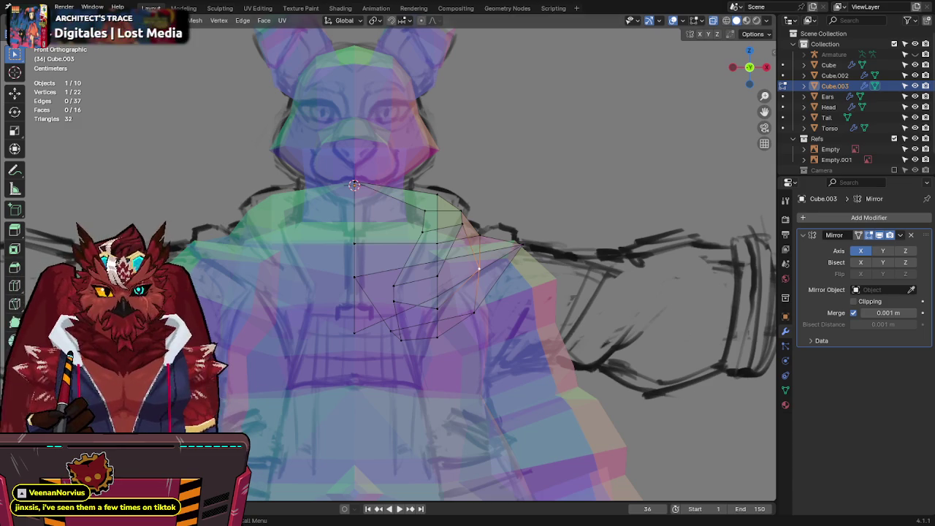
middle_click_drag(473, 203, 476, 228, "shift")
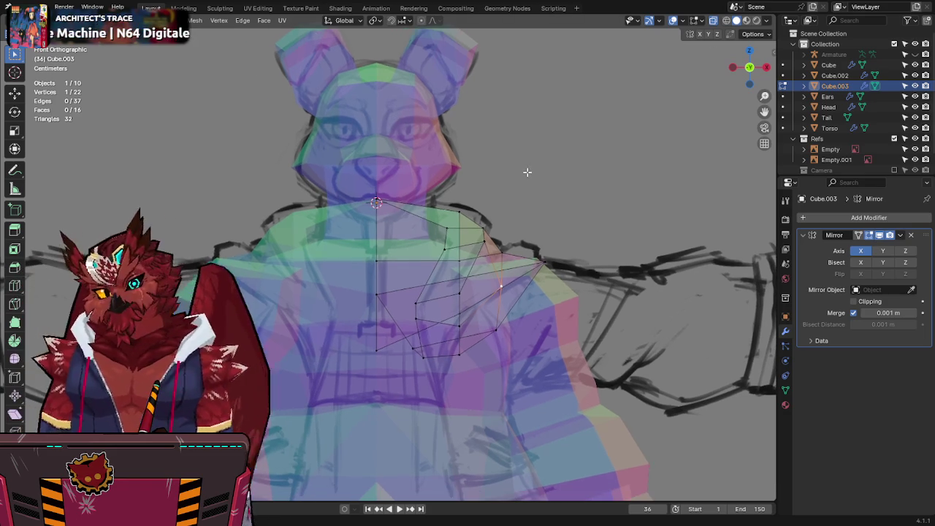
Step: Save, then with nothing selected start a Knife cut at a shoulder vertex near the neck
key("ctrl+s")
key("alt+z")
key("alt+z")
left_click(476, 245, "shift")
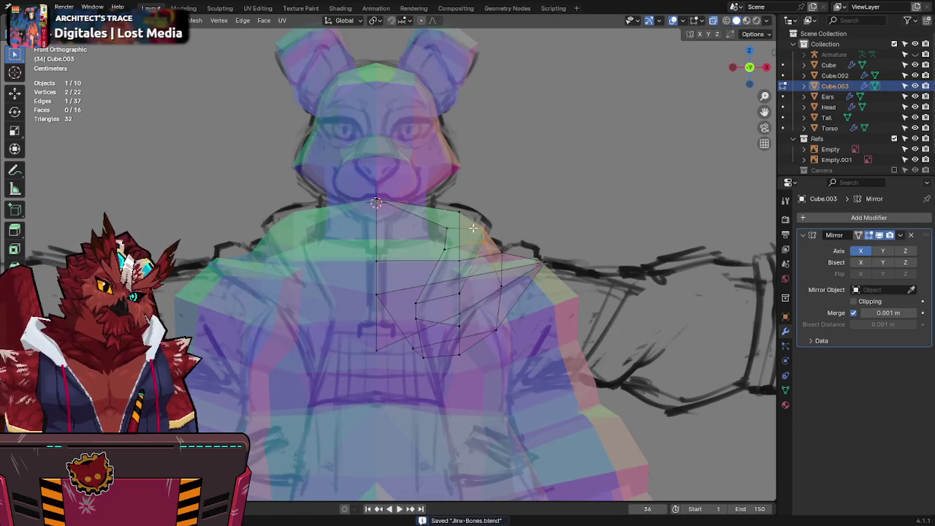
key("alt+z")
mouse_move(476, 245)
middle_mouse_down()
mouse_move(483, 233)
mouse_move(513, 227)
mouse_move(462, 252)
middle_mouse_up()
left_click(513, 226, "shift")
key("alt+a")
key("k")
left_click(454, 251)
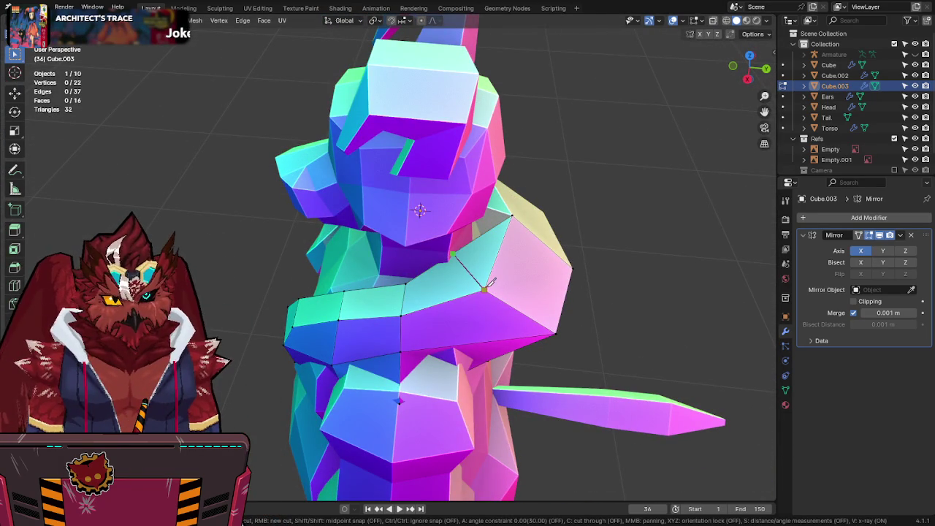
Step: Finish the knife cut across the shoulder face and enable mirror clipping
left_click(504, 241)
key("Return")
mouse_move(504, 241)
middle_mouse_down()
mouse_move(497, 257)
mouse_move(541, 246)
mouse_move(504, 287)
mouse_move(484, 292)
middle_mouse_up()
left_click(472, 294)
left_click(853, 301)
Step: Extrude a border edge, then collapse the stray face by snapping its vertex onto its neighbour
key("e")
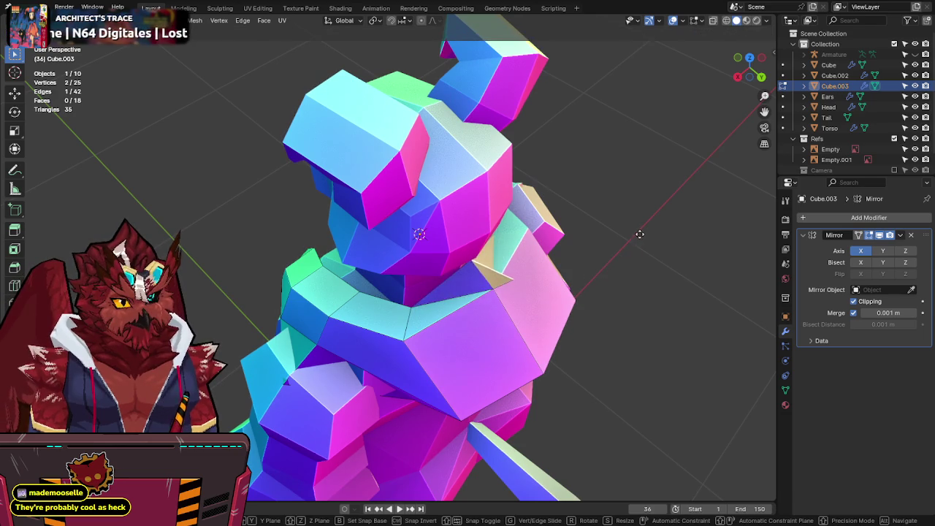
left_click(599, 248)
left_click(580, 258)
key("g")
left_click(566, 274)
Step: Merge the panel's doubled vertices with Merge by Distance, then view from the right side
key("a")
key("F3")
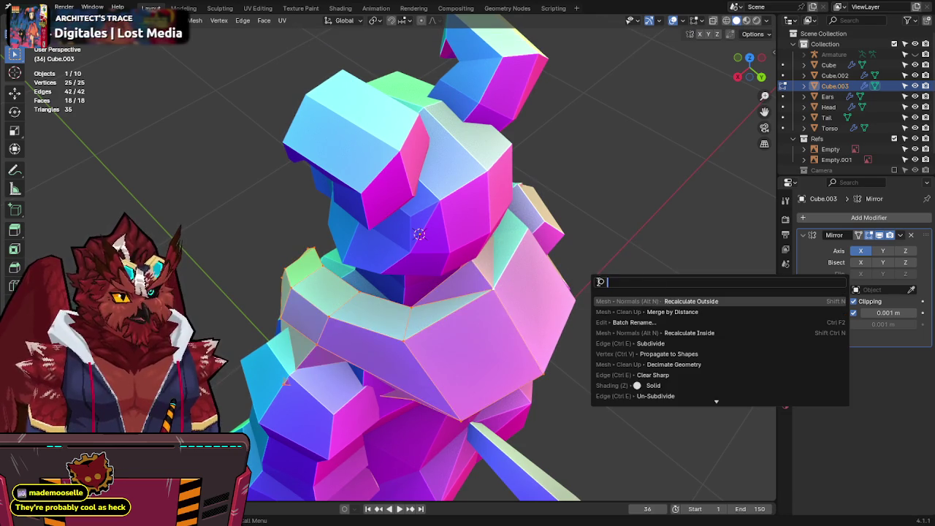
left_click(671, 312)
left_click(472, 265)
key("alt+z")
mouse_move(472, 265)
middle_mouse_down()
mouse_move(588, 196)
mouse_move(760, 60)
middle_mouse_up()
left_click(750, 73)
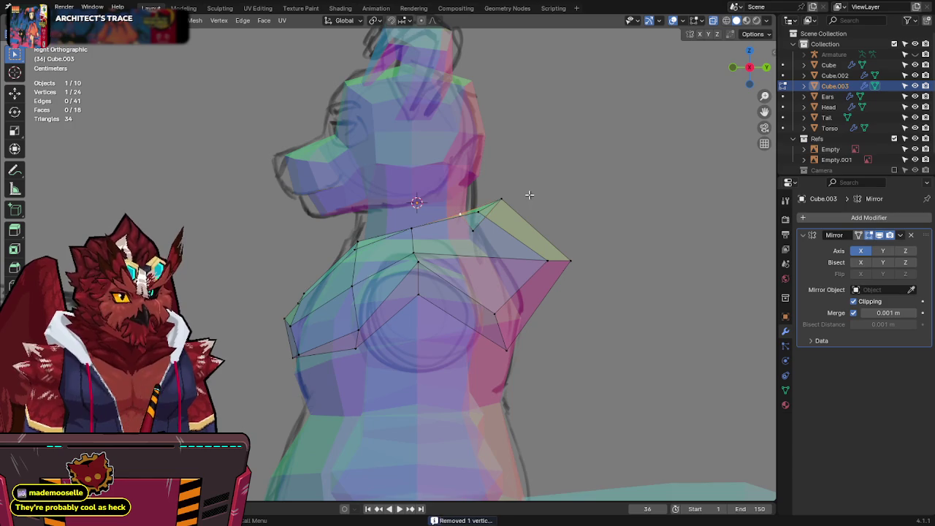
Step: In front X-ray view, move a neck vertex and raise two vertices vertically onto the sketch
left_click(733, 68)
key("alt+z")
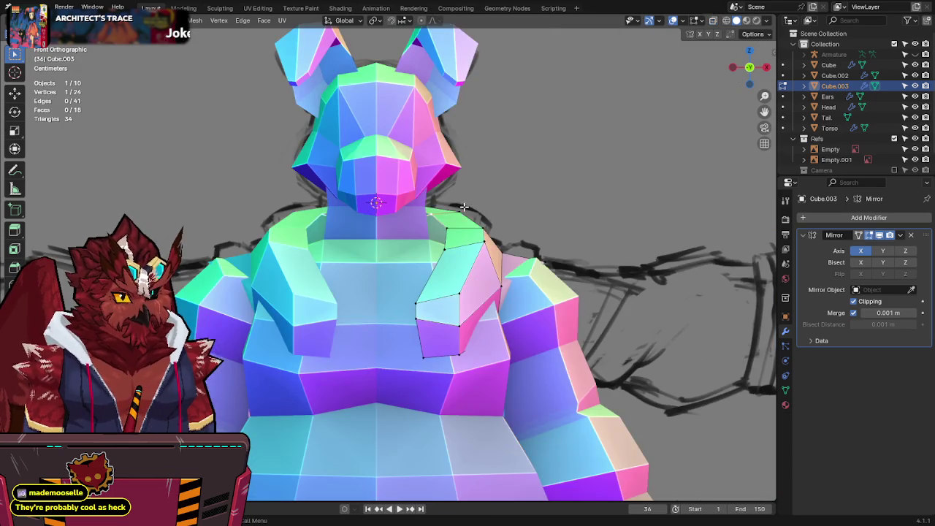
key("g")
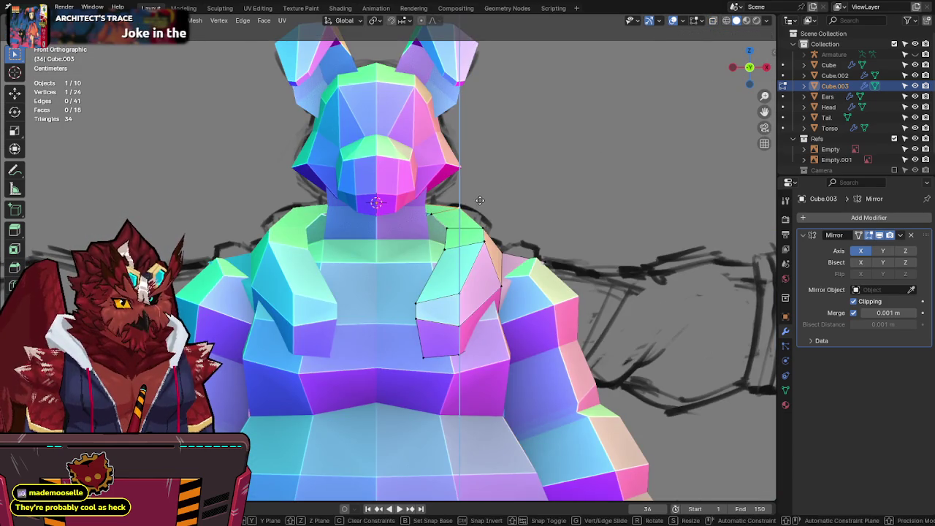
key("alt+z")
left_click(392, 167)
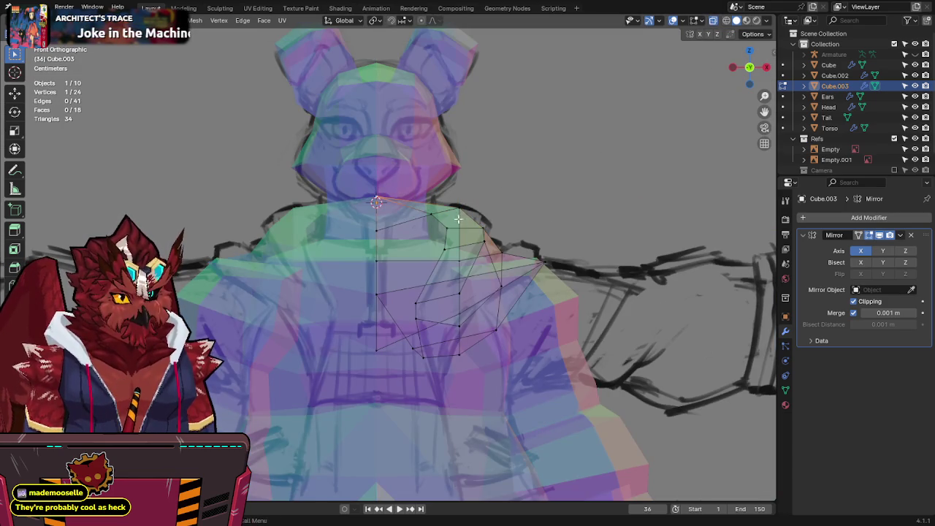
left_click(485, 246, "shift")
key("g")
key("z")
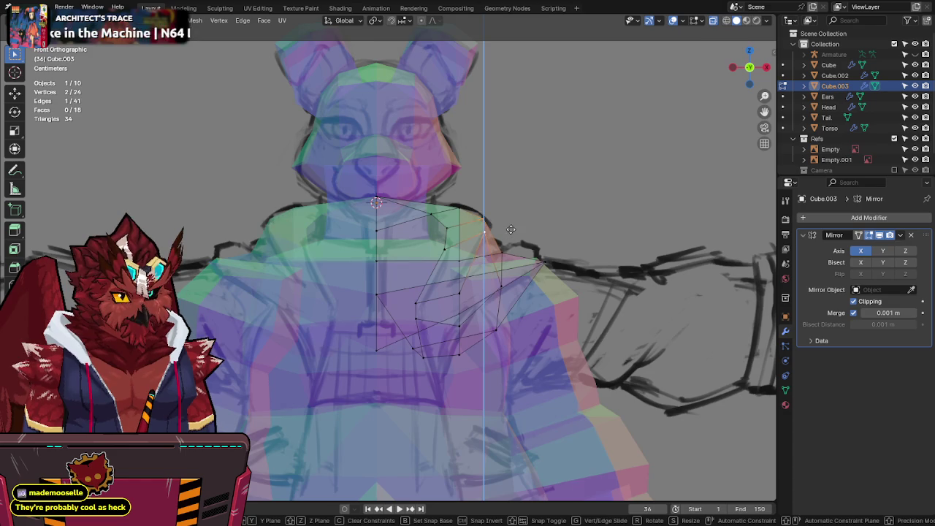
left_click(510, 230)
key("alt+z")
Step: Drag a shoulder vertex and the lower-chest vertex down onto the sketch lines
key("alt+z")
left_click(485, 232)
key("alt+z")
key("g")
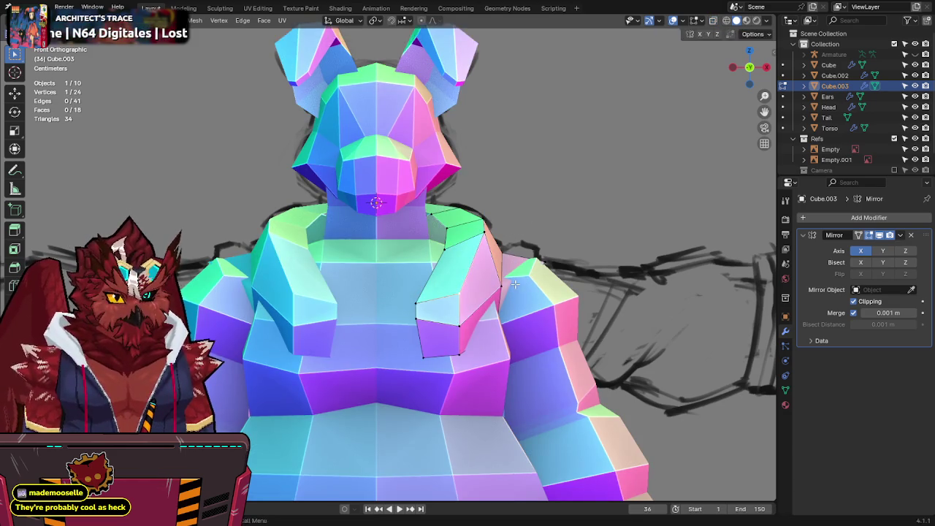
left_click(488, 288)
key("alt+z")
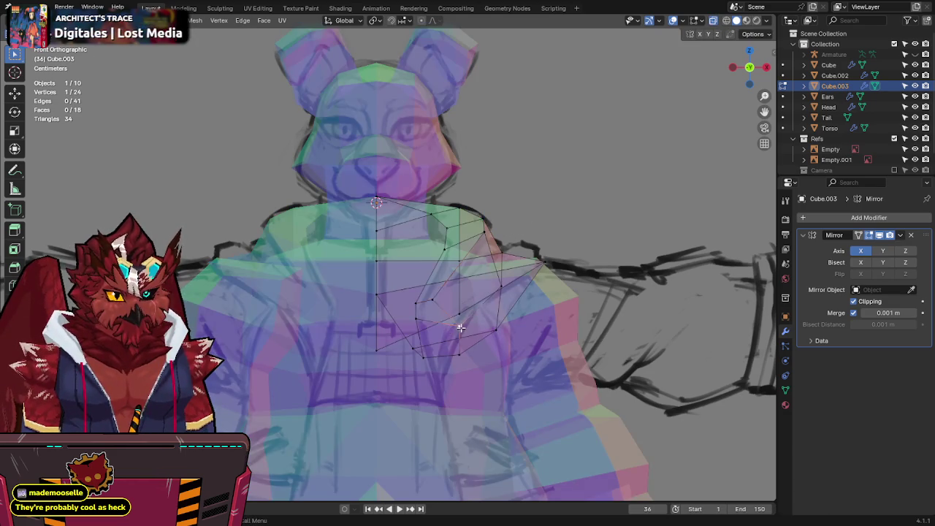
key("alt+z")
key("alt+z")
left_click(414, 319)
key("g")
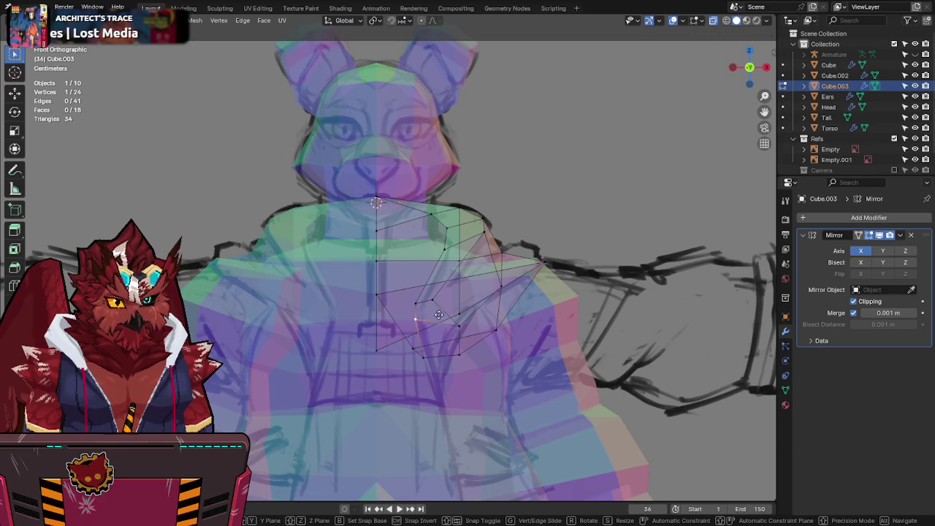
left_click(437, 352)
key("alt+z")
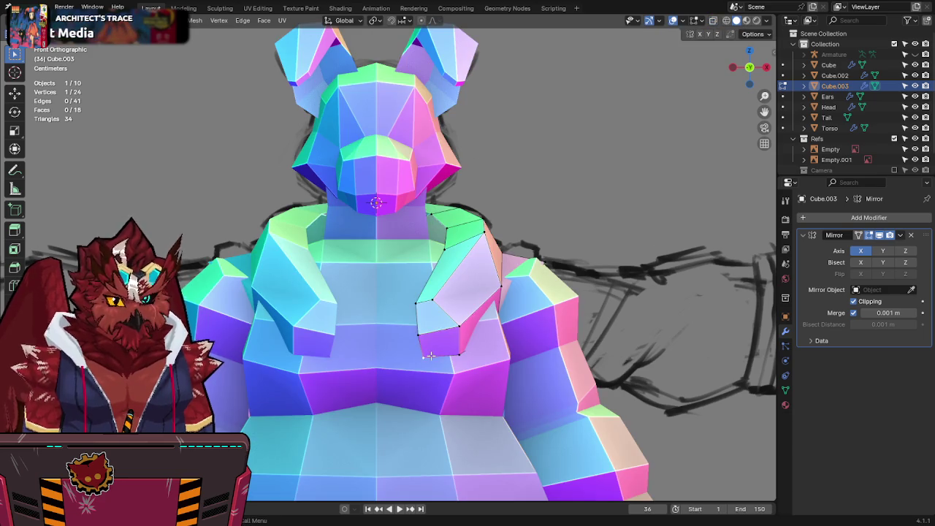
Step: Reposition the bottom vertices of the chest panel to follow the sketch
key("g")
left_click(453, 329)
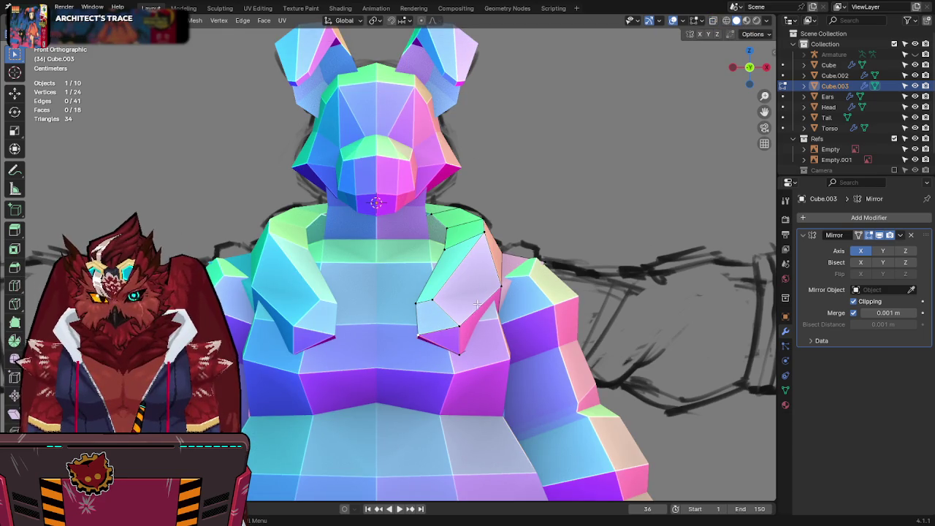
key("alt+z")
key("g")
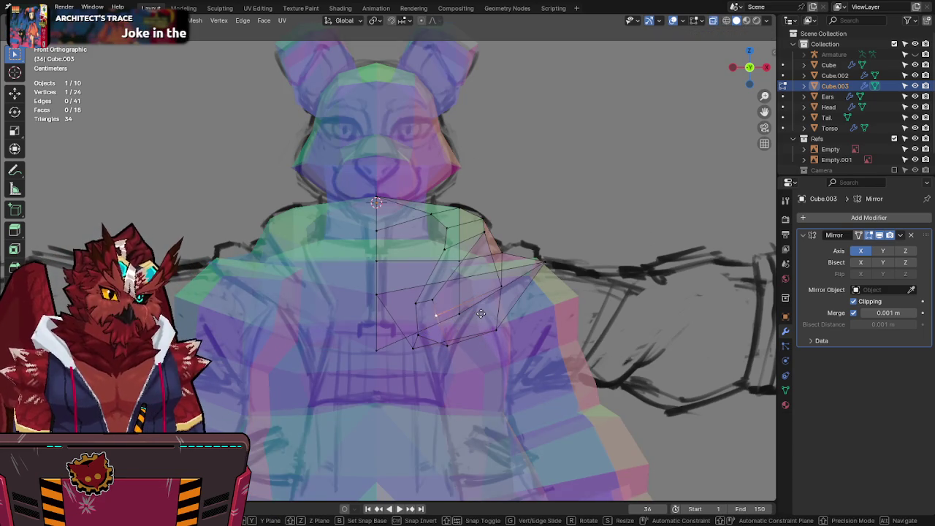
left_click(487, 318)
key("alt+z")
Step: Move a pair of bottom vertices together to the right and save the file
middle_click_drag(487, 319, 483, 302)
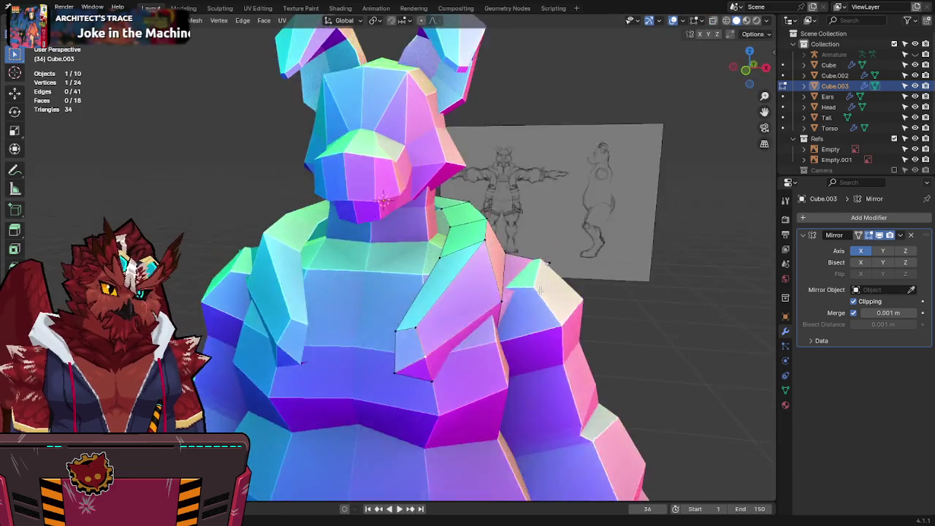
key("alt+z")
left_click(442, 344, "shift")
key("alt+z")
key("g")
left_click(496, 353)
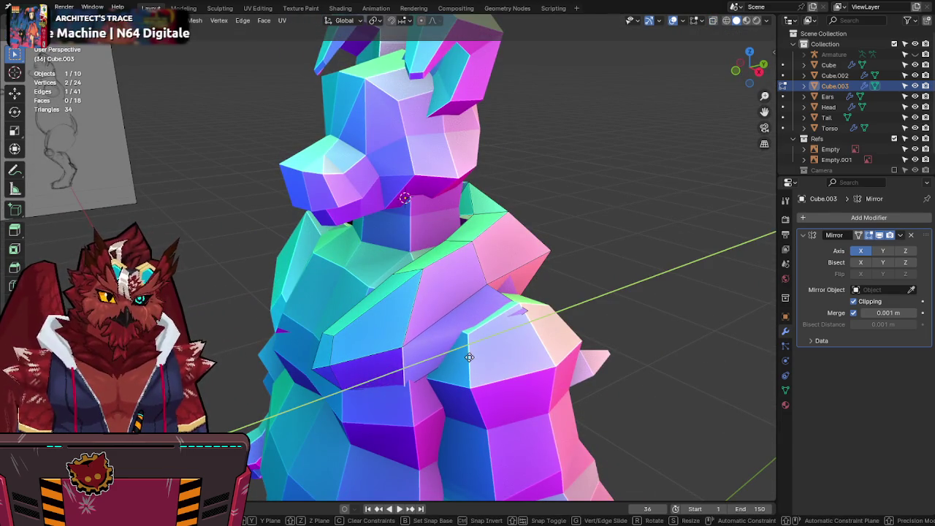
key("ctrl+s")
Step: Adjust one more bottom vertex, check from a low side view, and save in front view
middle_click_drag(495, 343, 489, 325)
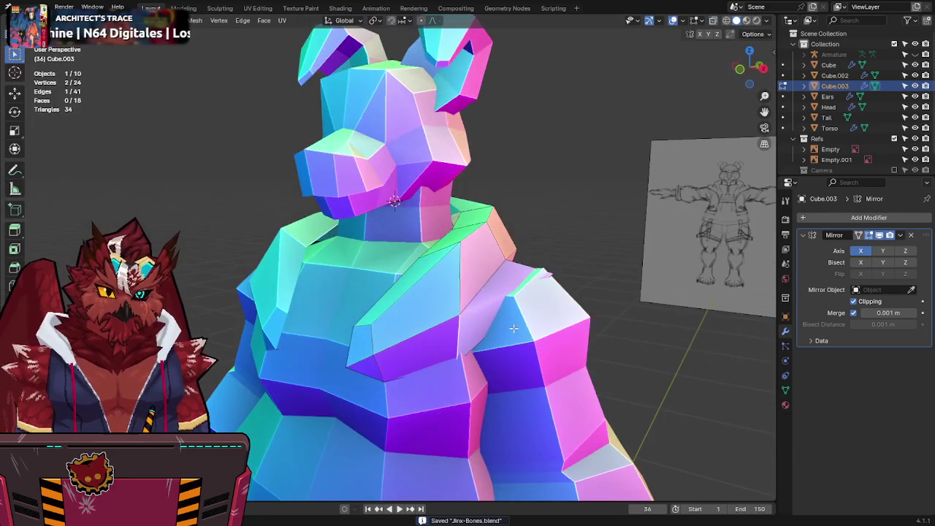
left_click(468, 352)
key("g")
key("alt+z")
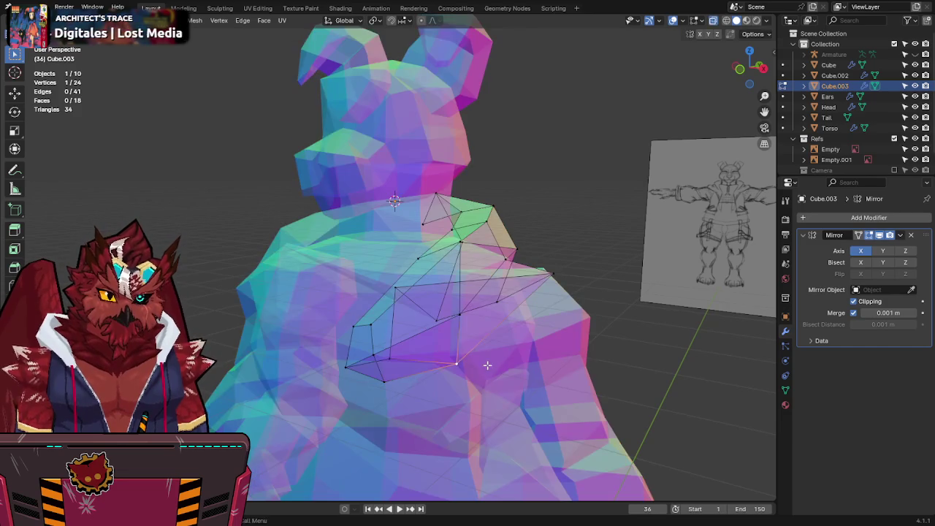
left_click(481, 349)
key("alt+z")
mouse_move(479, 350)
middle_mouse_down()
mouse_move(468, 369)
mouse_move(568, 325)
middle_mouse_up()
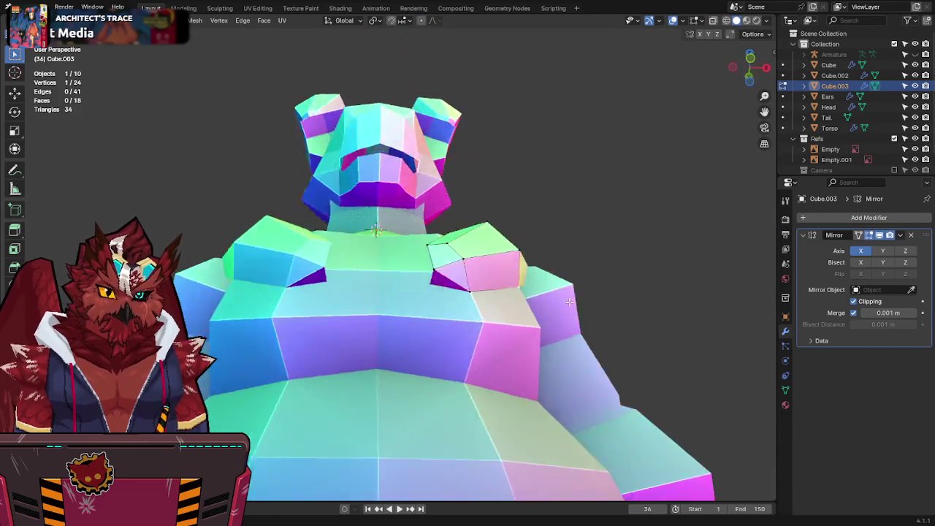
key("KP_1")
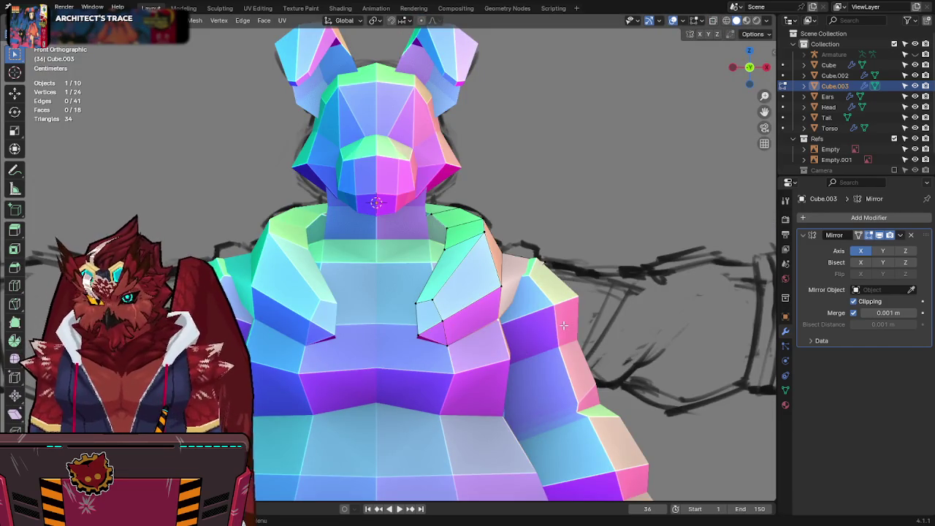
key("ctrl+s")
middle_click_drag(545, 314, 552, 285, "shift")
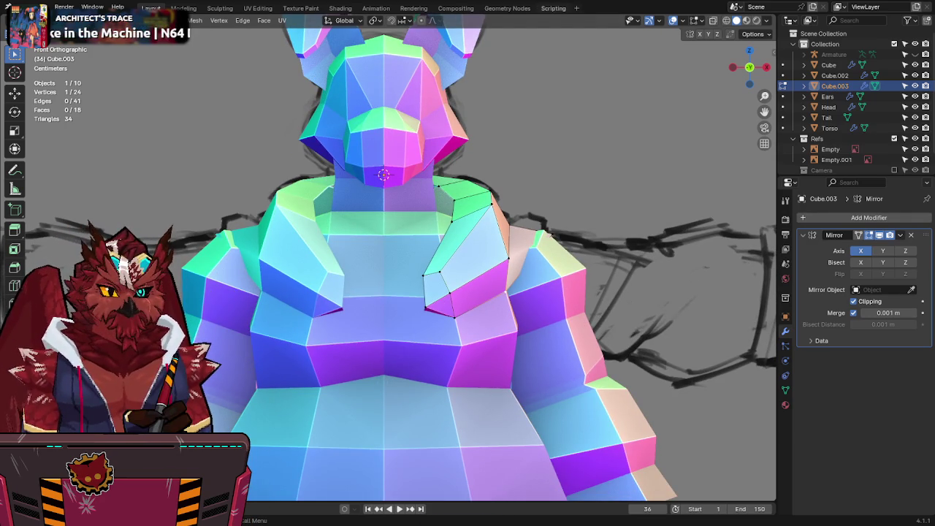
middle_click_drag(481, 165, 483, 177, "shift")
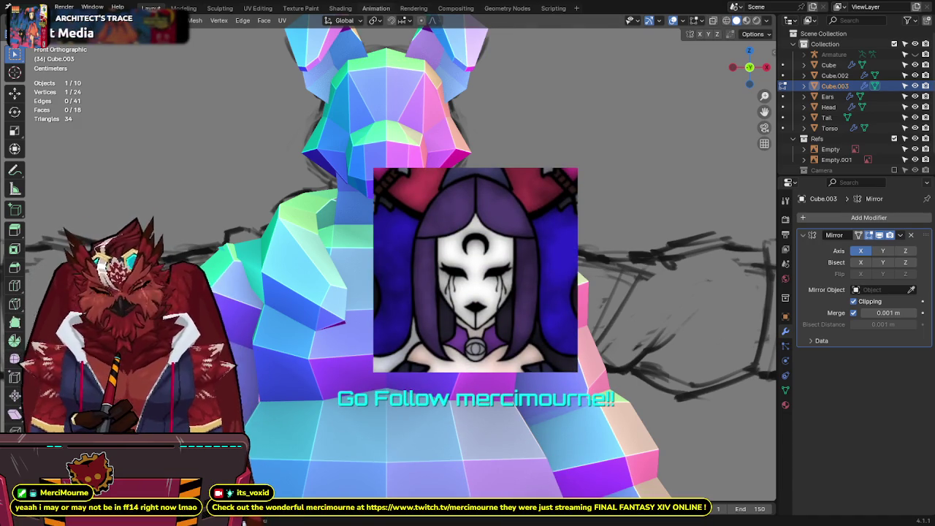
Step: Move a shoulder vertex of the jacket piece in X-ray view and save
middle_click_drag(442, 308, 442, 261, "shift")
key("alt+z")
key("alt+z")
key("alt+z")
key("g")
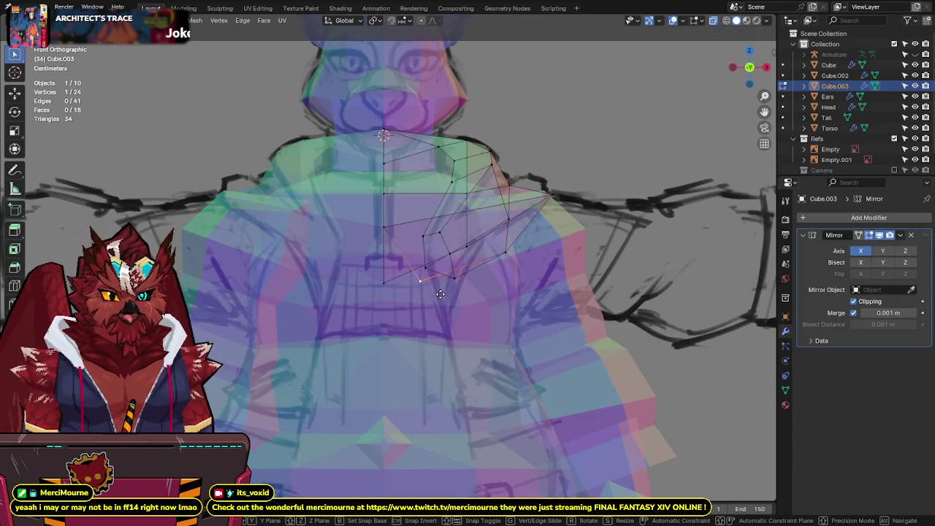
left_click(447, 264)
middle_click_drag(447, 264, 564, 256)
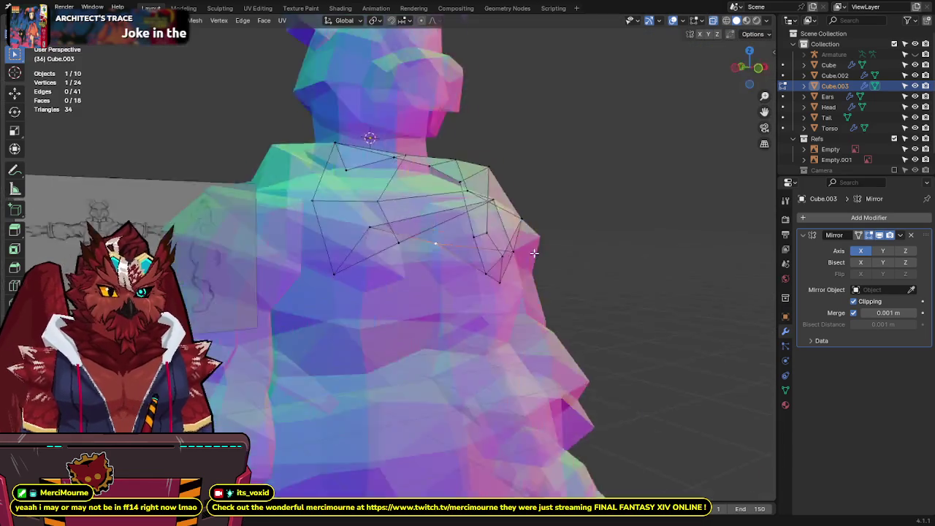
key("ctrl+s")
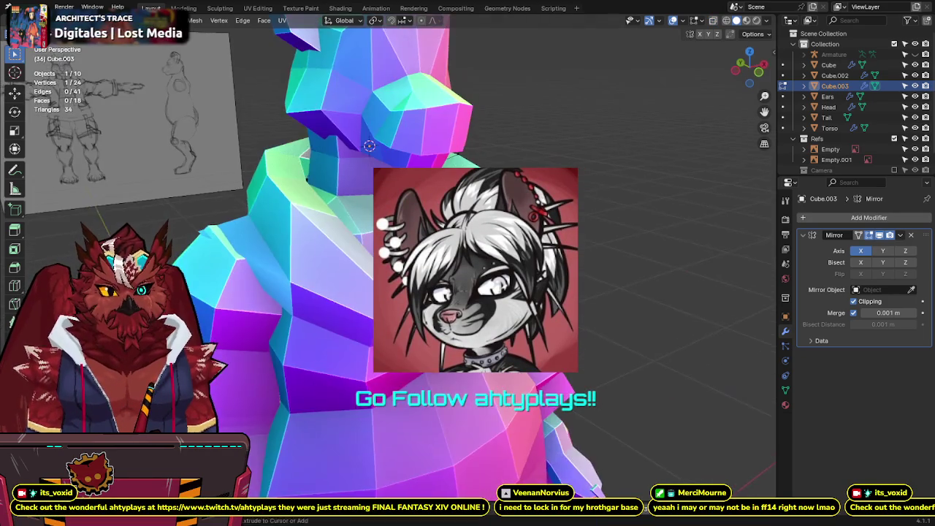
key("ctrl+s")
Step: Reposition the selected shoulder vertices along Z and Y to follow the torso
middle_click_drag(438, 292, 439, 219)
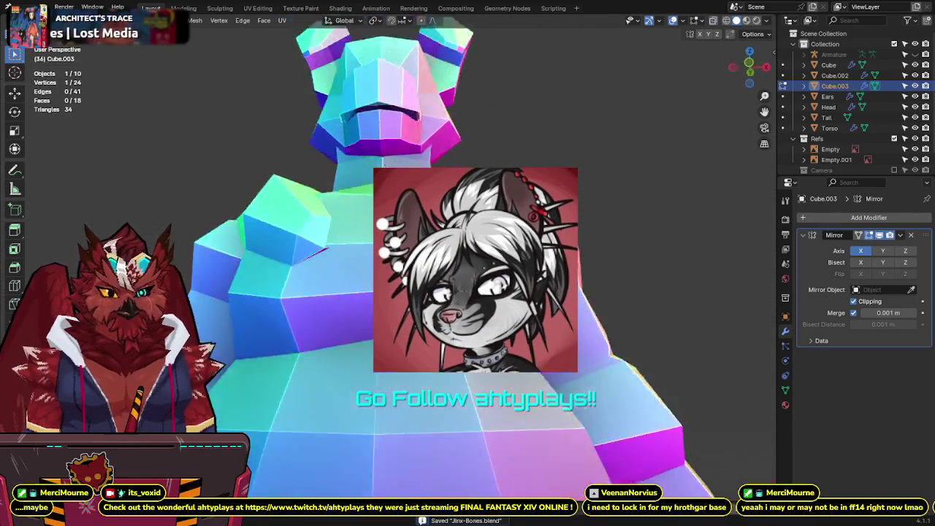
mouse_move(511, 307)
middle_mouse_down()
mouse_move(520, 250)
mouse_move(576, 169)
mouse_move(606, 218)
middle_mouse_up()
key("g")
key("y")
key("Escape")
key("alt+z")
key("alt+z")
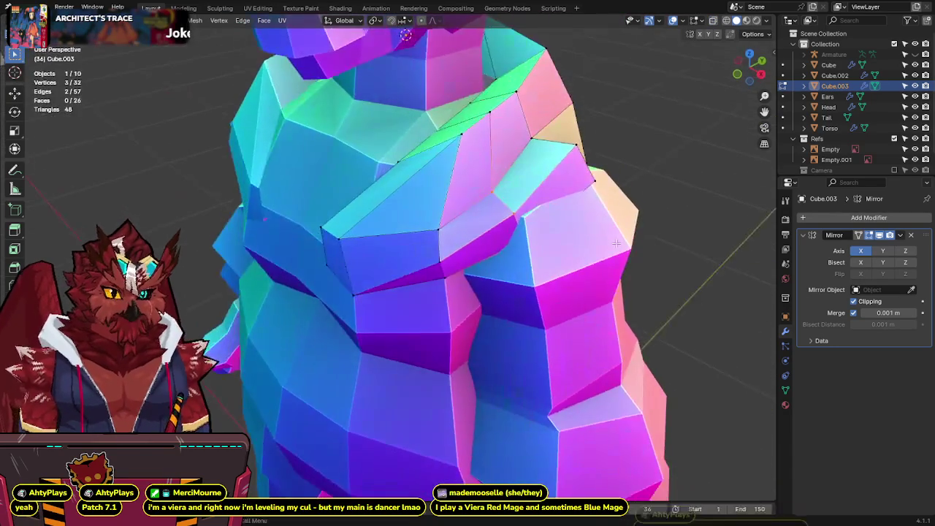
key("g")
key("z")
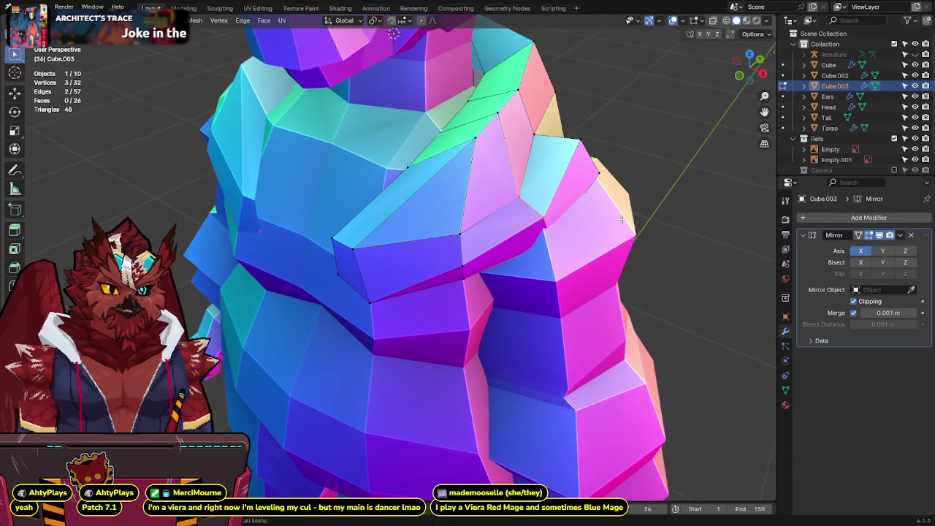
mouse_move(615, 210)
middle_mouse_down()
mouse_move(578, 212)
mouse_move(428, 271)
middle_mouse_up()
key("y")
left_click(578, 212)
Step: Add an edge loop across the panel and slide one of its edges along X
key("ctrl+r")
left_click(429, 272)
key("alt+z")
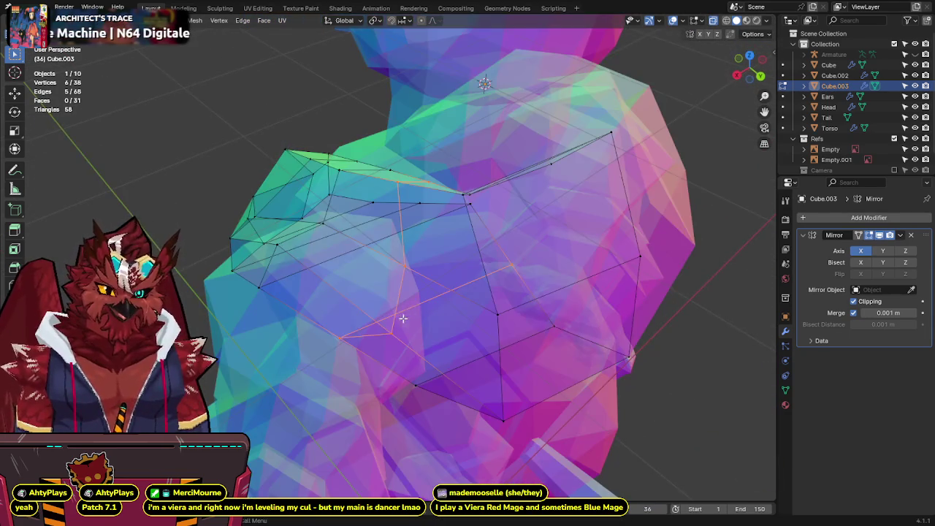
middle_click_drag(397, 317, 302, 372)
left_click(431, 331)
key("alt+z")
middle_click_drag(431, 331, 422, 314)
key("g")
key("x")
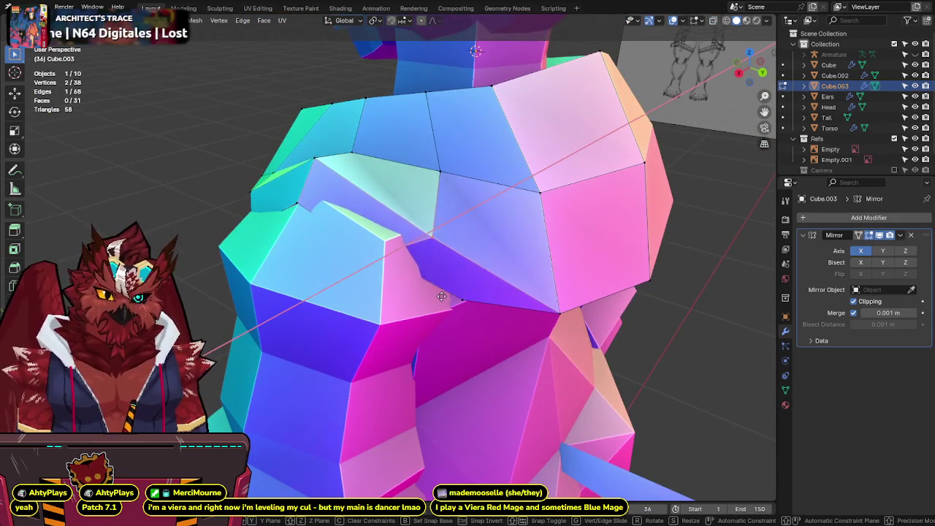
left_click(414, 301)
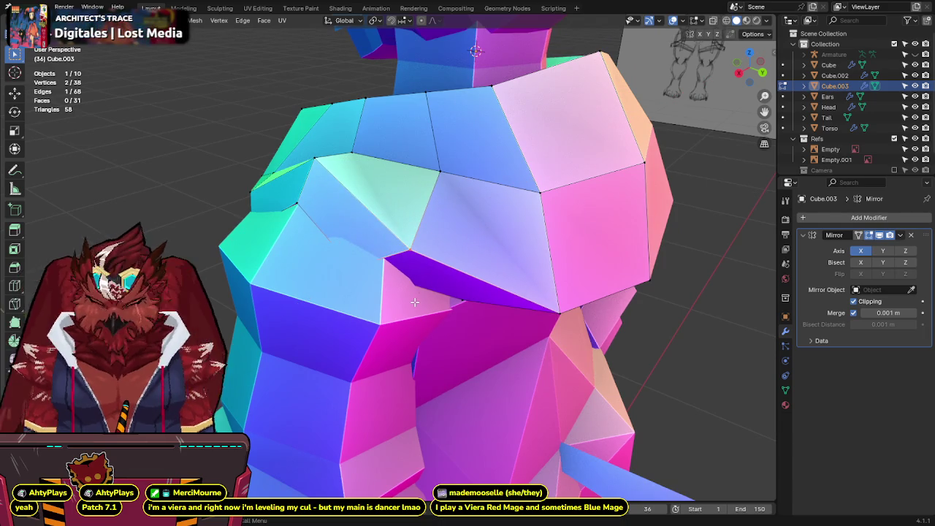
Step: Move the selected edge upward in front view with X-ray on
key("KP_1")
key("alt+z")
key("g")
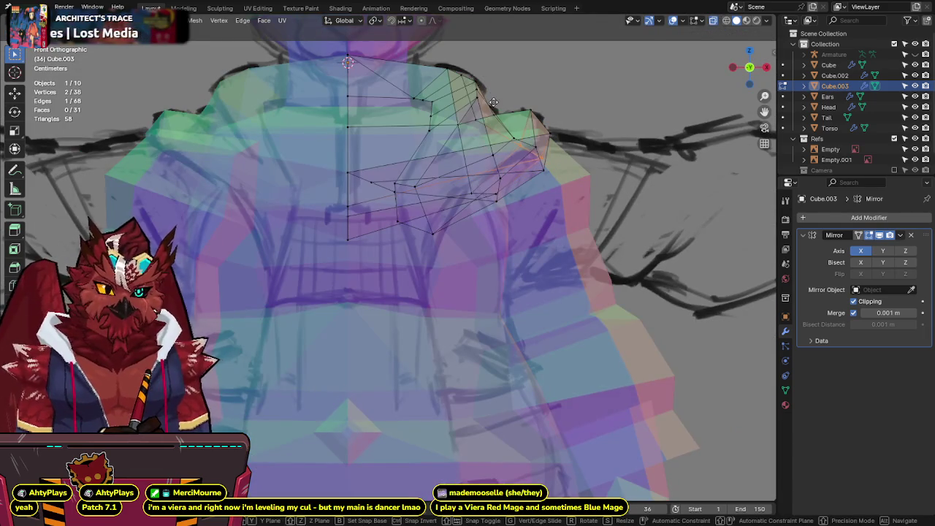
left_click(494, 103)
key("alt+z")
middle_click_drag(493, 102, 597, 109)
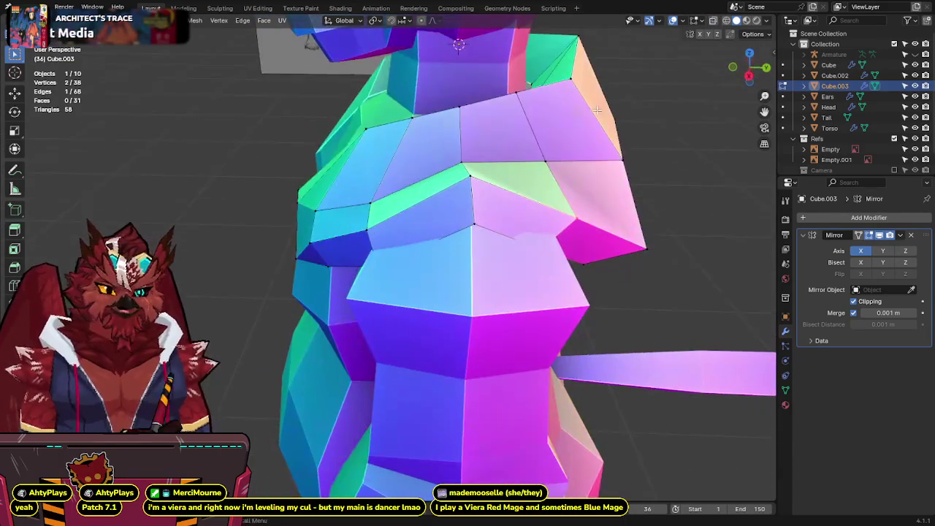
Step: In Right Ortho, pick a shoulder vertex and edge, saving along the way
left_click(749, 75)
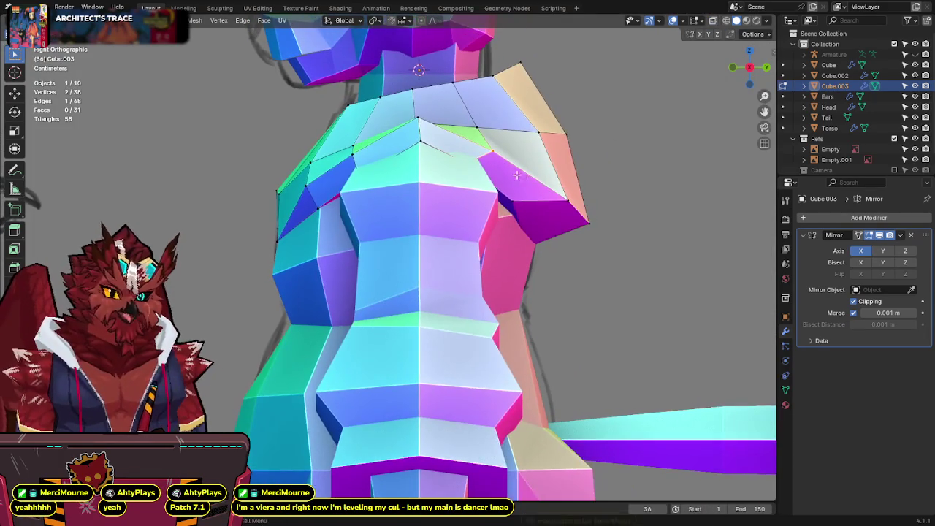
key("alt+z")
left_click(478, 173)
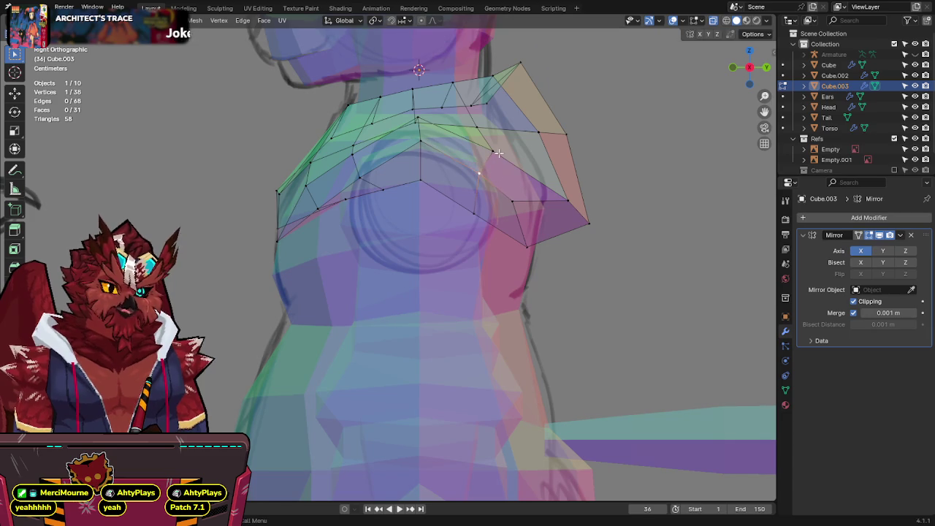
key("alt+z")
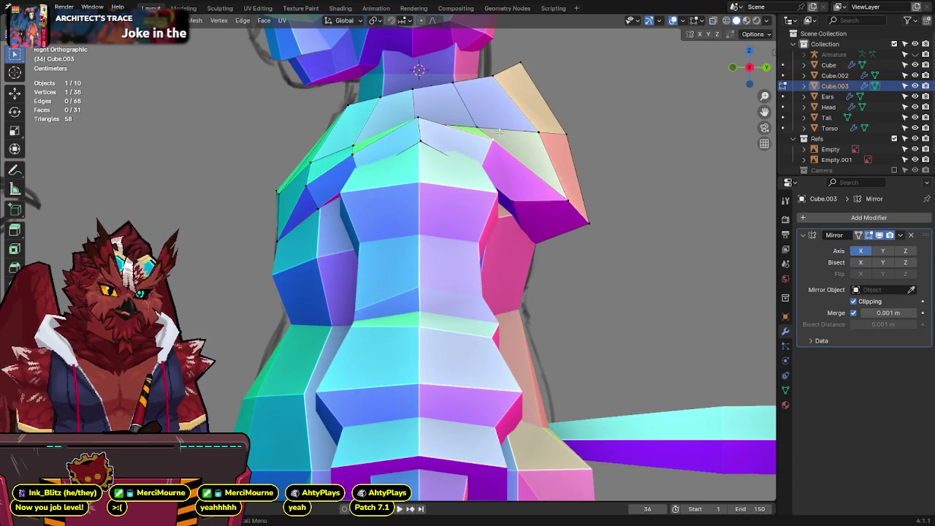
mouse_move(497, 125)
middle_mouse_down()
mouse_move(521, 143)
mouse_move(374, 170)
middle_mouse_up()
key("ctrl+s")
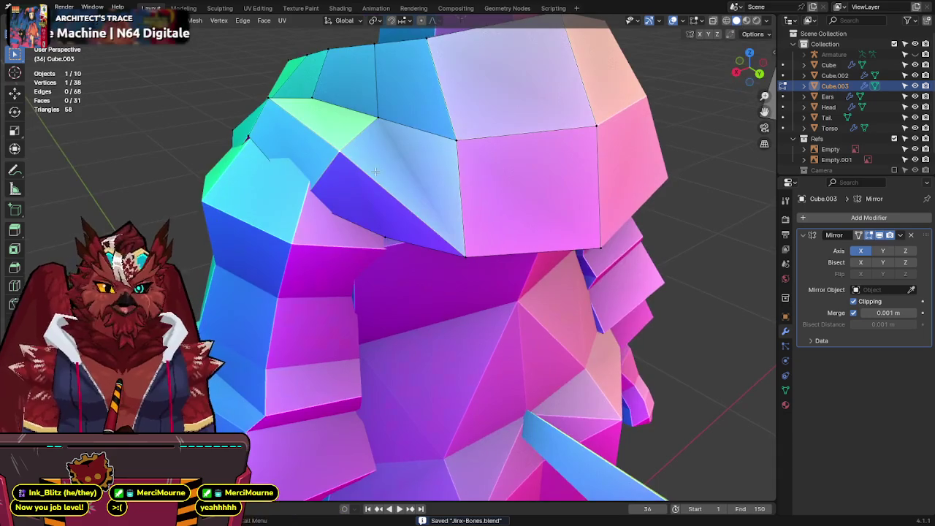
left_click(329, 176)
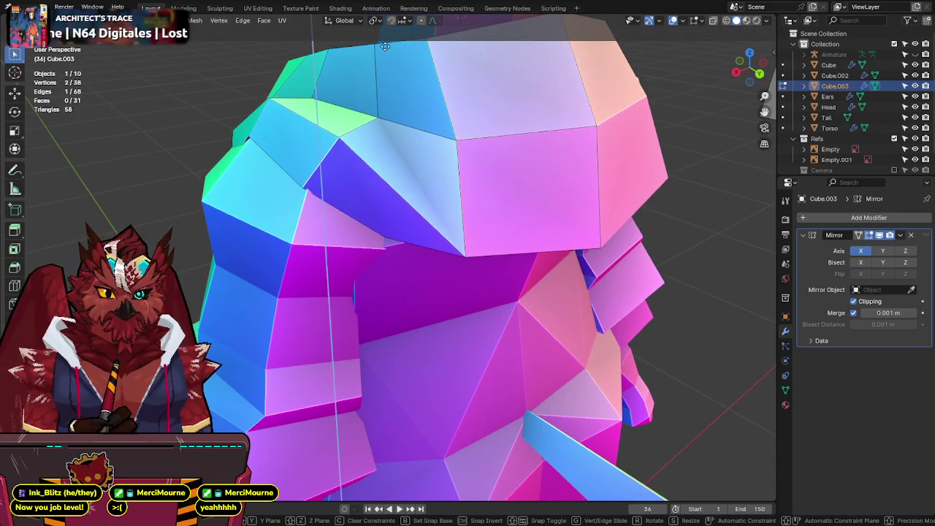
middle_click_drag(385, 49, 415, 175)
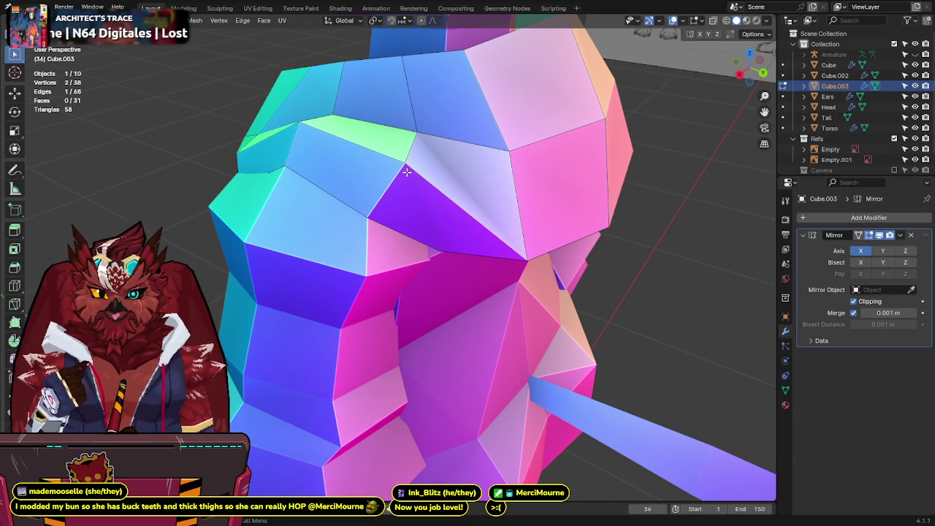
Step: Join two shoulder vertices with a J vertex-path edge, save, then go to front view
mouse_move(406, 171)
middle_mouse_down()
mouse_move(341, 126)
mouse_move(328, 168)
middle_mouse_up()
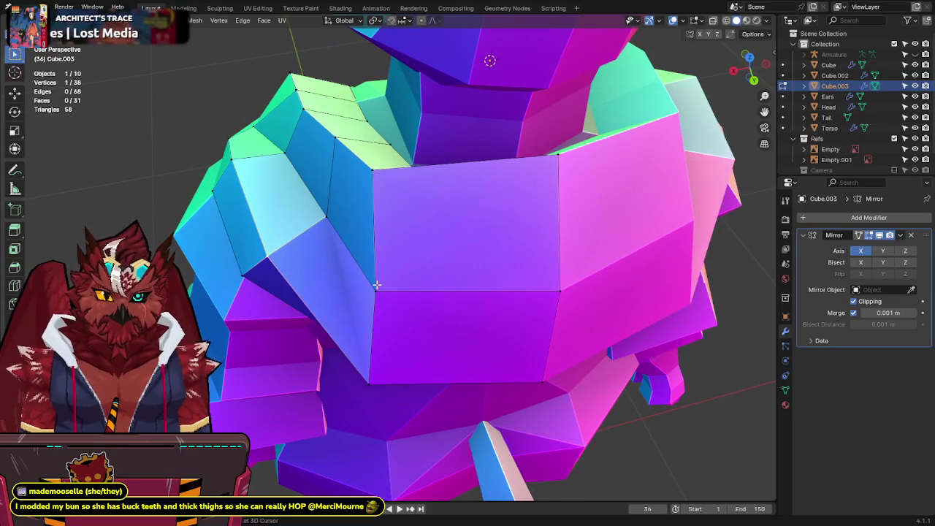
left_click(376, 285, "shift")
key("j")
mouse_move(376, 285)
middle_mouse_down()
mouse_move(634, 153)
mouse_move(605, 151)
middle_mouse_up()
key("ctrl+s")
middle_click_drag(493, 159, 456, 146)
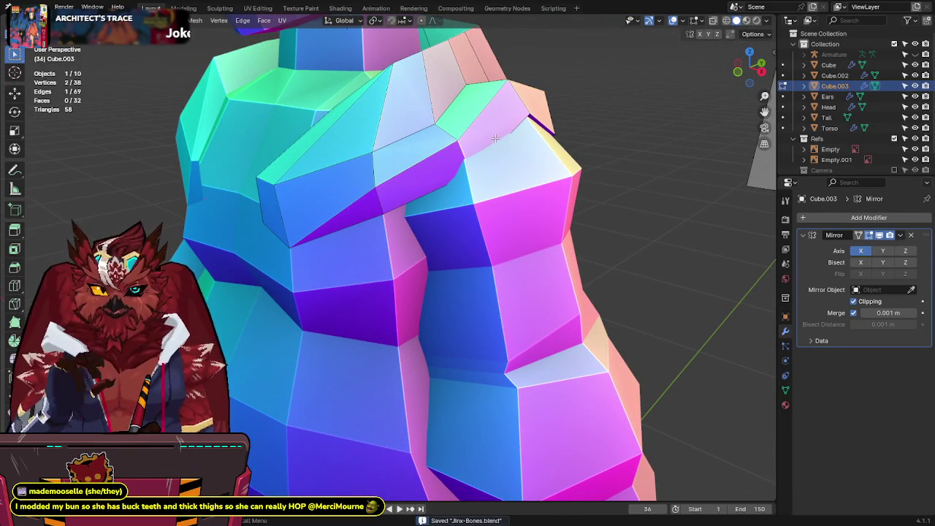
key("KP_1")
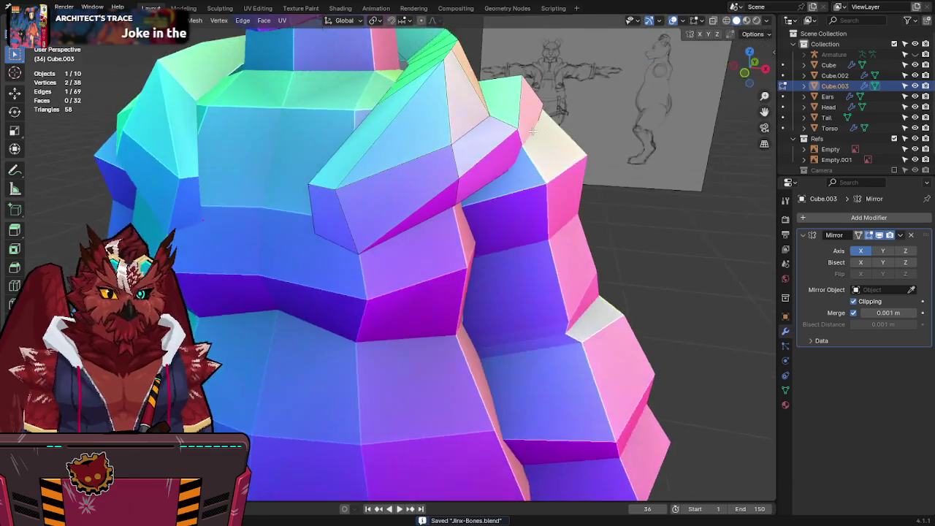
scroll(537, 124, "up", 2)
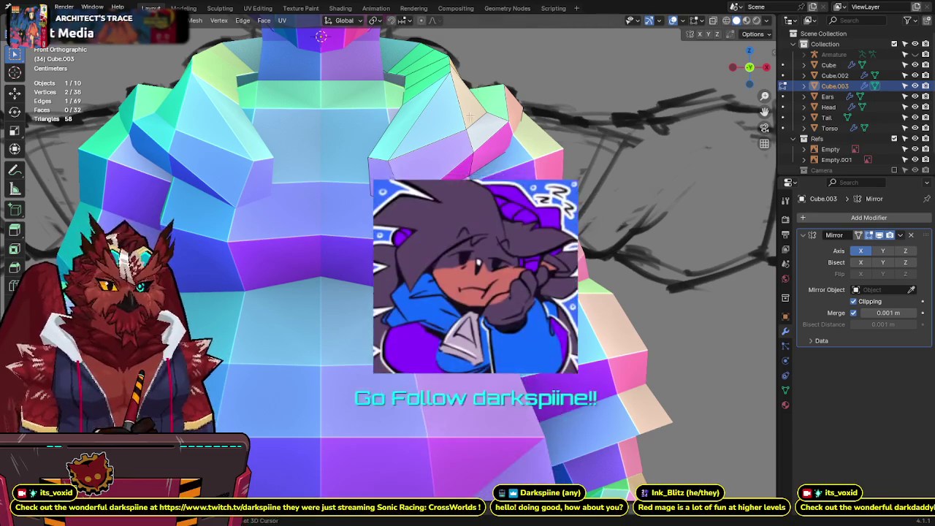
Step: Nudge a front shoulder vertex of the jacket piece and save
scroll(387, 263, "down", 1)
key("alt+z")
key("alt+z")
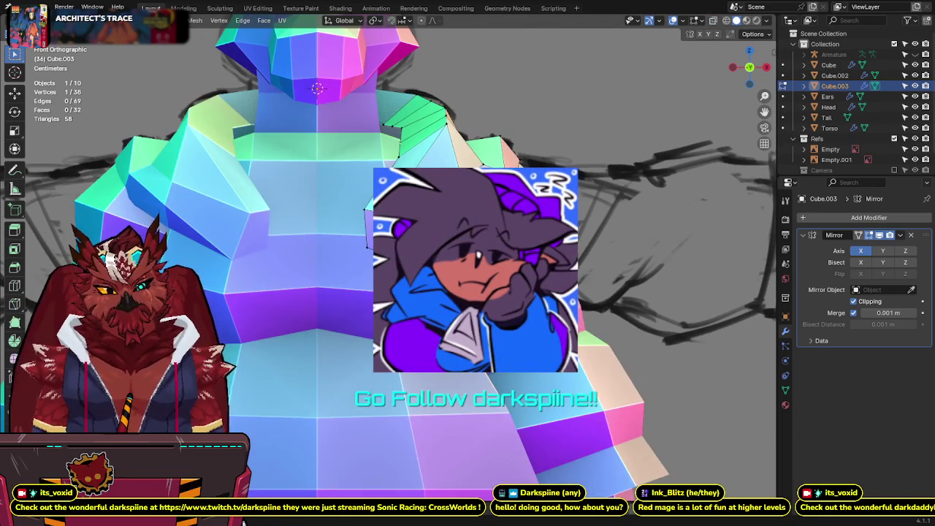
key("alt+z")
key("alt+z")
key("g")
left_click(380, 373)
key("ctrl+s")
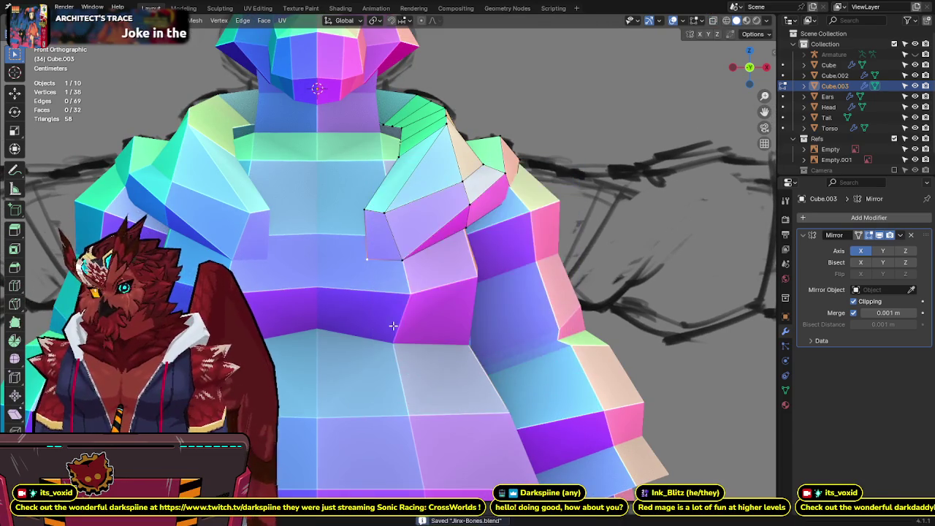
middle_click_drag(398, 316, 389, 300, "shift")
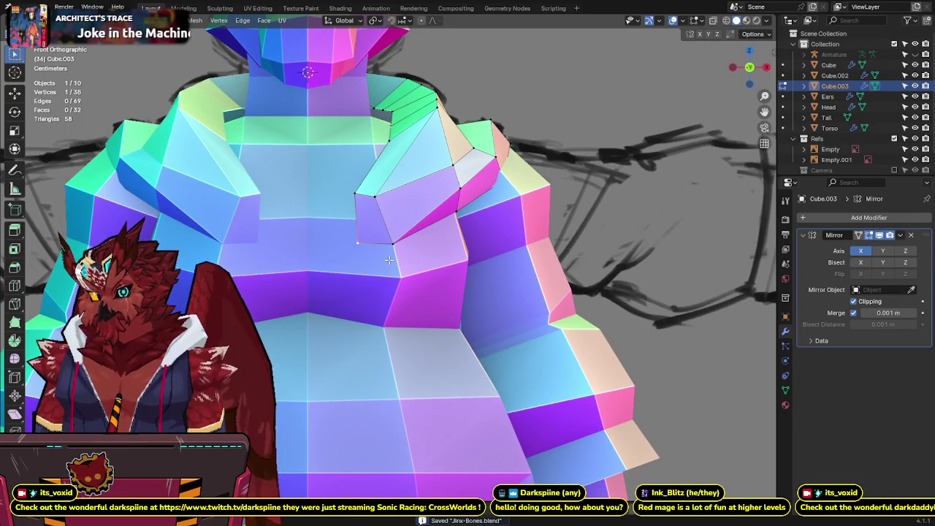
middle_click_drag(410, 228, 414, 256, "shift")
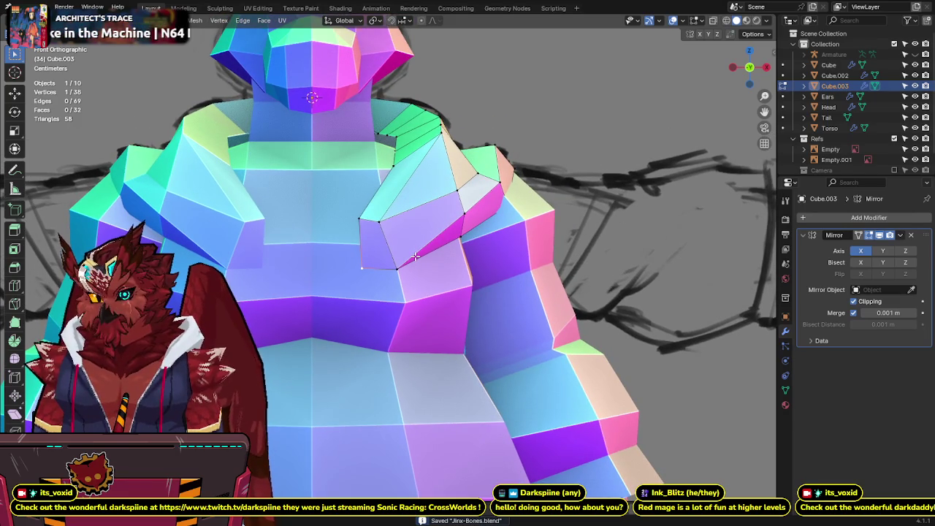
mouse_move(414, 257)
middle_mouse_down()
mouse_move(422, 317)
mouse_move(438, 249)
mouse_move(525, 220)
mouse_move(471, 222)
middle_mouse_up()
key("ctrl+s")
Step: Slide the front shoulder edge along Y and save
left_click(743, 71)
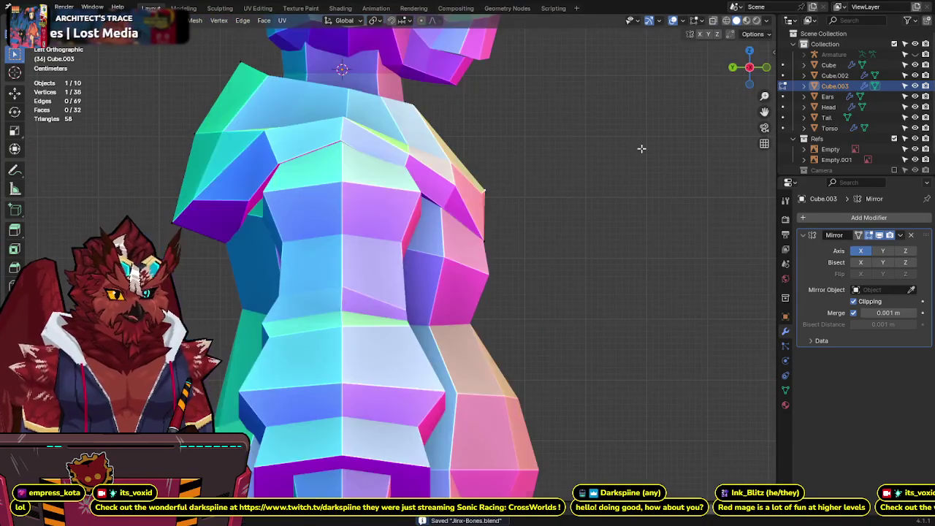
key("alt+z")
key("g")
key("Escape")
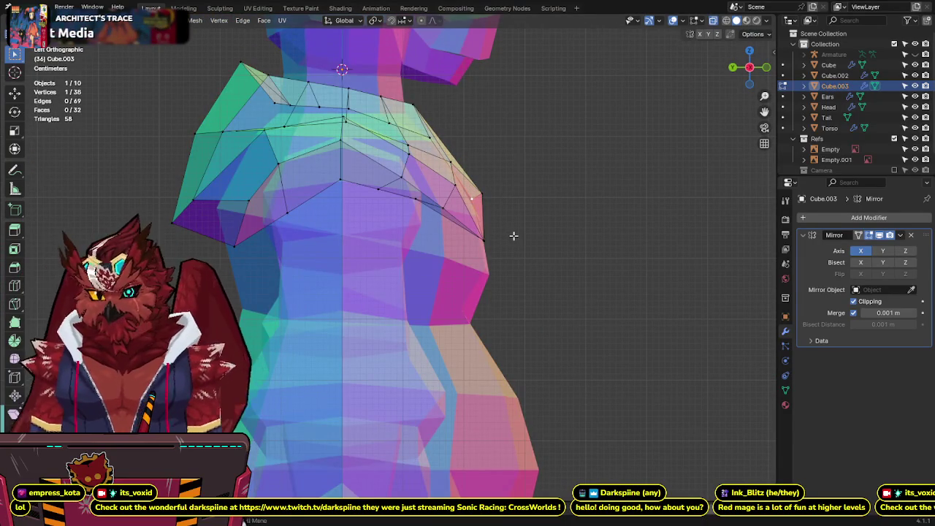
key("alt+z")
mouse_move(553, 209)
middle_mouse_down()
mouse_move(458, 237)
mouse_move(447, 271)
middle_mouse_up()
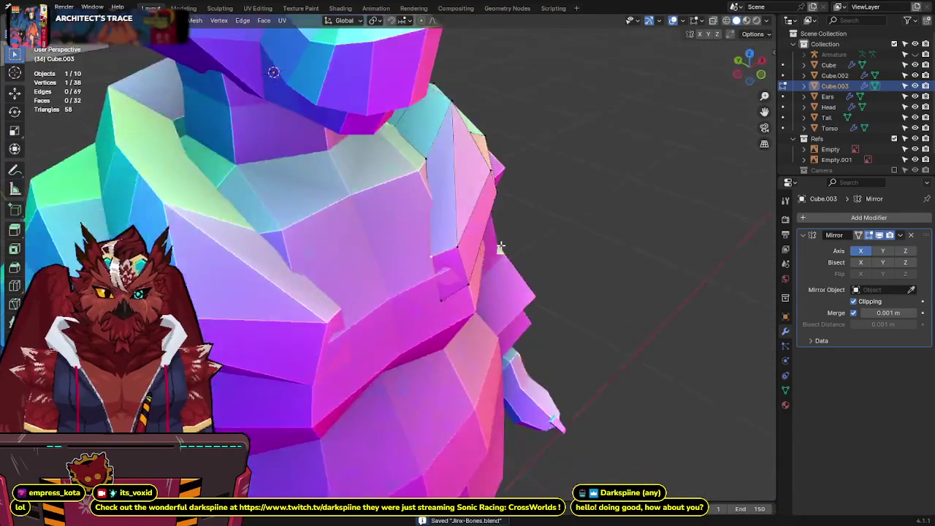
left_click(447, 271)
key("g")
key("y")
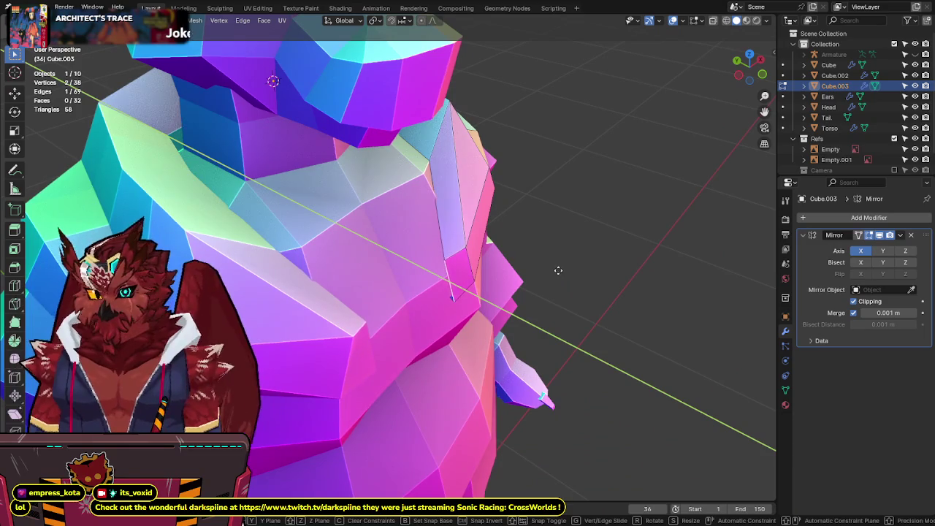
left_click(563, 269)
key("ctrl+s")
Step: Slide a shoulder vertex along Y, save, and return to front view
mouse_move(526, 234)
middle_mouse_down()
mouse_move(564, 238)
mouse_move(563, 219)
mouse_move(532, 233)
mouse_move(494, 278)
middle_mouse_up()
left_click(458, 297)
key("g")
key("y")
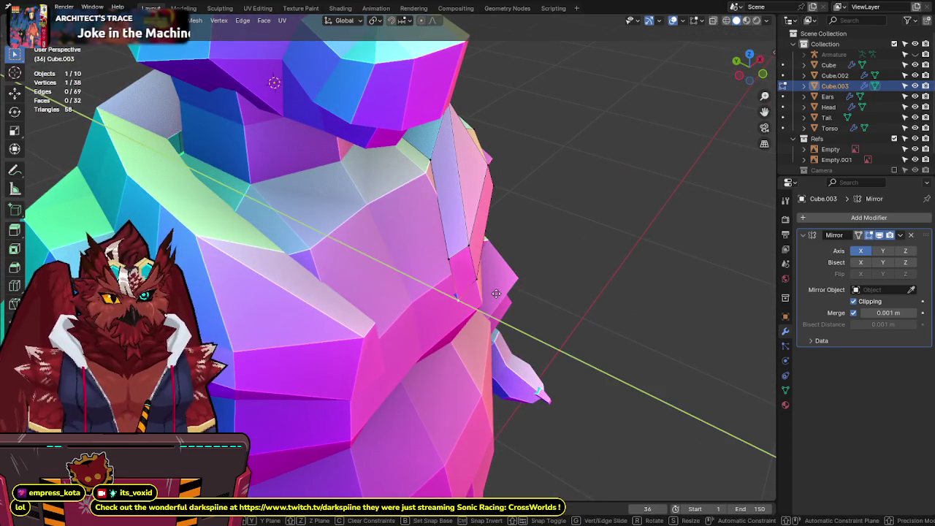
left_click(436, 297)
key("KP_1")
key("ctrl+s")
left_click_drag(749, 60, 756, 73)
key("KP_1")
Step: Raise a shoulder vertex in X-ray front view, save, and start moving the shoulder-chest edge
key("alt+z")
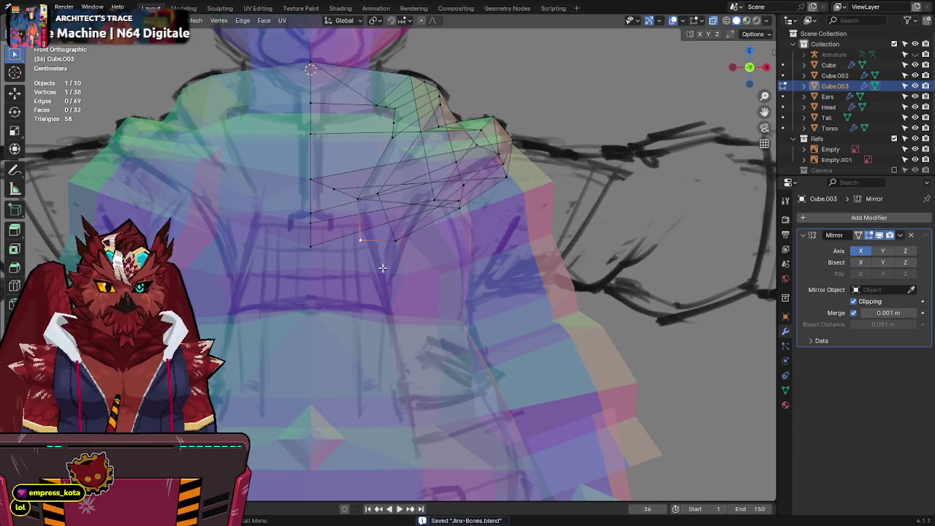
key("g")
key("alt+z")
key("alt+z")
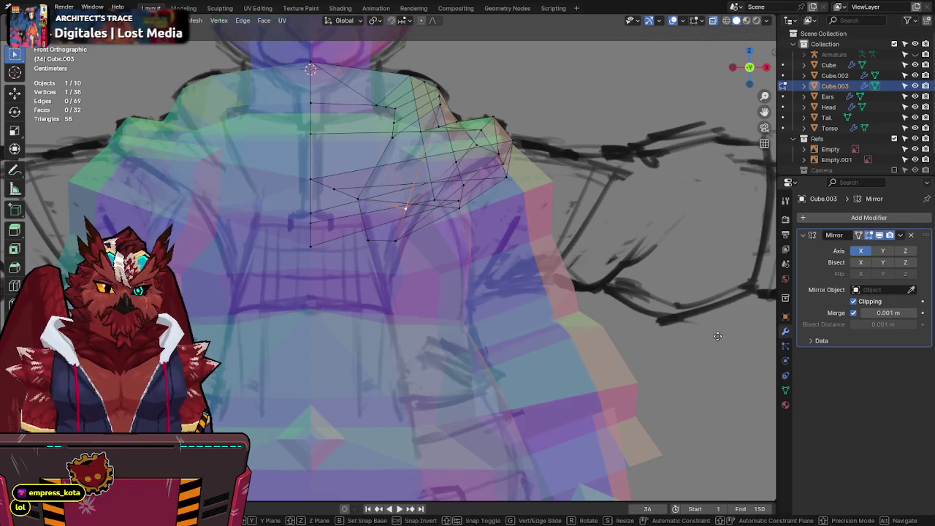
key("alt+z")
left_click(717, 336)
mouse_move(717, 336)
middle_mouse_down()
mouse_move(448, 261)
mouse_move(463, 273)
mouse_move(501, 229)
mouse_move(426, 288)
mouse_move(416, 261)
mouse_move(542, 255)
mouse_move(372, 326)
middle_mouse_up()
key("alt+z")
key("alt+z")
key("ctrl+s")
left_click(314, 310)
key("g")
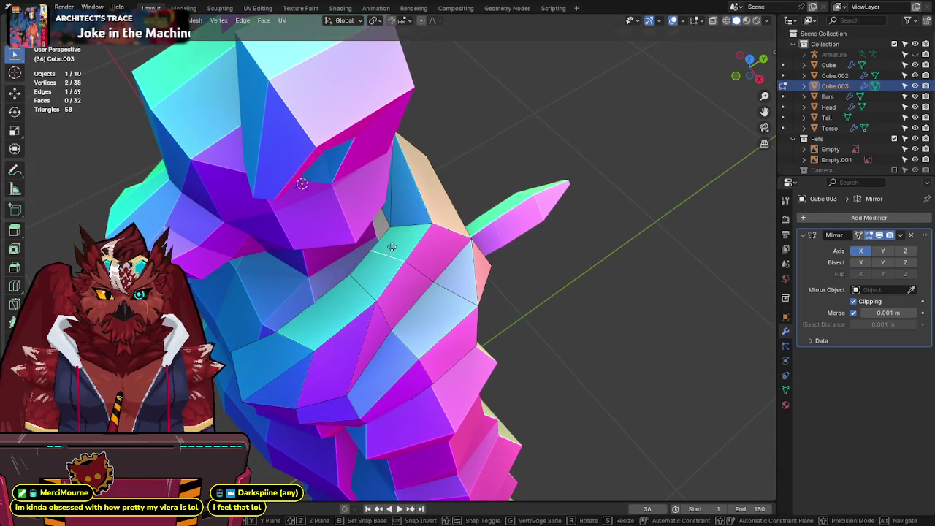
Step: Place the shoulder-chest edge, merge all vertices by distance, and save
left_click(274, 319)
mouse_move(274, 319)
middle_mouse_down()
mouse_move(511, 263)
mouse_move(401, 245)
middle_mouse_up()
key("a")
key("F3")
left_click(548, 250)
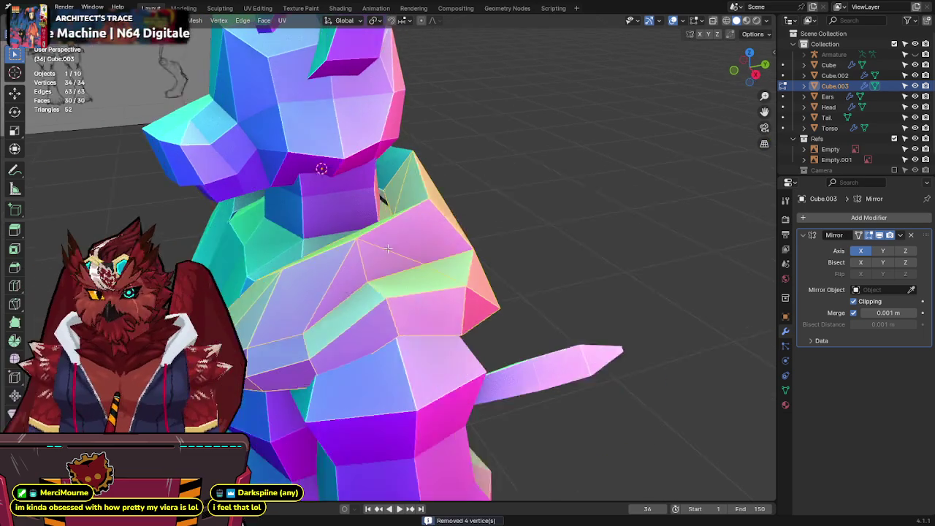
key("ctrl+s")
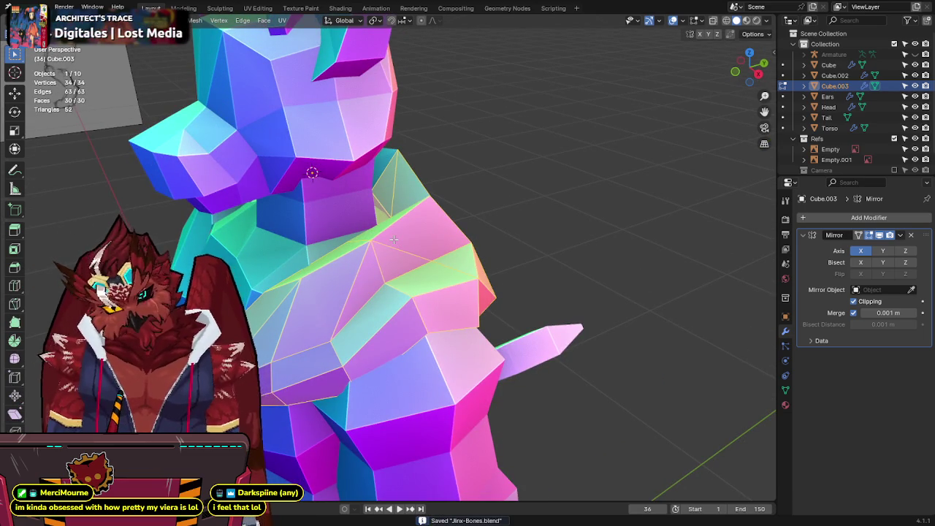
Step: Select a shoulder edge, save, and check it from the right side in X-ray
middle_click_drag(390, 238, 369, 279)
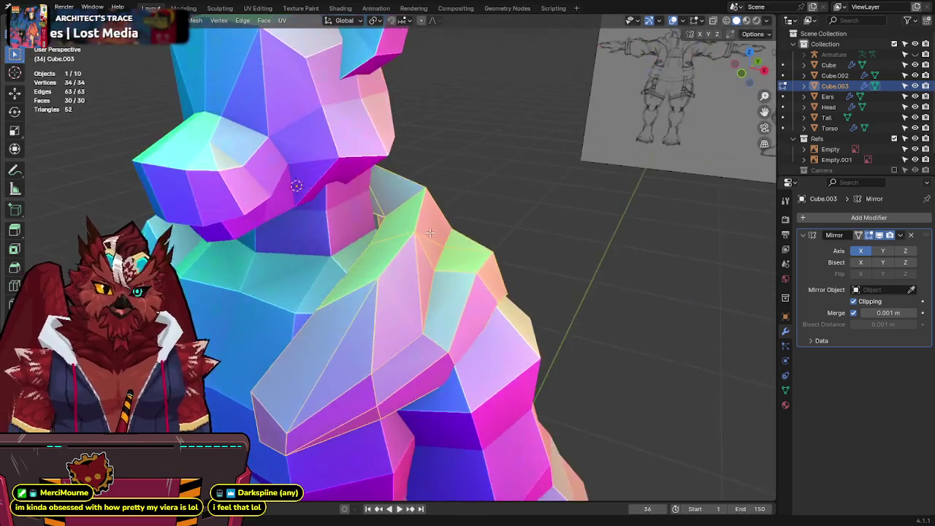
left_click(302, 315)
middle_click_drag(302, 315, 658, 109)
key("ctrl+s")
left_click(757, 75)
key("alt+z")
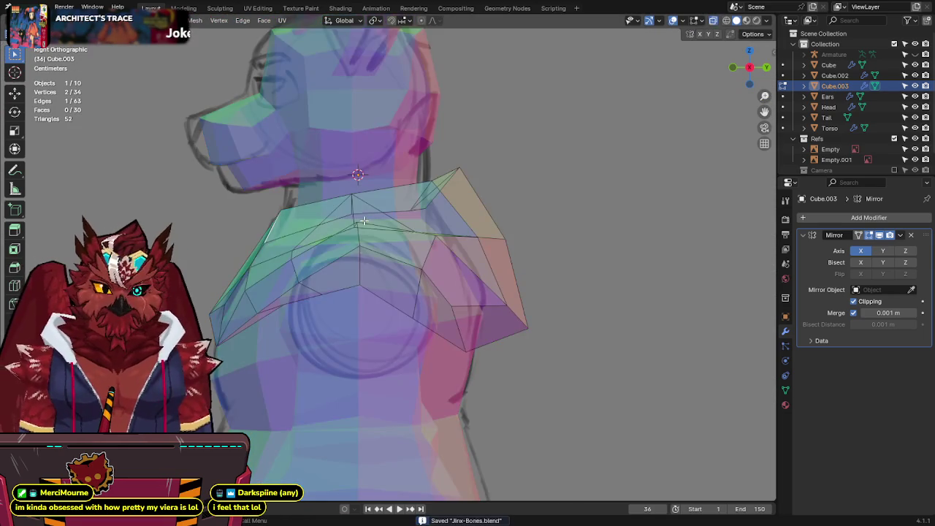
key("g")
key("Escape")
key("alt+z")
Step: Select a single shoulder vertex and save the file
mouse_move(274, 243)
middle_mouse_down()
mouse_move(359, 247)
mouse_move(321, 162)
mouse_move(457, 294)
mouse_move(442, 312)
middle_mouse_up()
scroll(325, 153, "up", 2)
mouse_move(500, 262)
middle_mouse_down()
mouse_move(511, 270)
mouse_move(476, 220)
mouse_move(428, 227)
middle_mouse_up()
left_click(512, 278)
key("ctrl+s")
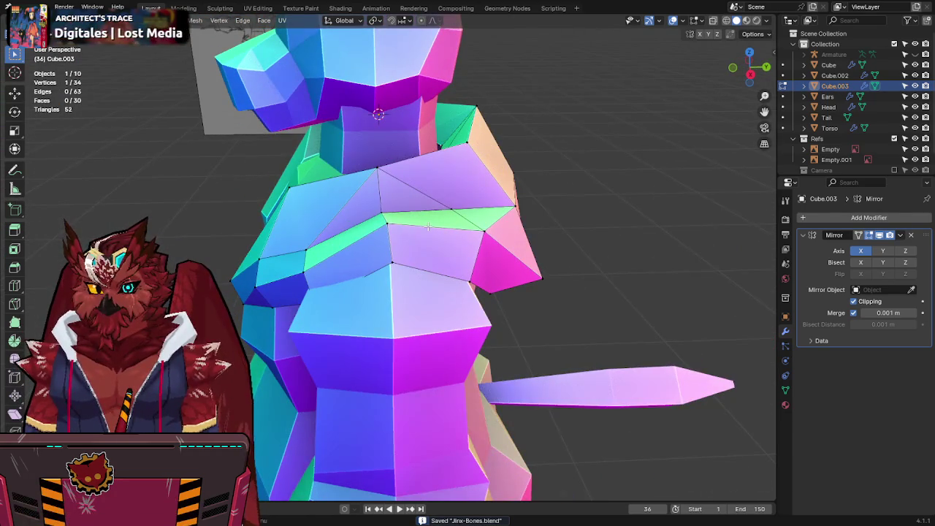
mouse_move(423, 227)
middle_mouse_down()
mouse_move(395, 188)
mouse_move(449, 157)
middle_mouse_up()
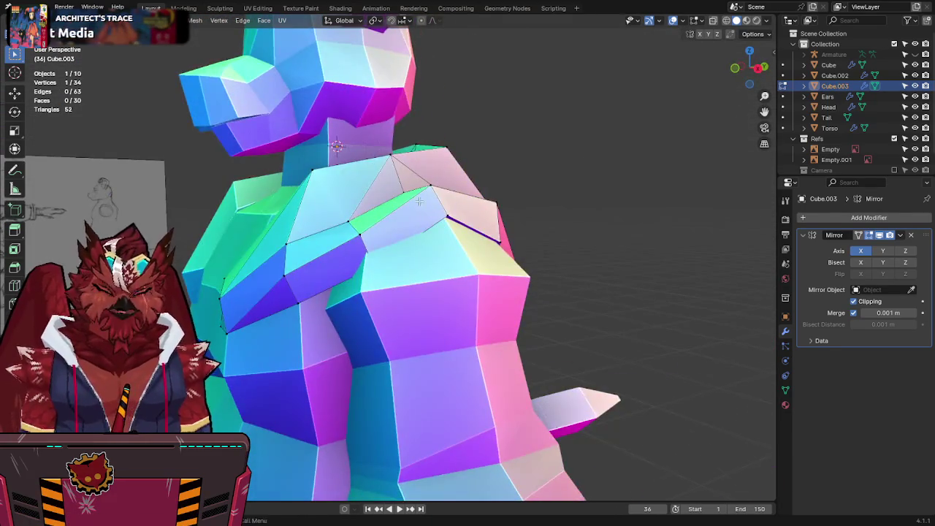
middle_click_drag(419, 201, 385, 227)
Step: Circle-select vertices in Right Ortho with X-ray, move them, and save
key("KP_3")
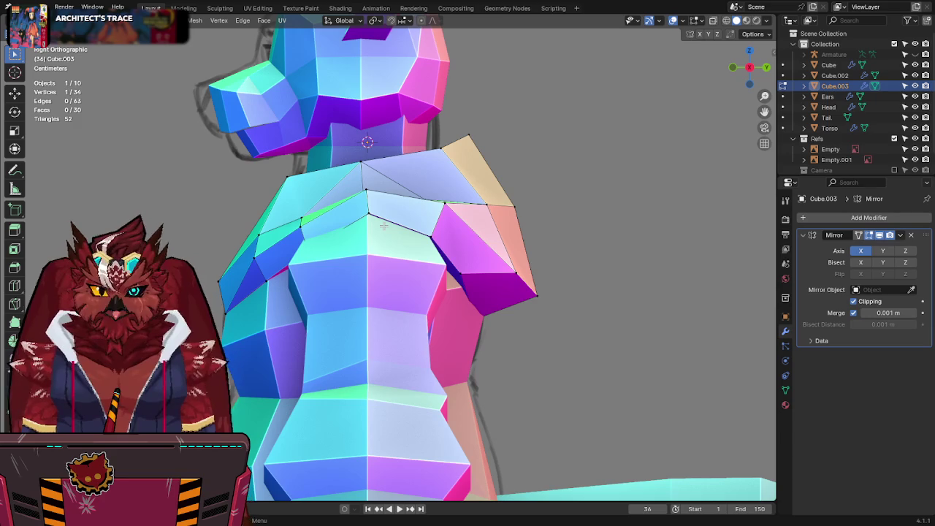
key("alt+z")
key("c")
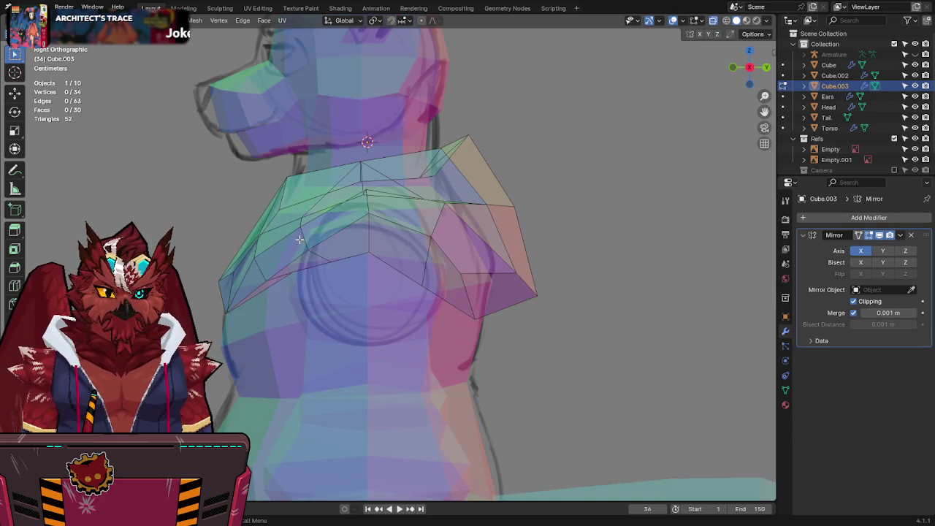
key("alt+z")
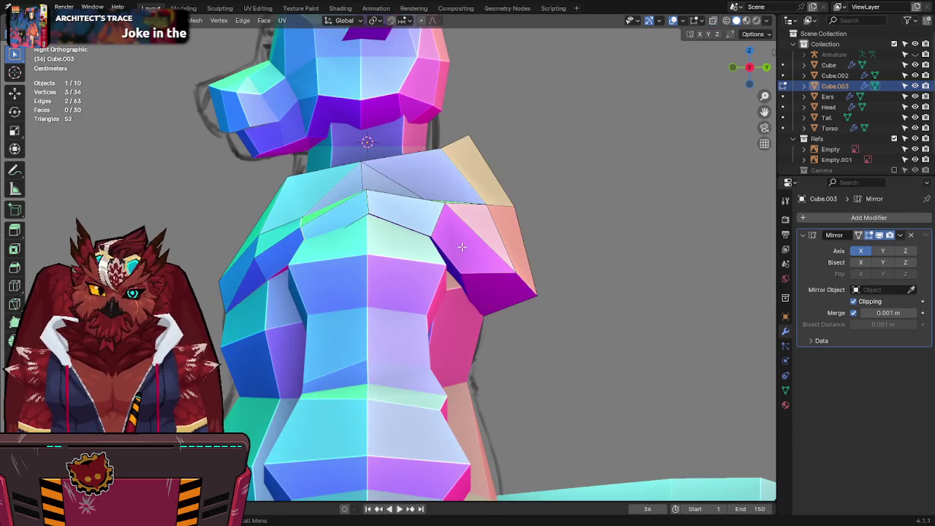
key("g")
left_click(388, 197)
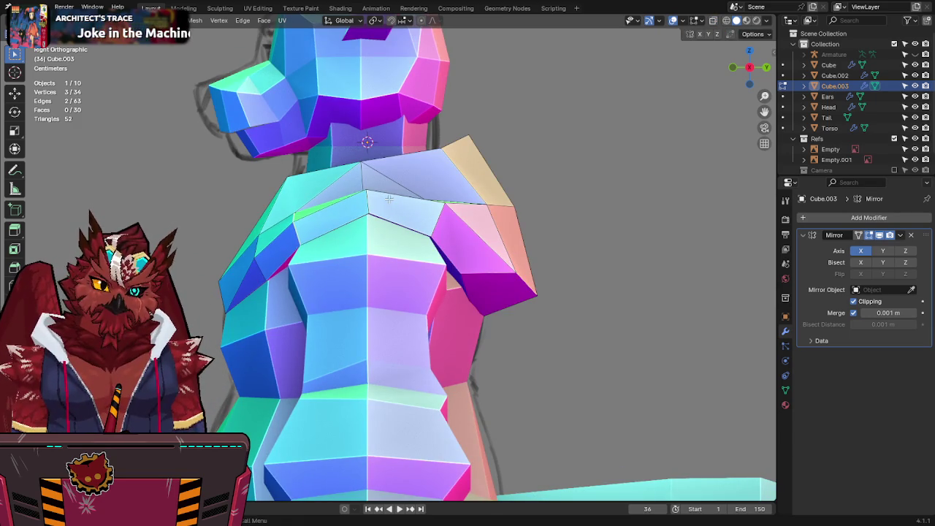
mouse_move(431, 209)
middle_mouse_down()
mouse_move(349, 229)
mouse_move(466, 216)
middle_mouse_up()
key("ctrl+s")
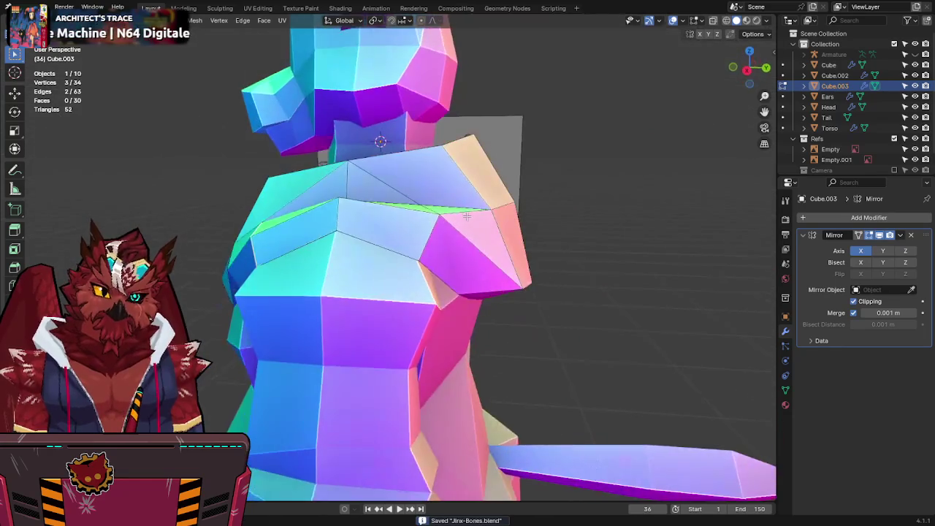
Step: Box-select the upper back shoulder vertices and move them along Y to match the sketch
key("KP_3")
key("alt+z")
left_click_drag(541, 191, 500, 207)
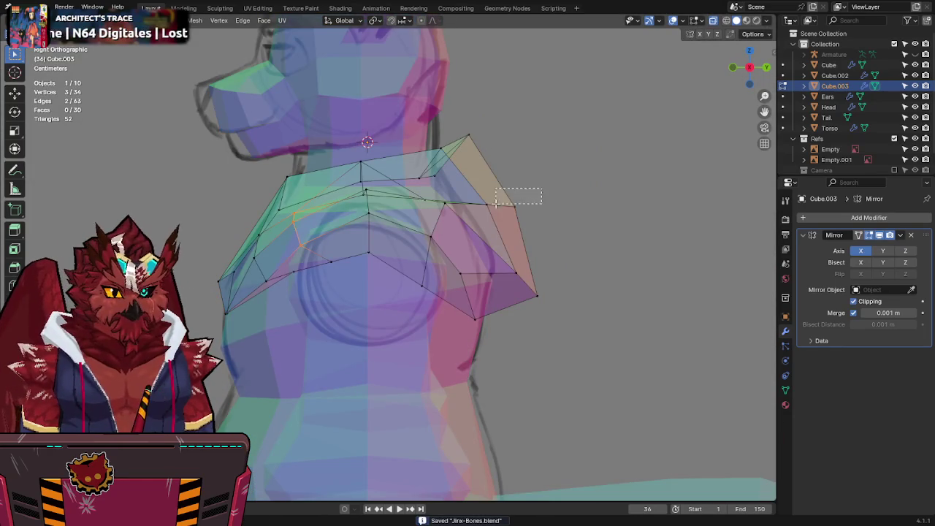
left_click_drag(505, 115, 367, 178)
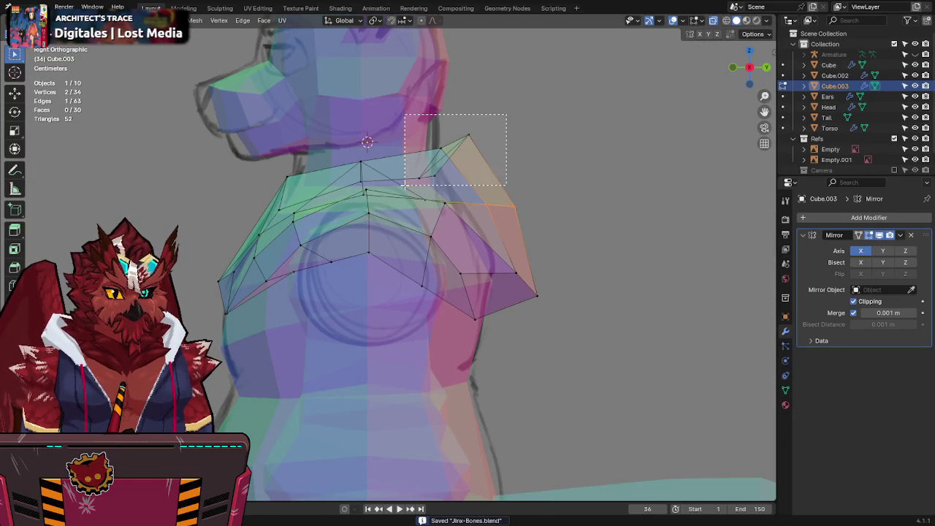
key("g")
key("y")
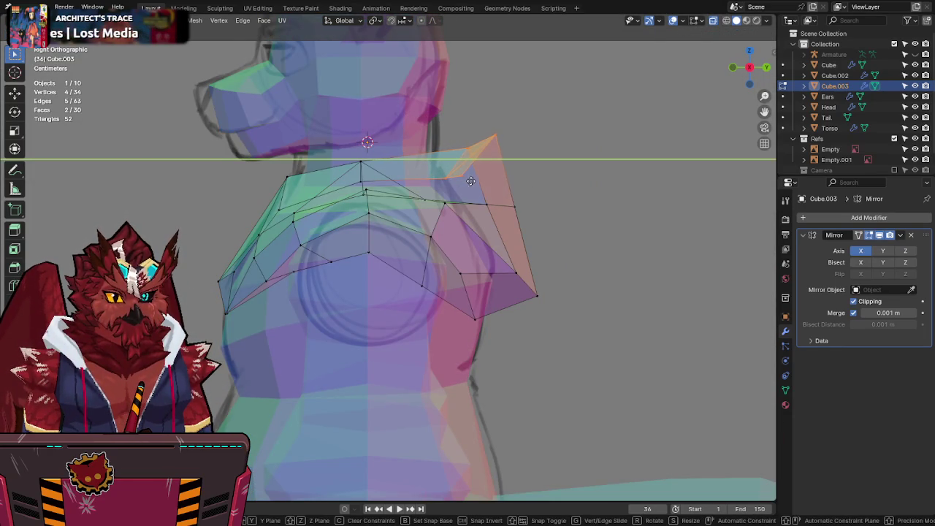
left_click(463, 177)
Step: Return to Object Mode with X-ray off and save the blend file
key("Tab")
scroll(465, 179, "down", 4)
scroll(464, 179, "down", 1)
key("alt+z")
key("ctrl+s")
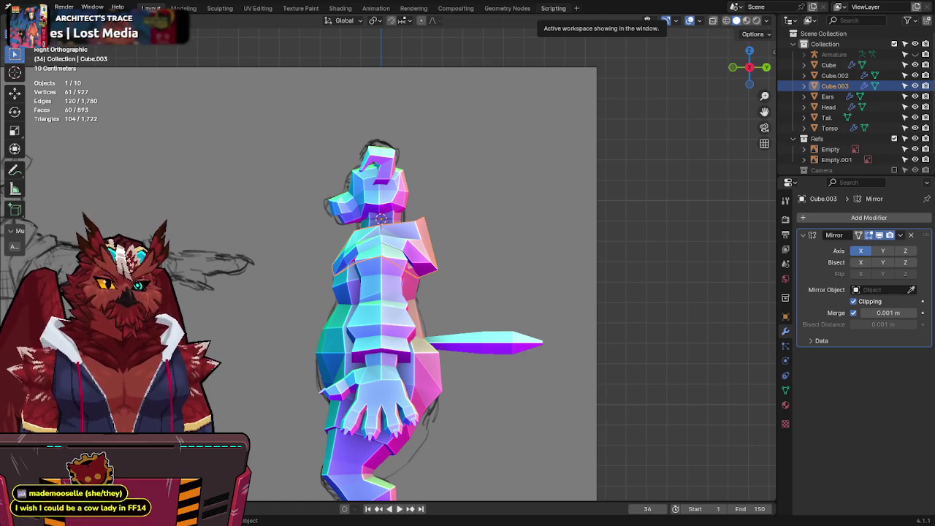
middle_click_drag(409, 205, 447, 206)
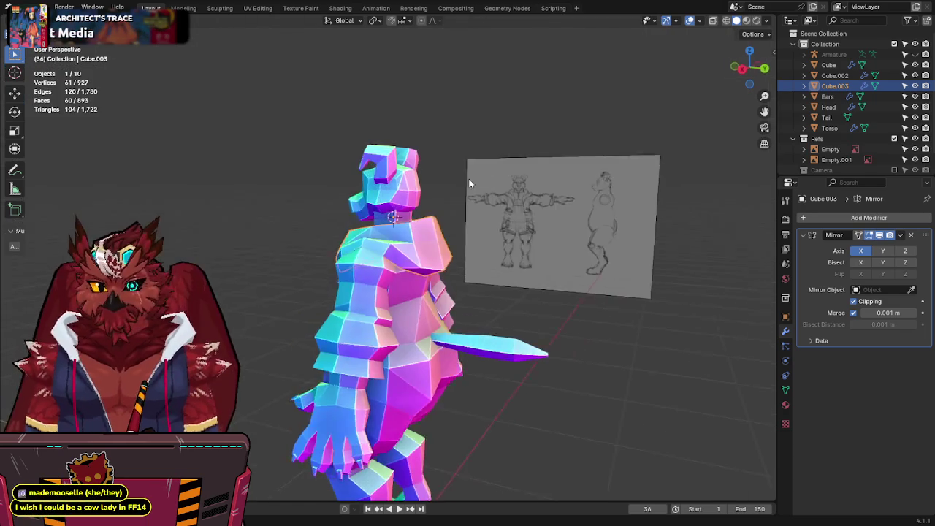
Step: In right-side X-ray view, move the Cube.003 shoulder vertex down and outward
scroll(464, 167, "up", 2)
mouse_move(464, 171)
middle_mouse_down()
mouse_move(433, 186)
mouse_move(411, 214)
middle_mouse_up()
key("Tab")
left_click(404, 220)
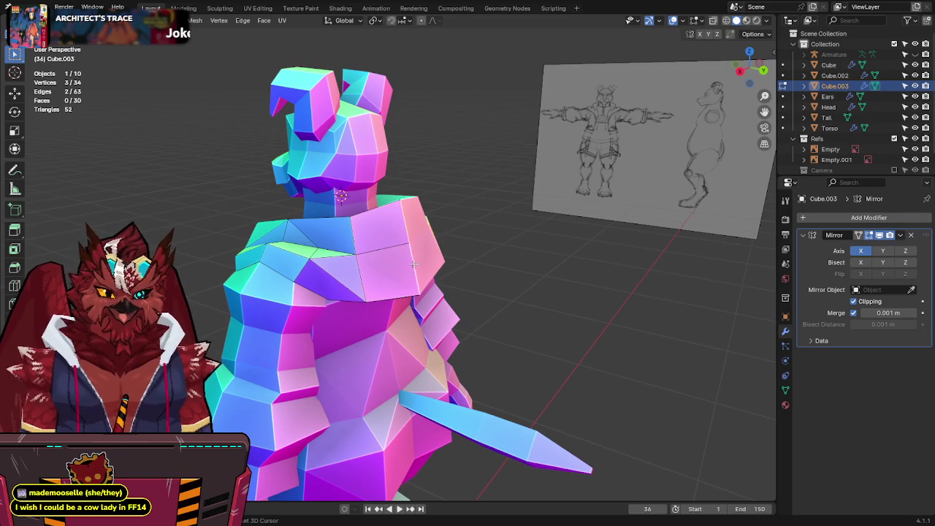
key("KP_3")
key("alt+z")
key("g")
key("Escape")
key("g")
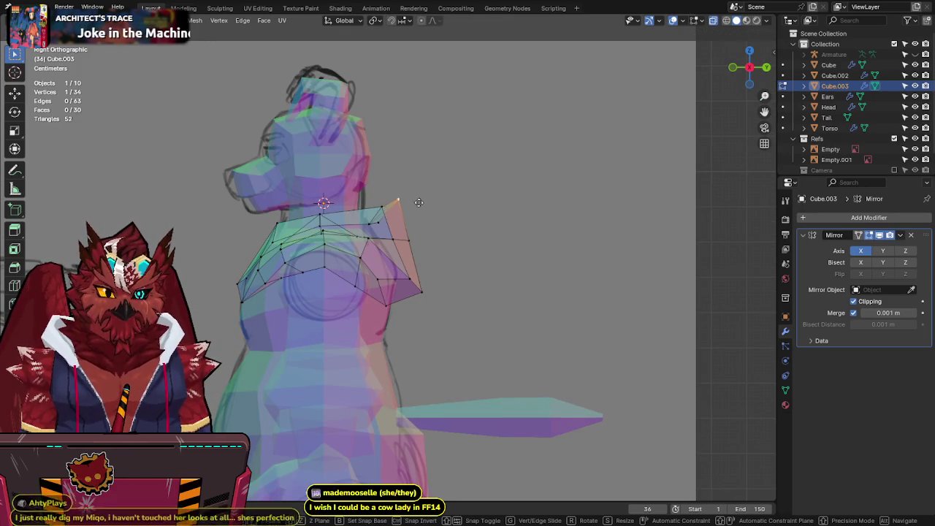
left_click(425, 230)
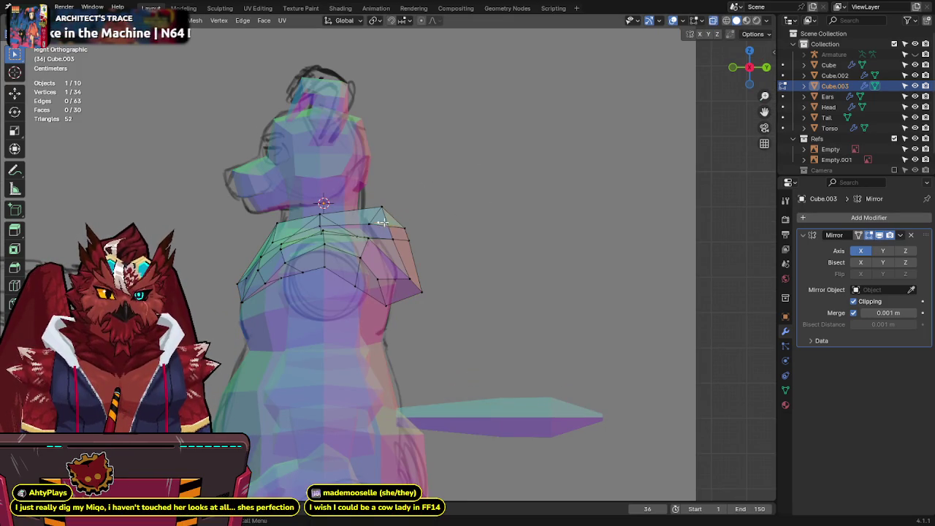
key("g")
key("Escape")
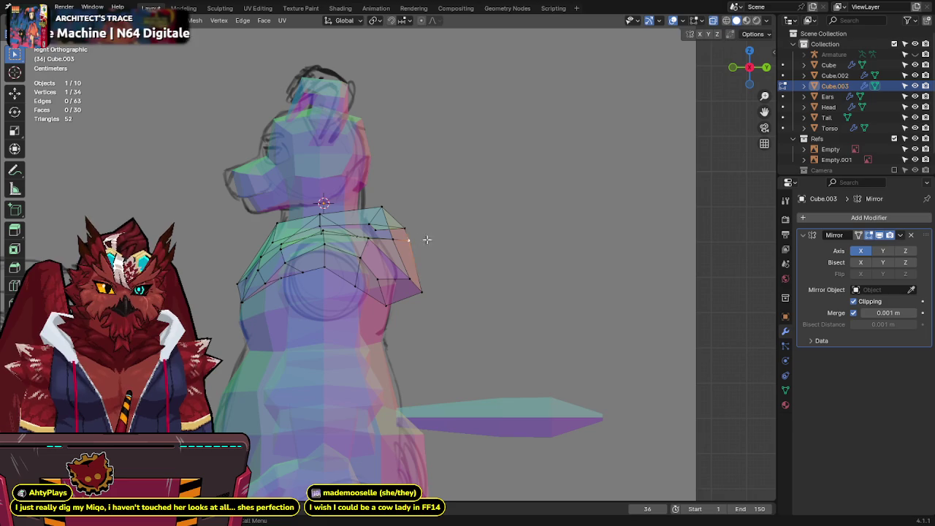
key("g")
left_click(453, 260)
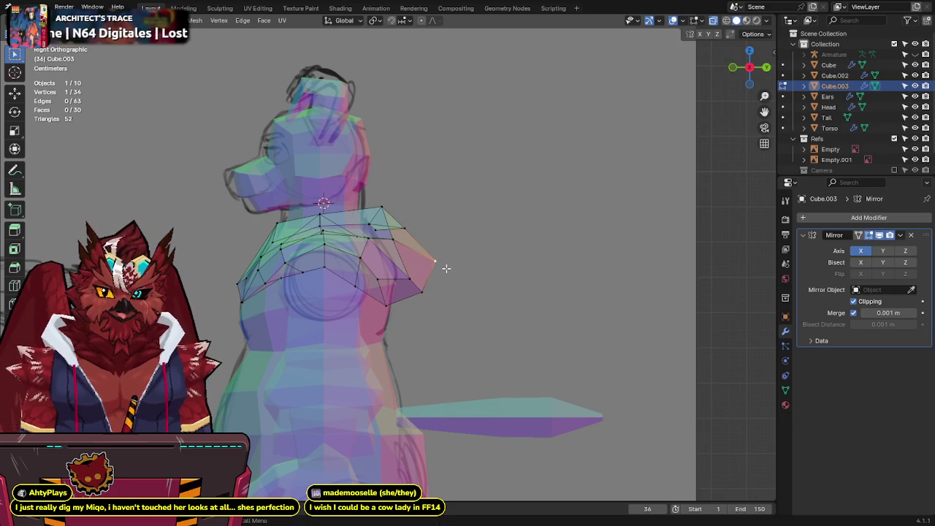
Step: Nudge the three shoulder-tip vertices, pull the tip vertex further out, and save
left_click_drag(418, 286, 418, 286)
key("g")
left_click(395, 337)
left_click(394, 238)
key("g")
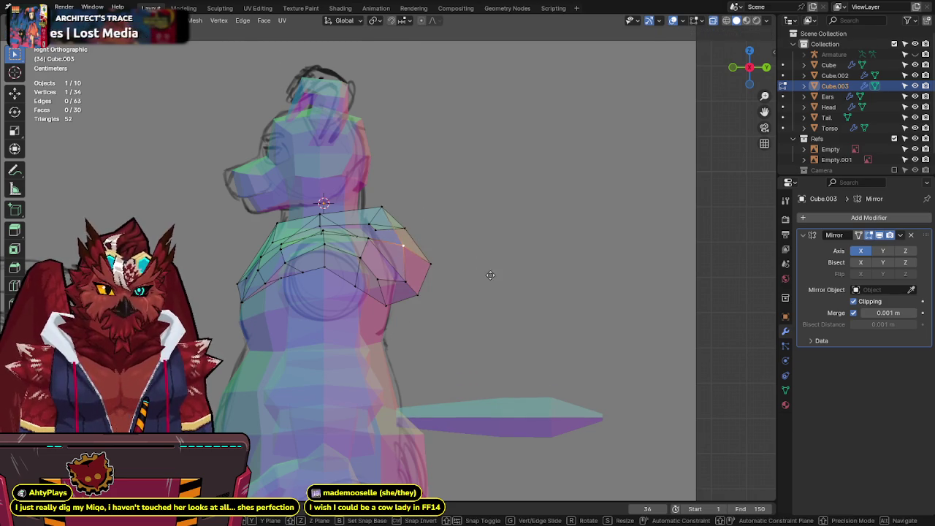
left_click(491, 274)
middle_click_drag(486, 261, 476, 230)
key("ctrl+s")
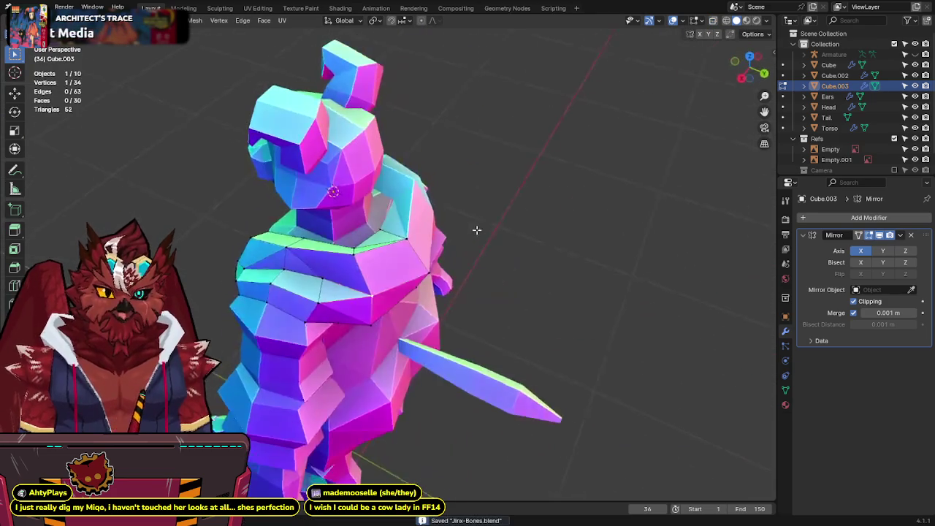
Step: Pull the shoulder vertex slightly back inward in side view and save again
left_click(741, 76)
key("g")
left_click(401, 309)
key("g")
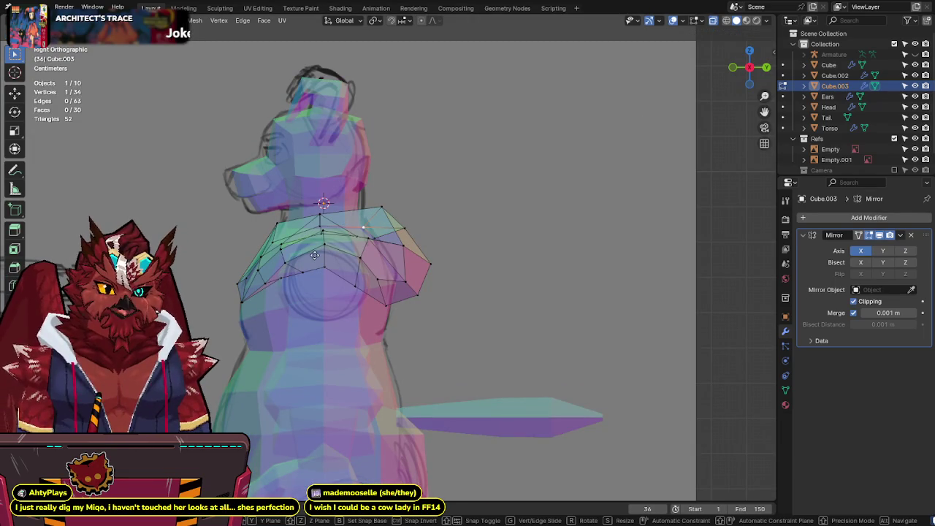
left_click(291, 281)
key("ctrl+s")
mouse_move(494, 212)
middle_mouse_down()
mouse_move(386, 310)
mouse_move(463, 279)
middle_mouse_up()
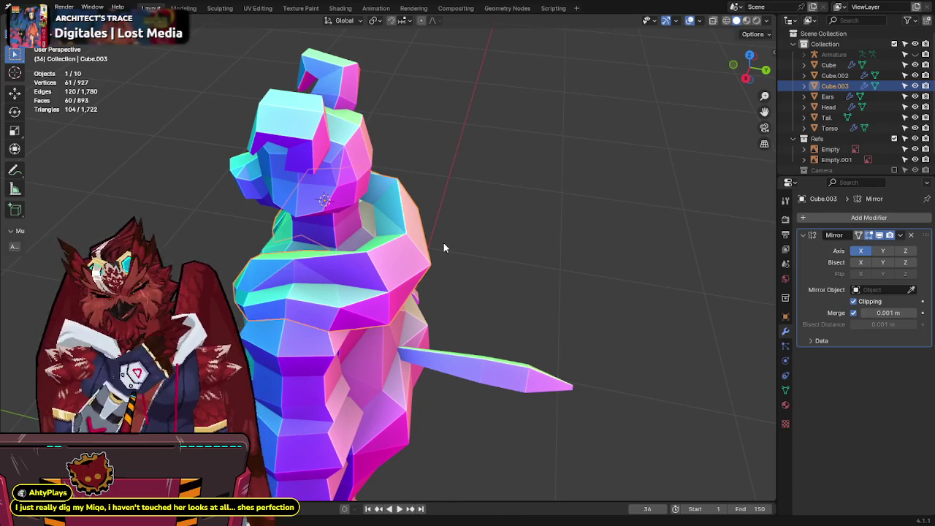
Step: In Right Ortho view, toggle X-ray, enter Edit Mode on Cube.003, and save
key("KP_3")
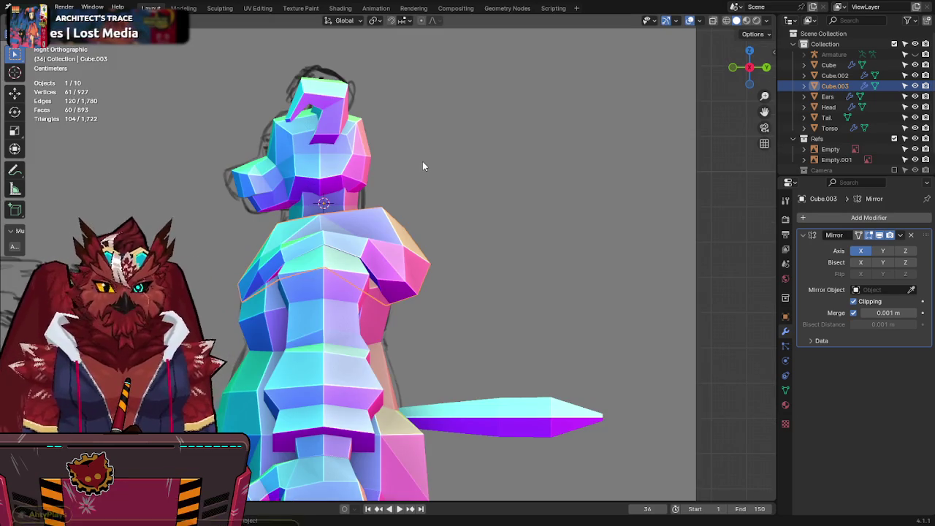
key("alt+z")
key("alt+z")
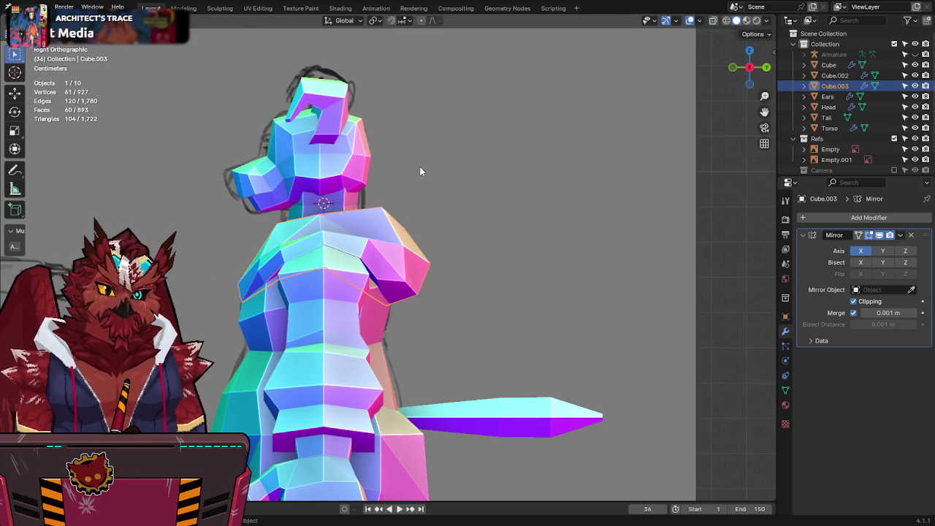
key("Tab")
key("ctrl+s")
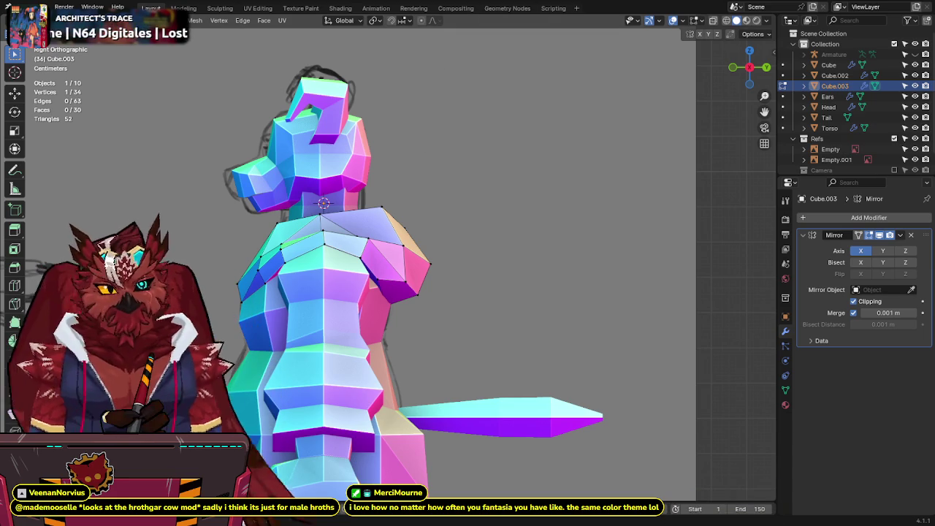
mouse_move(459, 187)
middle_mouse_down("shift")
mouse_move(452, 168)
mouse_move(390, 209)
mouse_move(382, 203)
mouse_move(438, 236)
mouse_move(527, 234)
middle_mouse_up("shift")
Step: Select the gap's border vertices and fill the shoulder gap with a new face
key("ctrl+s")
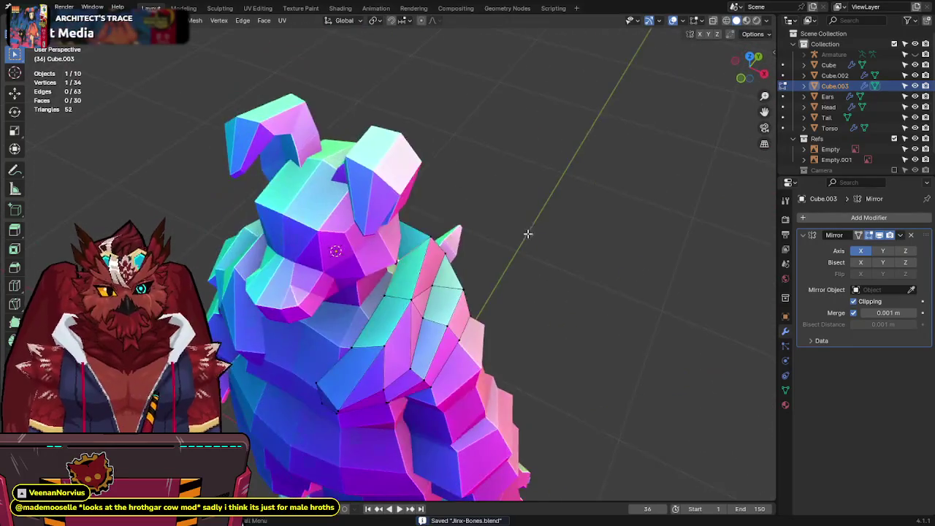
left_click(434, 283)
middle_click_drag(434, 283, 415, 275, "shift")
key("ctrl+s")
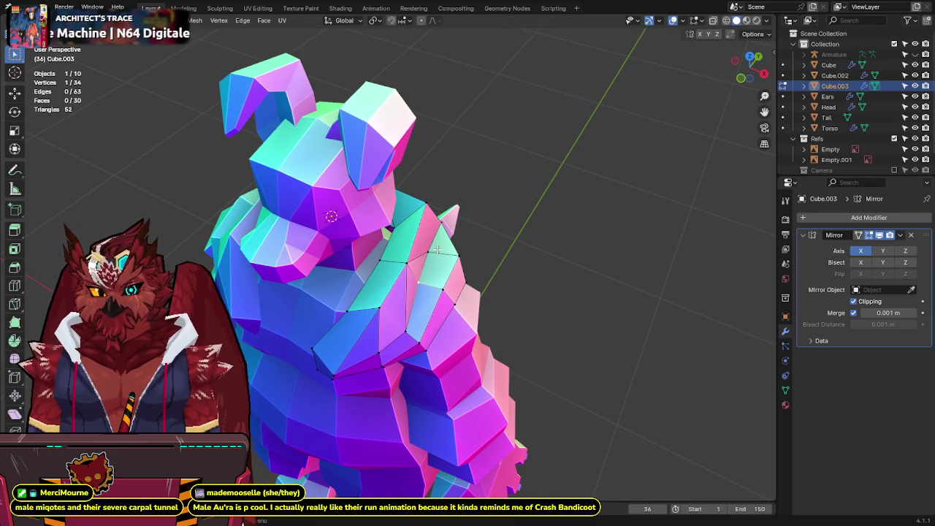
middle_click_drag(454, 254, 453, 300)
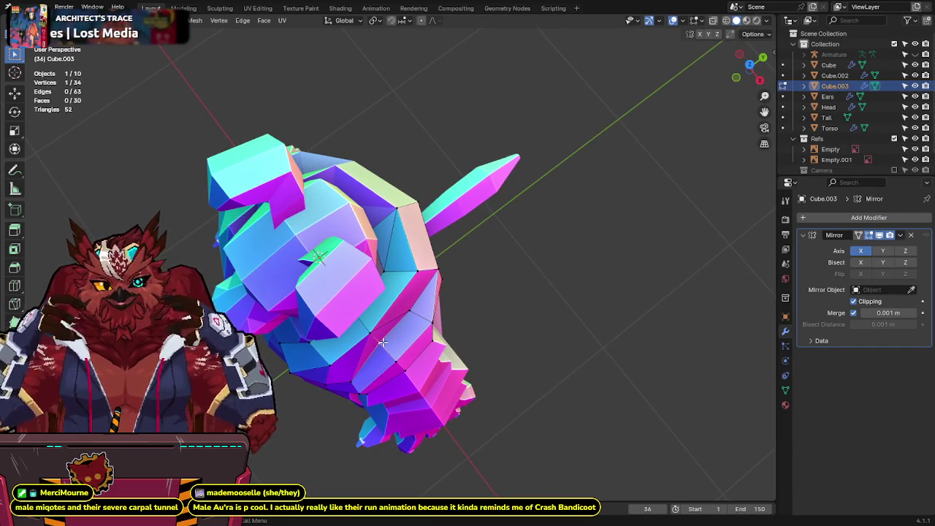
middle_click_drag(383, 341, 452, 349)
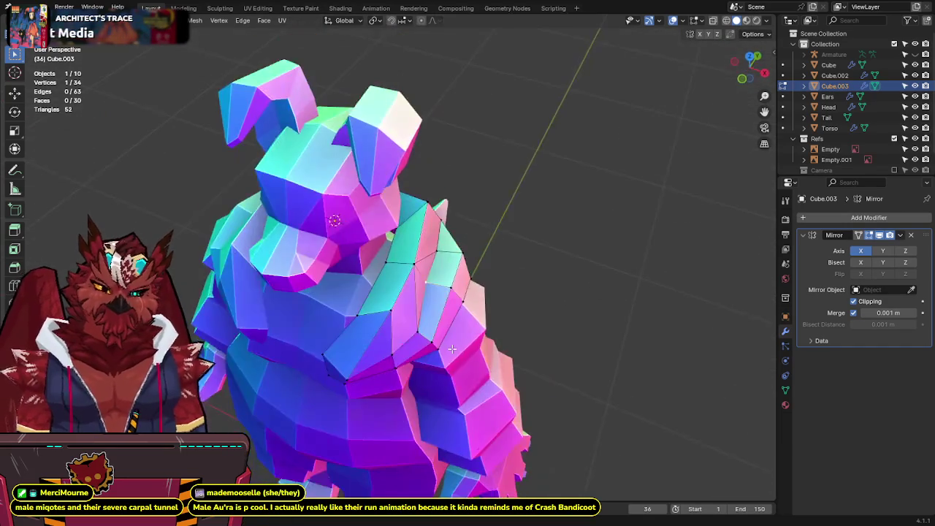
mouse_move(421, 270)
middle_mouse_down()
mouse_move(497, 296)
mouse_move(551, 280)
mouse_move(517, 227)
middle_mouse_up()
key("ctrl+s")
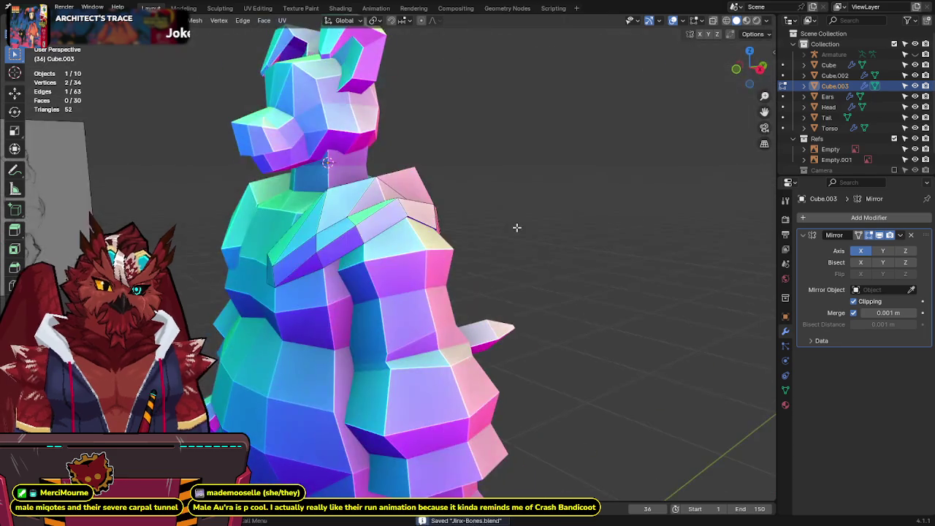
key("KP_1")
key("alt+z")
key("alt+z")
key("alt+z")
key("alt+z")
mouse_move(485, 225)
middle_mouse_down()
mouse_move(446, 243)
mouse_move(456, 288)
middle_mouse_up()
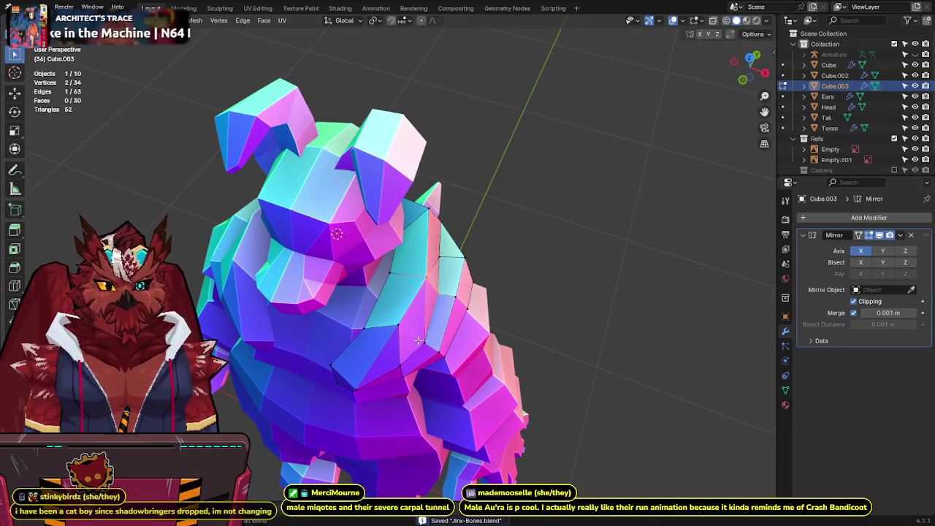
key("f")
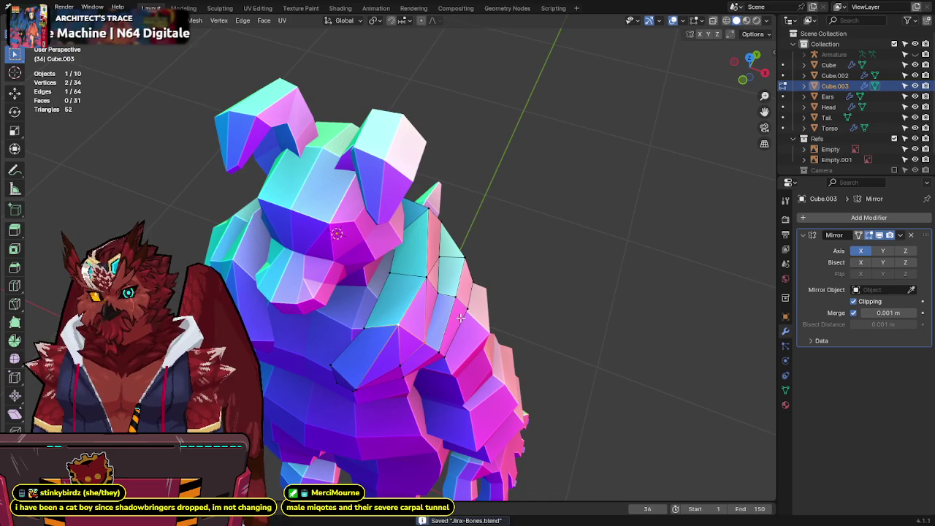
middle_click_drag(461, 316, 460, 287)
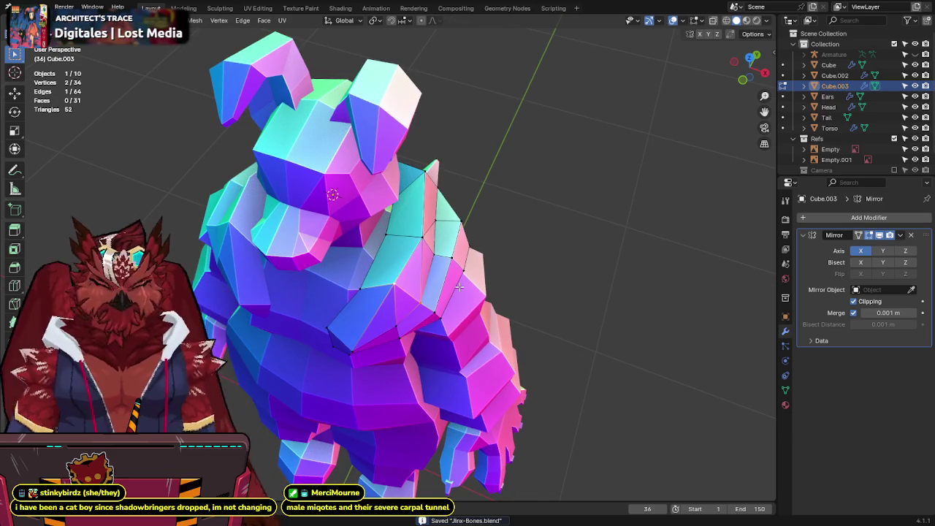
Step: In Front Ortho, move one shoulder-piece vertex and check the result in perspective
key("KP_1")
key("alt+z")
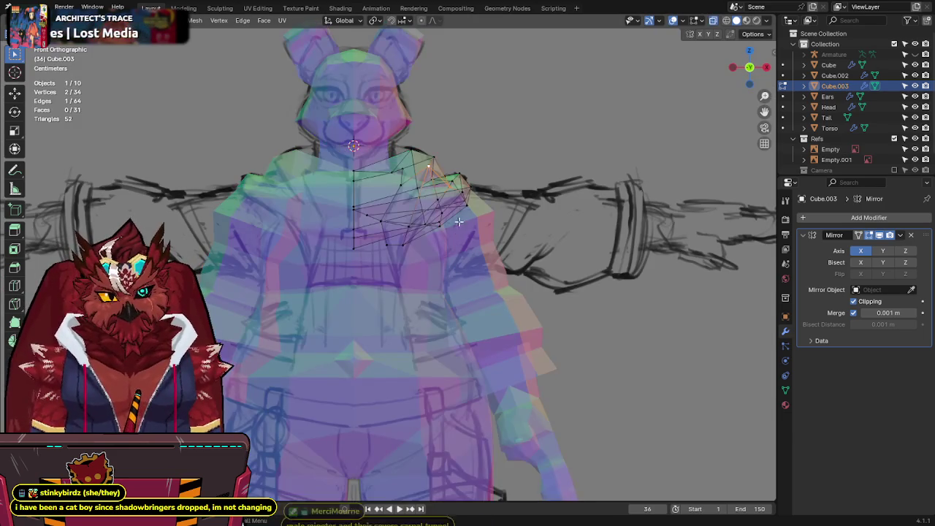
middle_click_drag(405, 176, 414, 213, "shift")
key("alt+z")
key("alt+z")
left_click(411, 211)
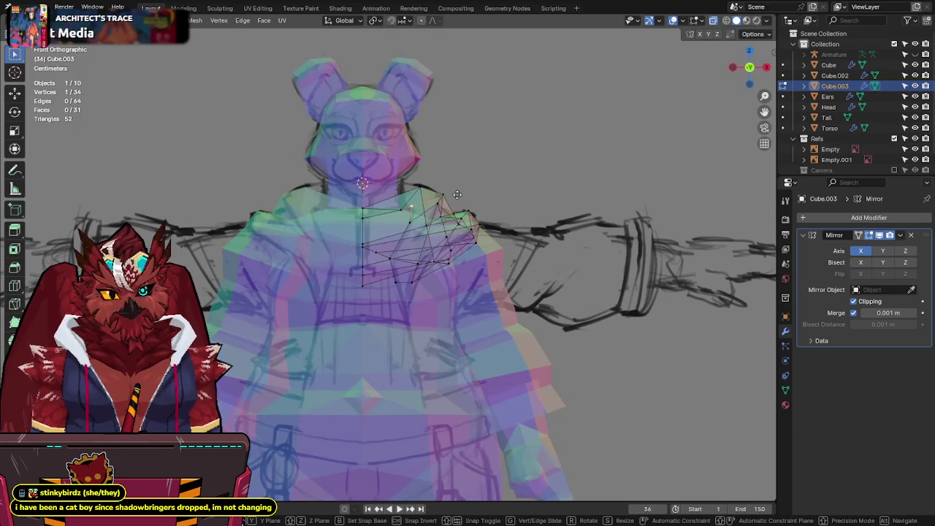
key("g")
left_click(436, 257)
key("alt+z")
mouse_move(437, 257)
middle_mouse_down()
mouse_move(519, 209)
mouse_move(478, 271)
mouse_move(447, 285)
mouse_move(475, 282)
mouse_move(457, 271)
mouse_move(493, 224)
mouse_move(503, 226)
mouse_move(501, 198)
middle_mouse_up()
key("alt+z")
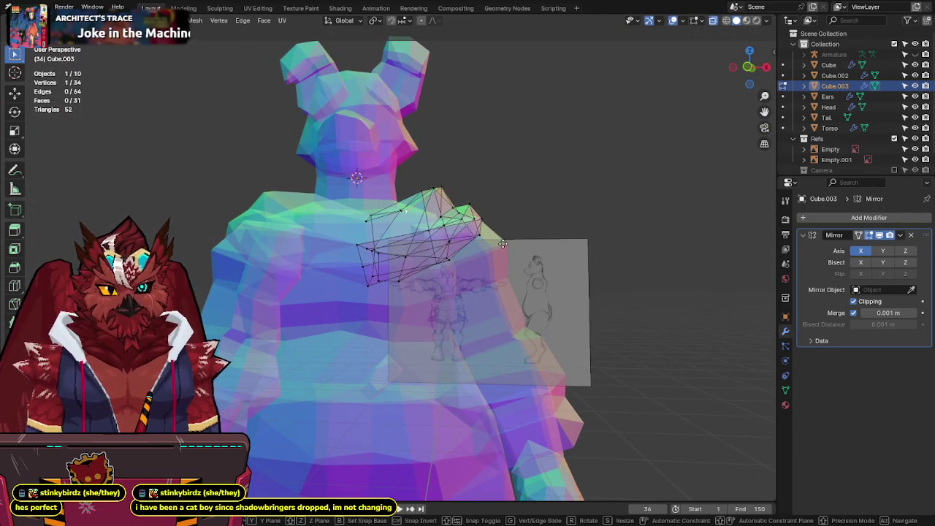
key("alt+z")
Step: Review the shoulder from the right side, return to Object Mode, and save
mouse_move(496, 235)
middle_mouse_down()
mouse_move(419, 219)
mouse_move(511, 190)
middle_mouse_up()
key("ctrl+s")
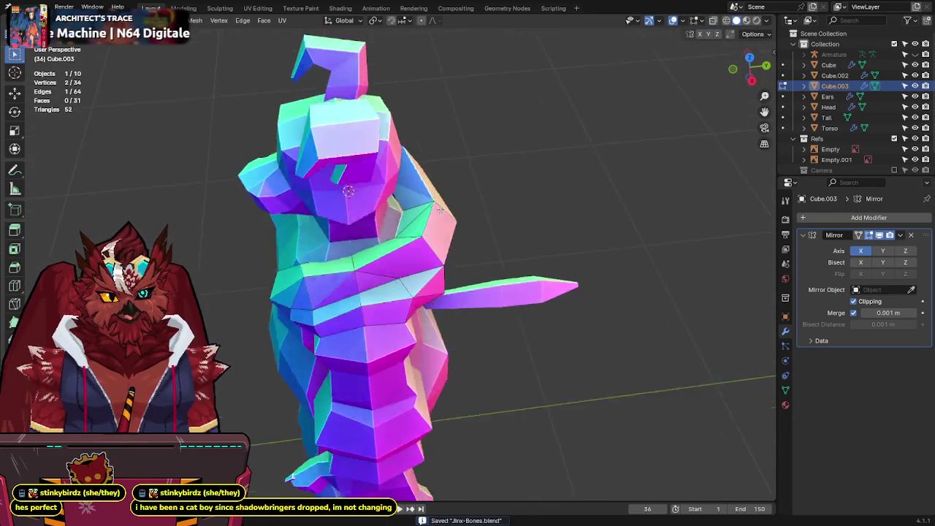
left_click(756, 70)
key("alt+z")
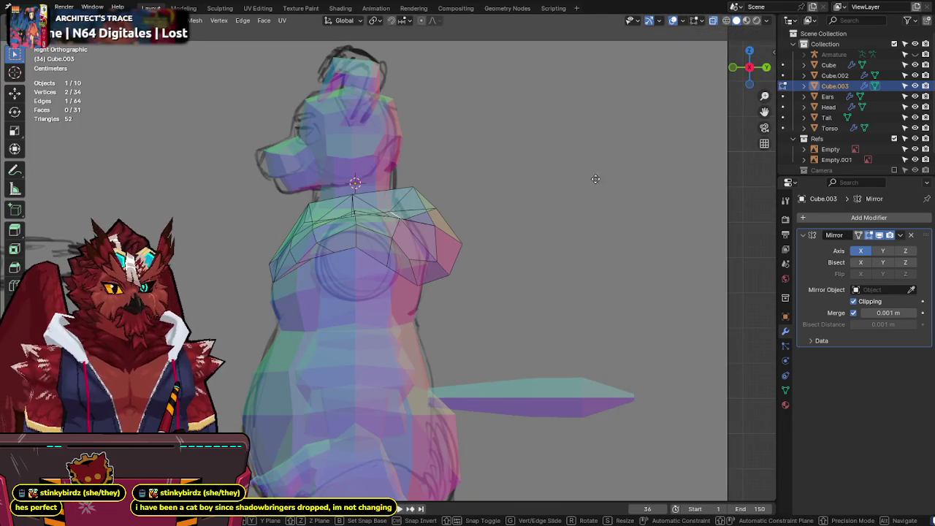
key("alt+z")
key("Tab")
key("ctrl+s")
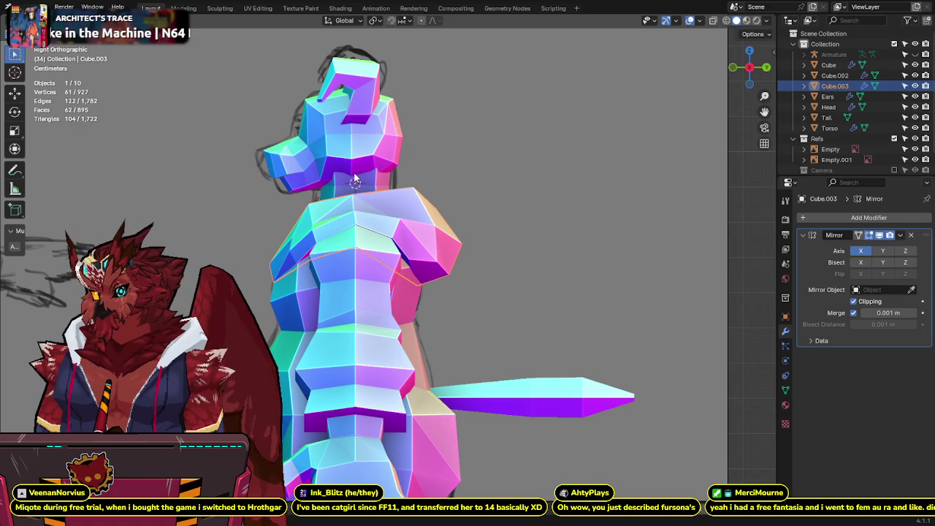
Step: Save, view the character in Right Orthographic, and make Head the active object
mouse_move(355, 180)
middle_mouse_down()
mouse_move(368, 211)
mouse_move(391, 201)
middle_mouse_up()
key("ctrl+s")
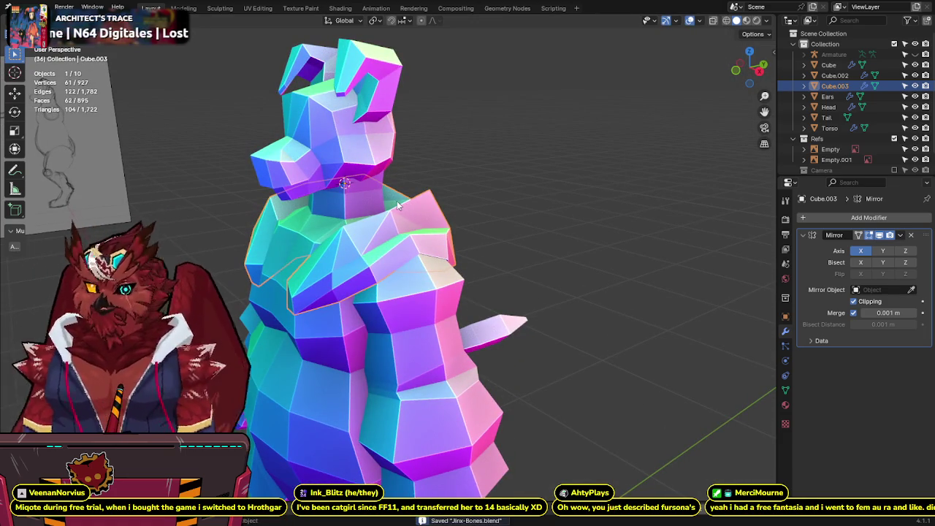
key("KP_3")
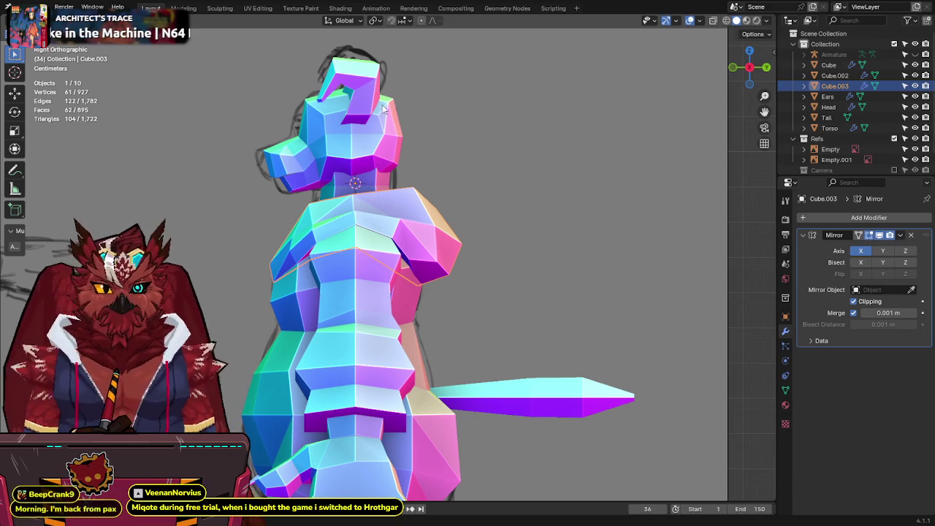
left_click(366, 135)
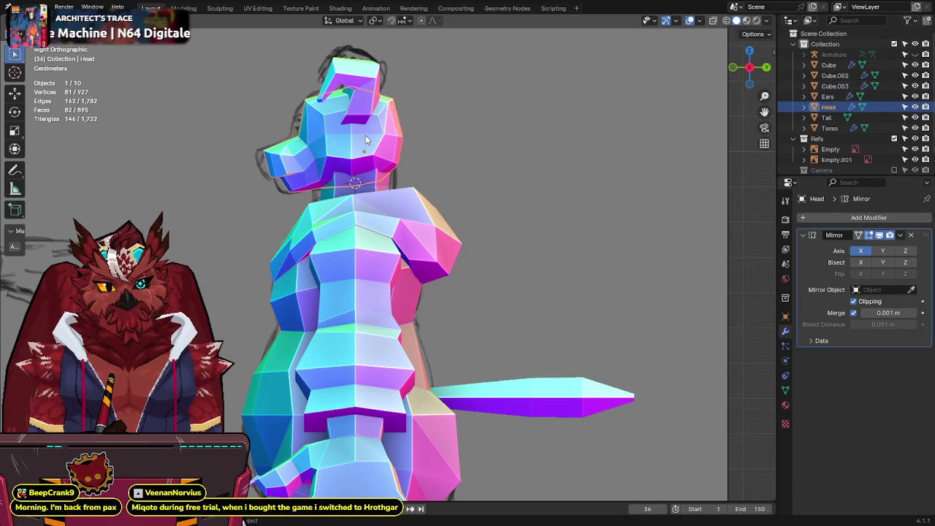
Step: Frame the model in front view against the reference sketch and save
key("ctrl+s")
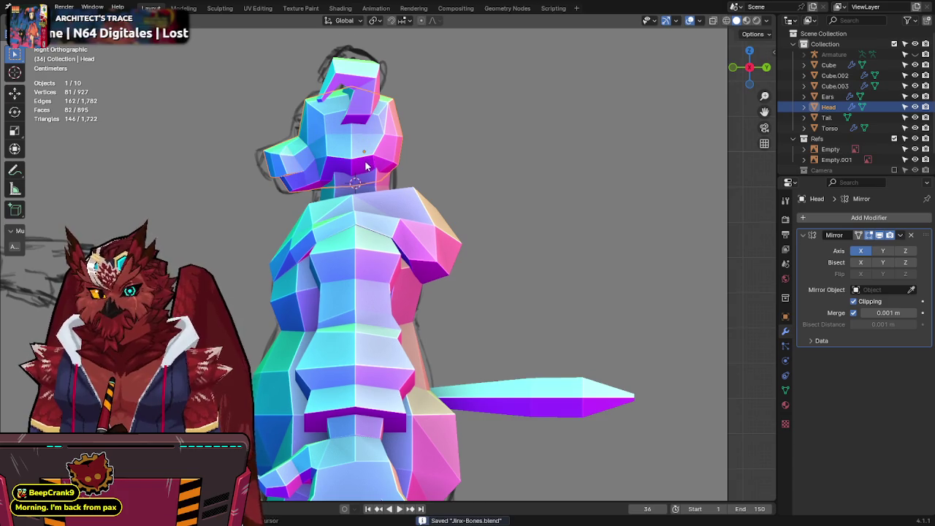
scroll(367, 134, "down", 3, "shift")
scroll(365, 128, "down", 3)
scroll(366, 139, "up", 2)
scroll(368, 168, "down", 1)
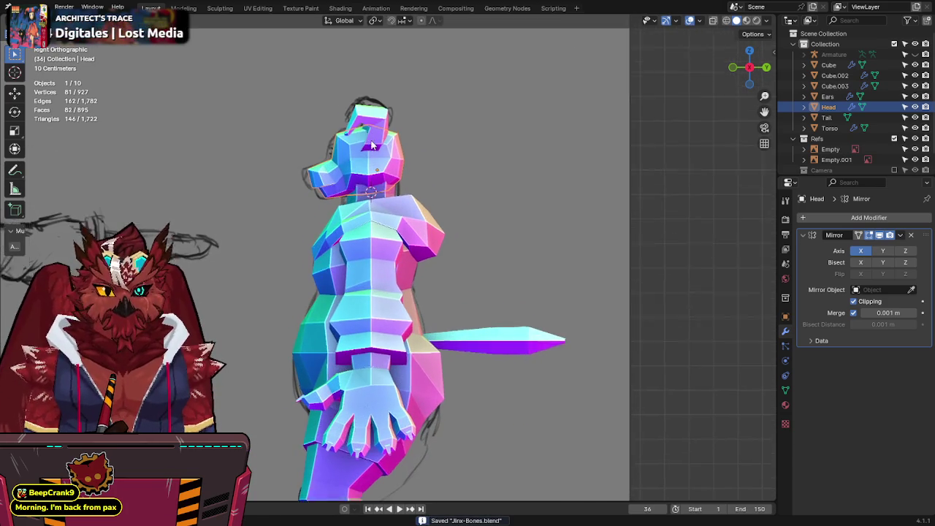
key("KP_1")
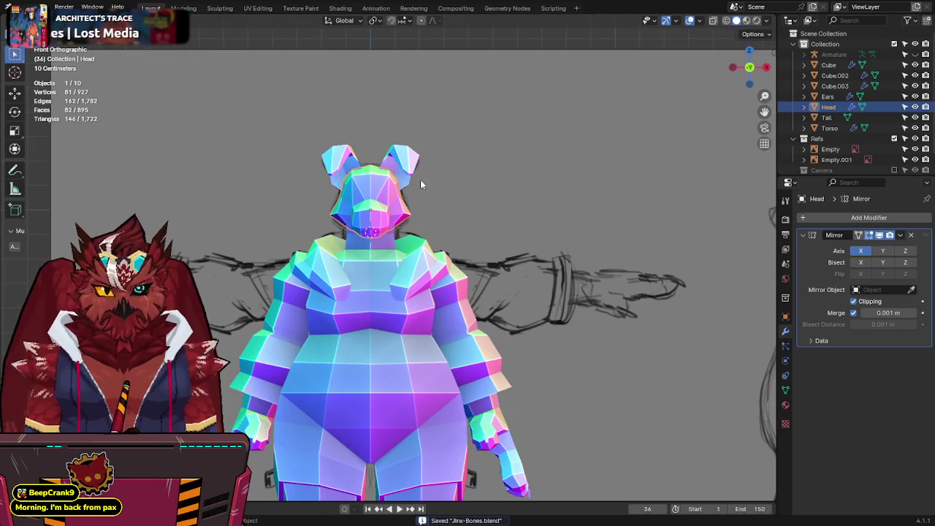
scroll(422, 205, "up", 2)
mouse_move(423, 223)
middle_mouse_down()
mouse_move(244, 256)
mouse_move(223, 231)
mouse_move(350, 219)
mouse_move(484, 216)
mouse_move(484, 225)
mouse_move(405, 213)
middle_mouse_up()
key("KP_1")
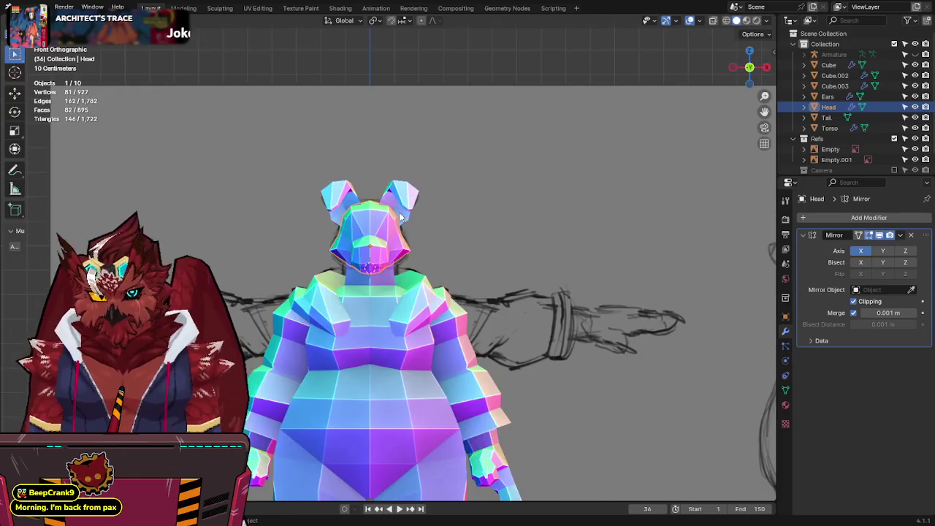
key("alt+z")
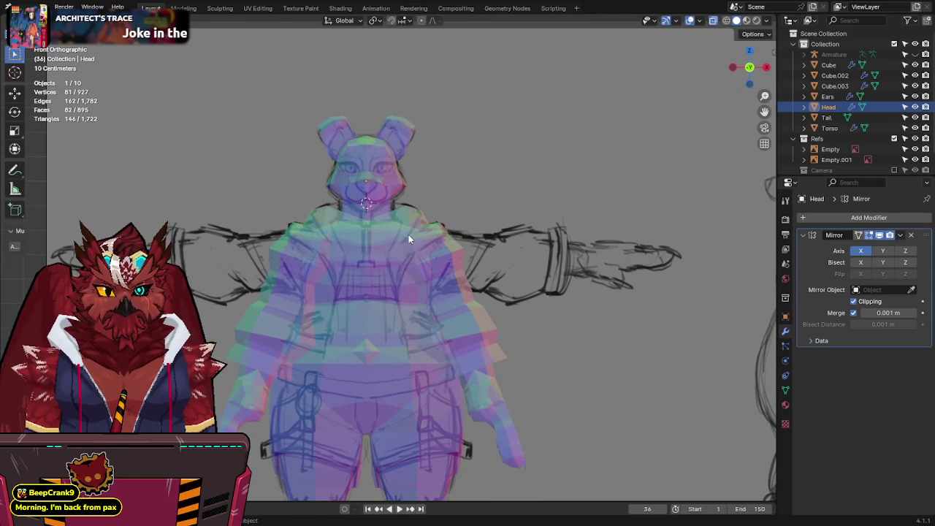
key("alt+z")
mouse_move(403, 235)
middle_mouse_down("shift")
mouse_move(470, 217)
mouse_move(432, 163)
middle_mouse_up("shift")
key("ctrl+s")
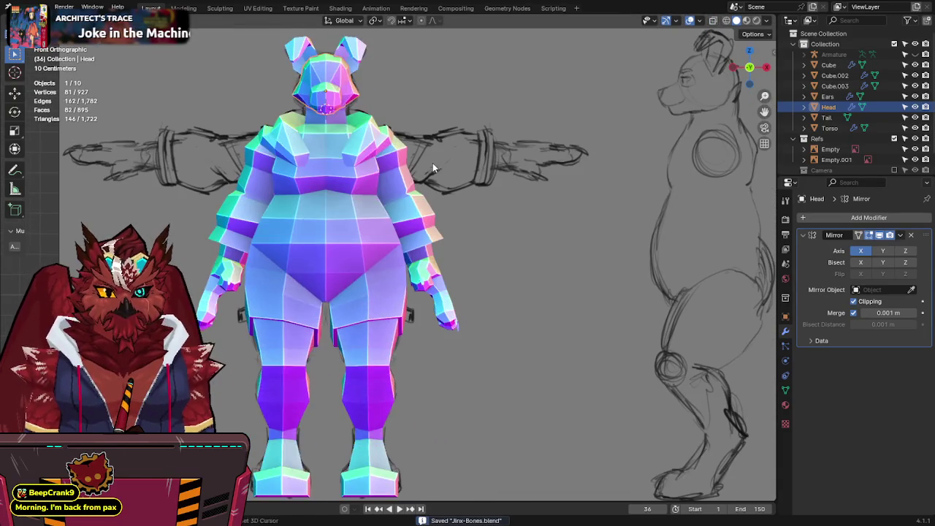
key("alt+z")
key("alt+z")
middle_click_drag(409, 272, 382, 244, "shift")
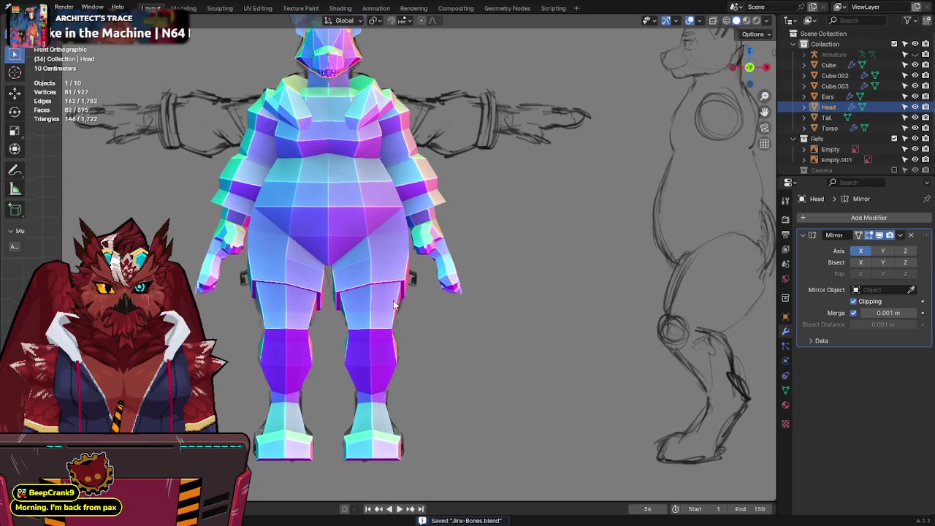
key("alt+z")
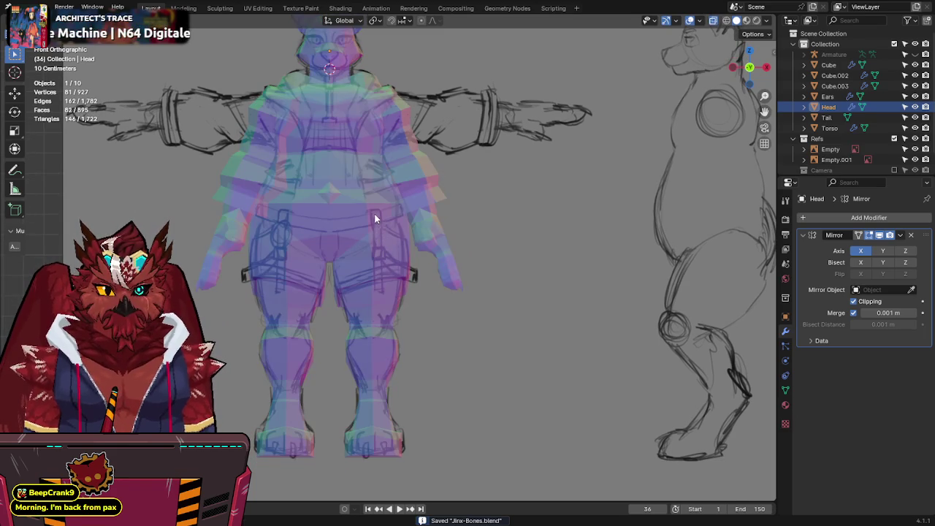
key("alt+z")
Step: In Edit Mode on the Torso, move its side vertices lower and to the right
left_click(393, 252)
scroll(392, 252, "up", 2)
key("Tab")
key("alt+z")
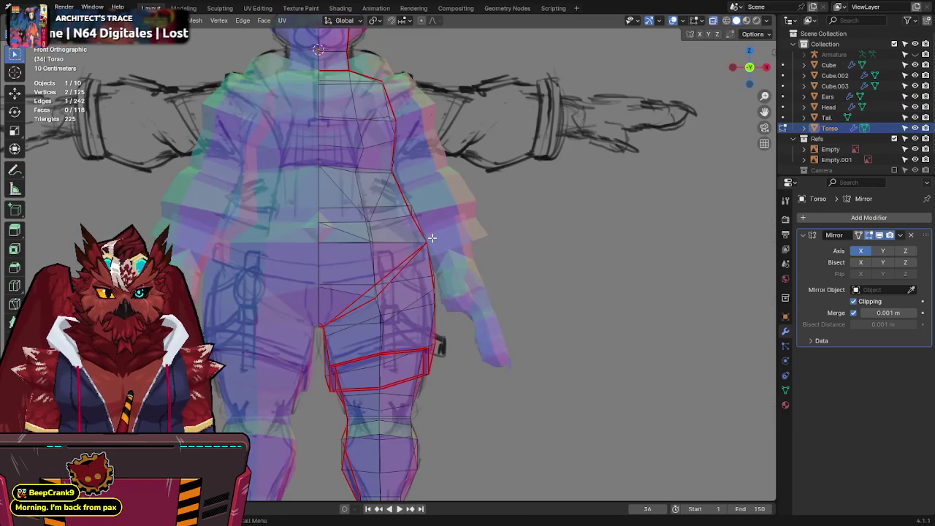
middle_click_drag(432, 237, 472, 242, "shift")
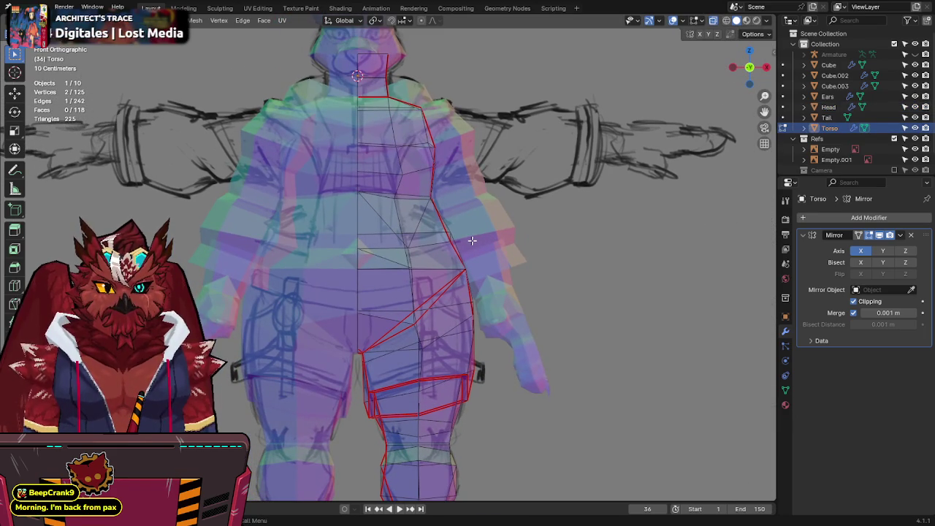
key("alt+z")
key("alt+z")
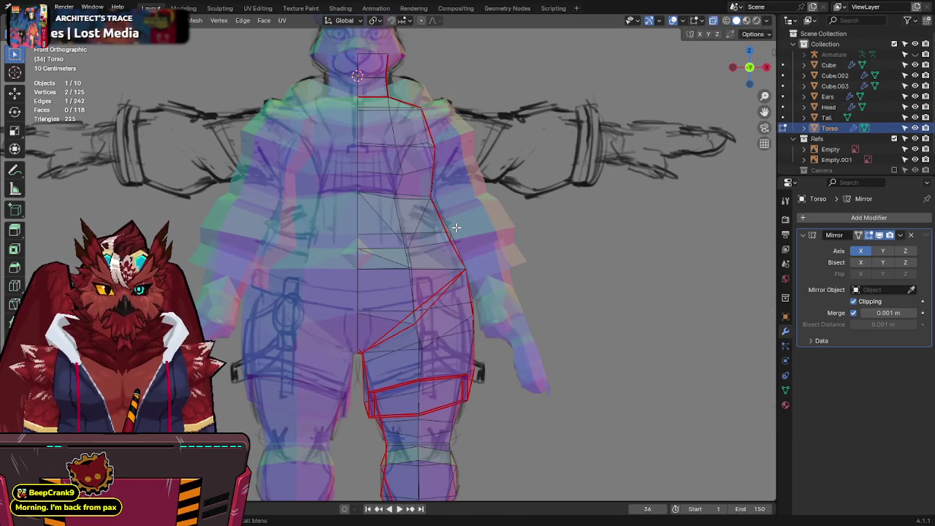
key("alt+z")
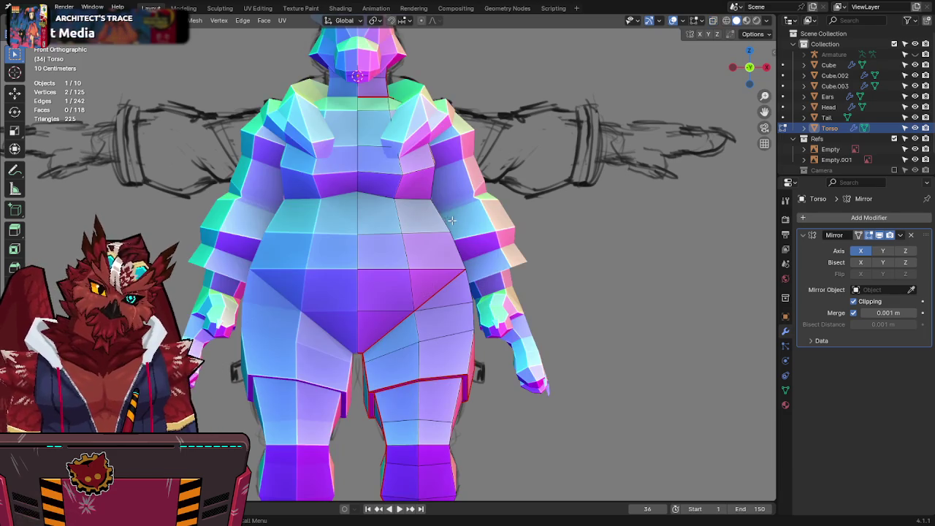
key("alt+z")
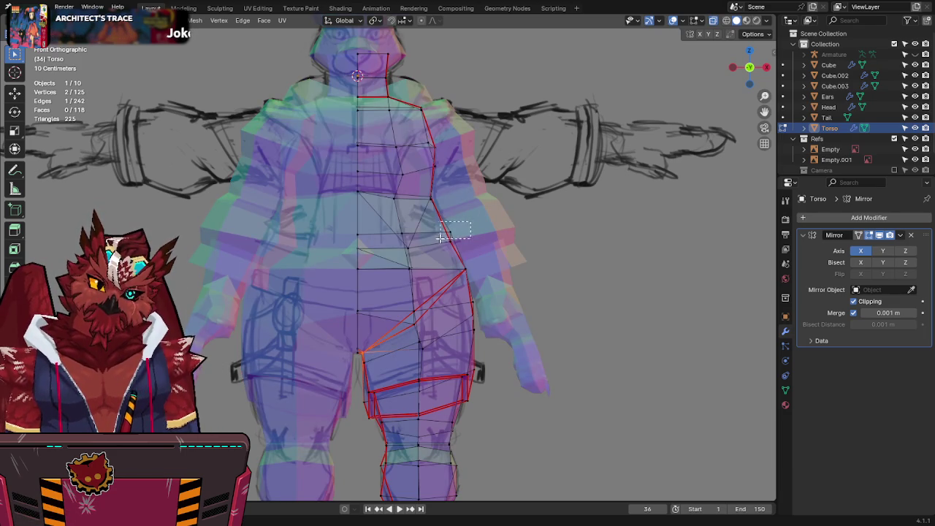
key("g")
left_click(420, 292)
Step: Select the band of waist faces around the Torso
key("alt+z")
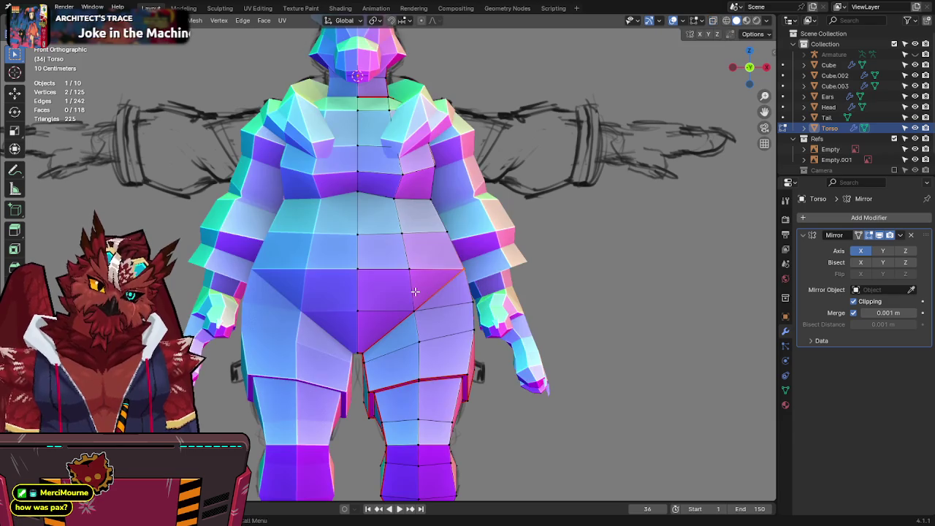
middle_click_drag(426, 230, 447, 209)
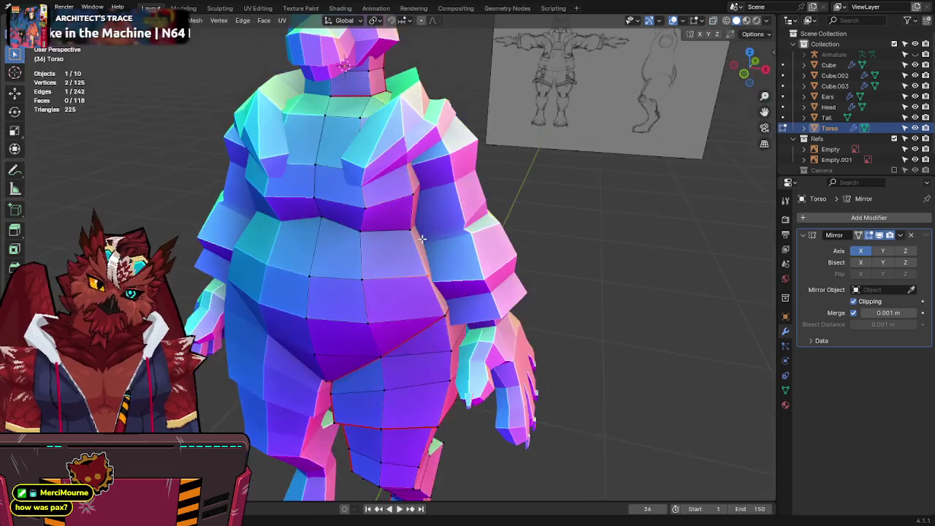
left_click(414, 255, "ctrl")
key("alt+z")
mouse_move(414, 255)
middle_mouse_down()
mouse_move(430, 231)
mouse_move(554, 206)
middle_mouse_up()
key("alt+z")
left_click(398, 245, "ctrl")
left_click(430, 231, "ctrl")
left_click(430, 231, "ctrl")
Step: Separate the waist faces into Torso.001 and apply its Mirror modifier
key("p")
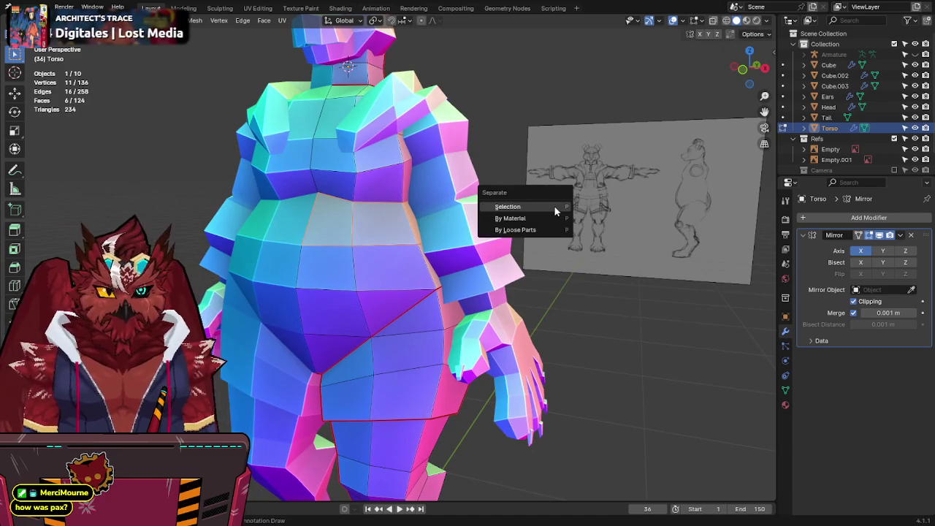
left_click(553, 206)
key("Tab")
left_click(352, 226)
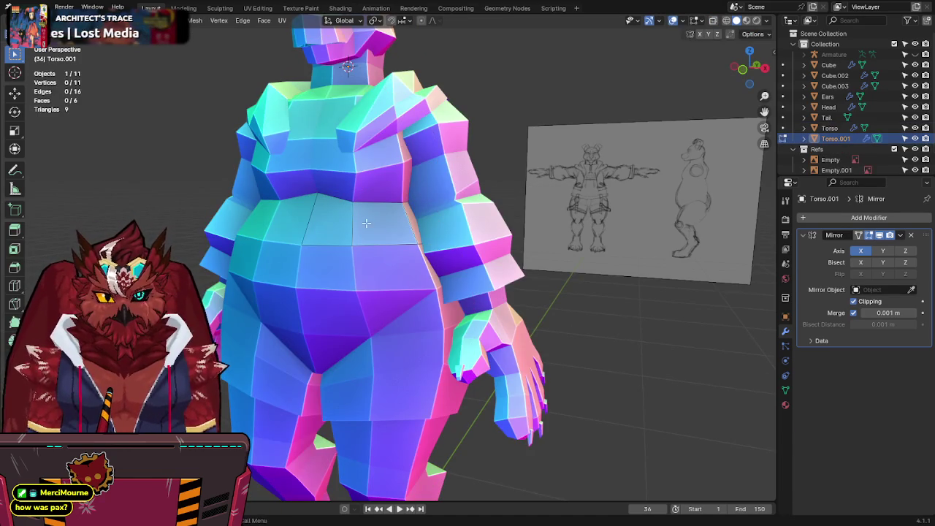
key("Tab")
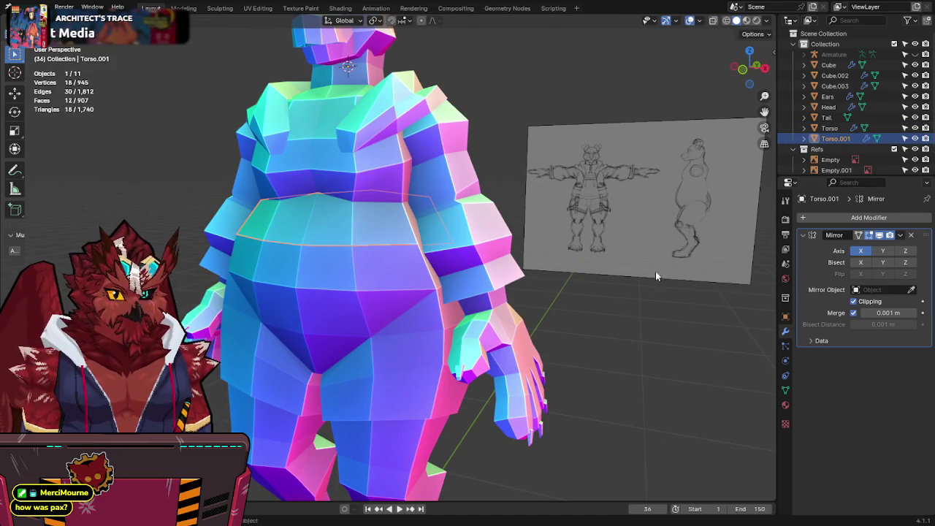
key("ctrl+a")
Step: Scale the band's bottom edge loop outward in front view and save
left_click(369, 239, "alt")
key("alt+z")
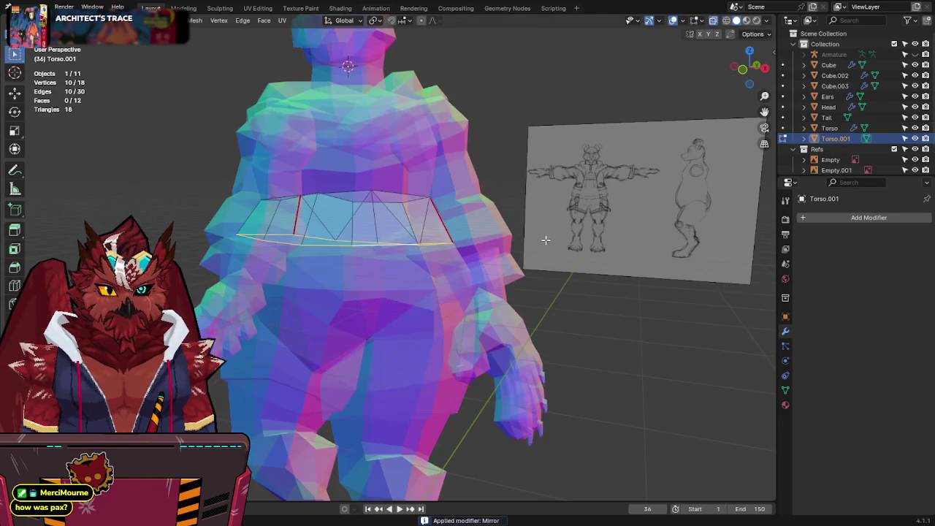
key("KP_1")
key("alt+z")
key("s")
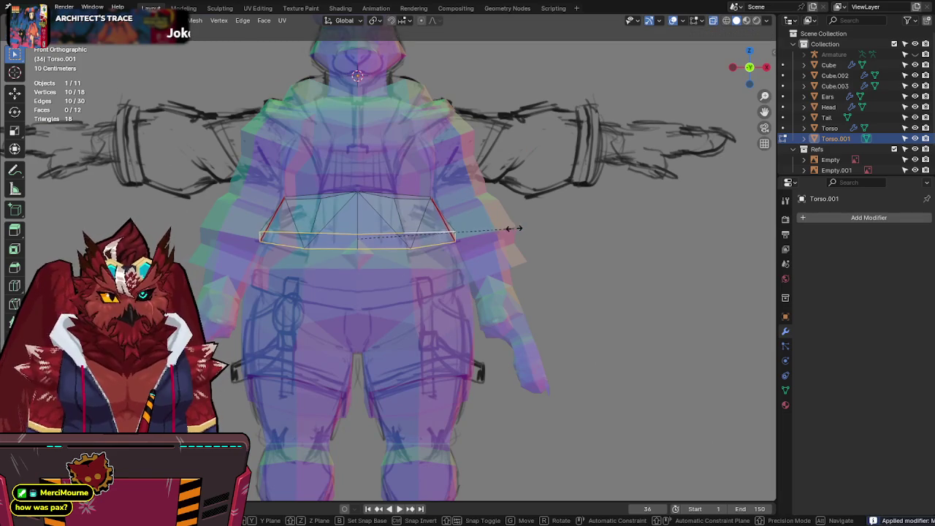
left_click(512, 225)
key("alt+z")
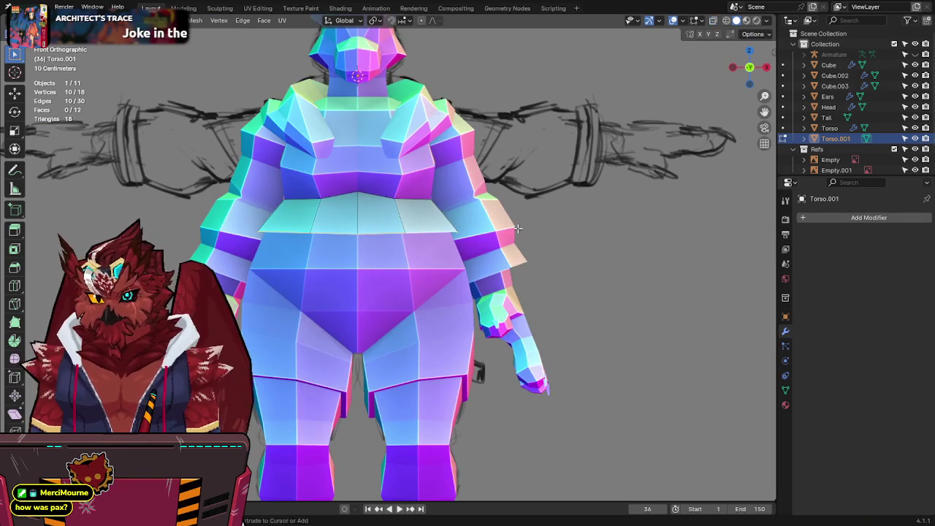
key("ctrl+s")
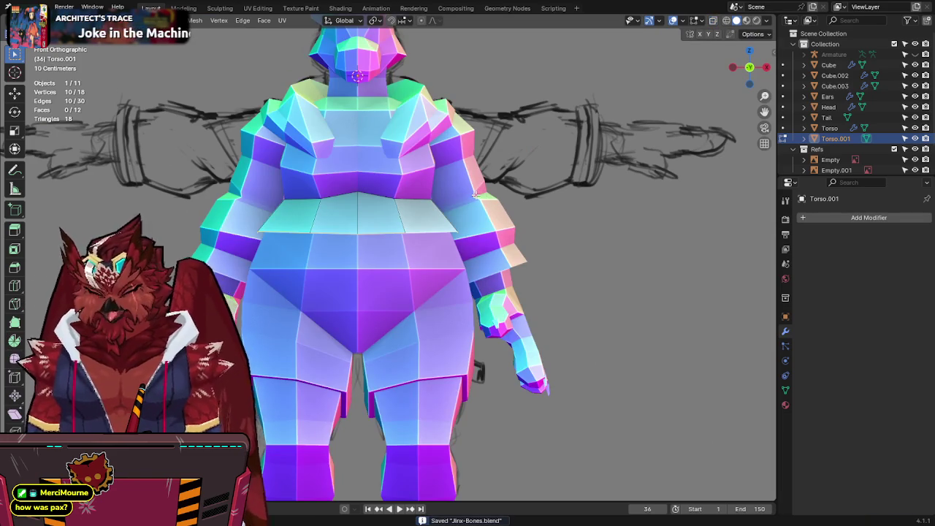
Step: In right side view, shift the back half of the waist loop's edges and vertices
key("KP_3")
key("alt+z")
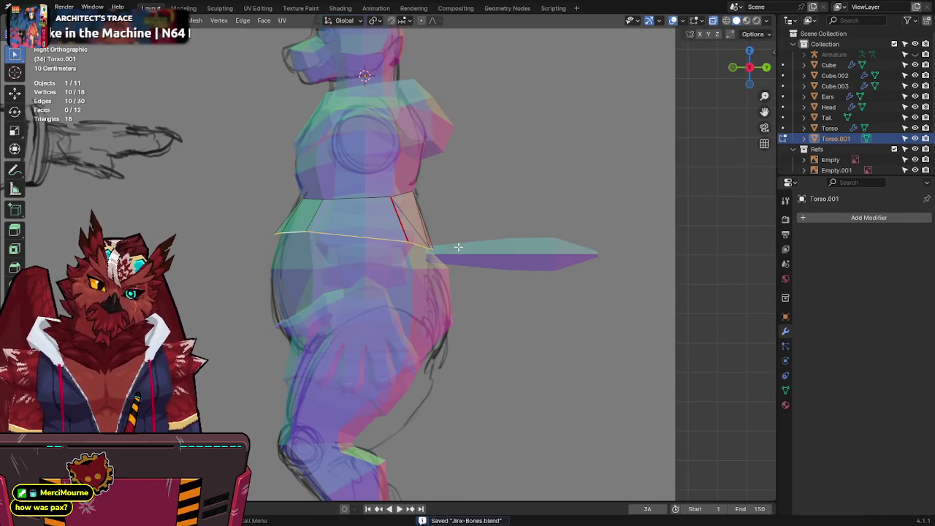
left_click_drag(438, 223, 343, 256)
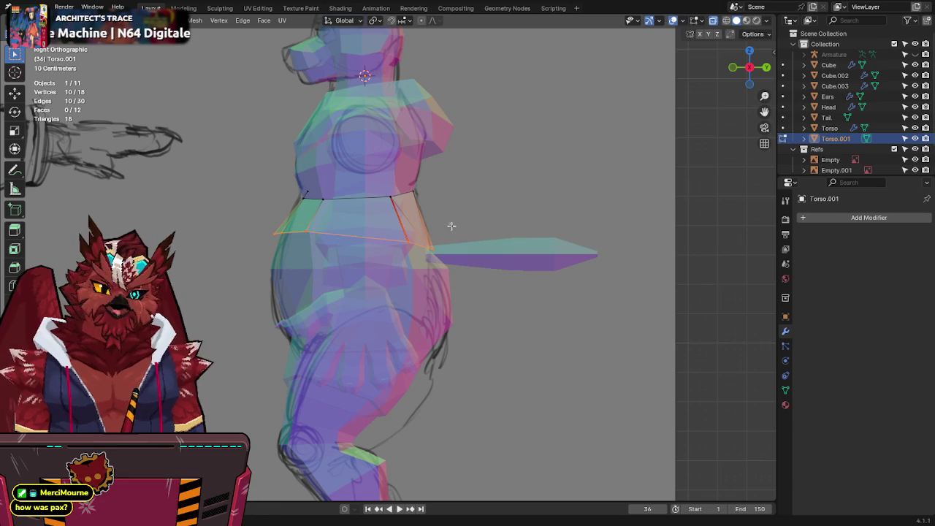
key("g")
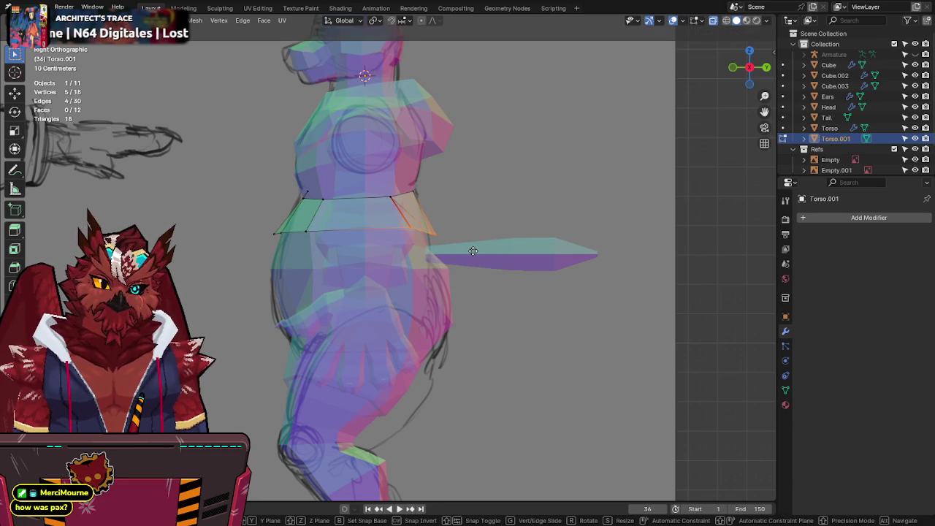
left_click(467, 255)
key("g")
left_click(458, 222)
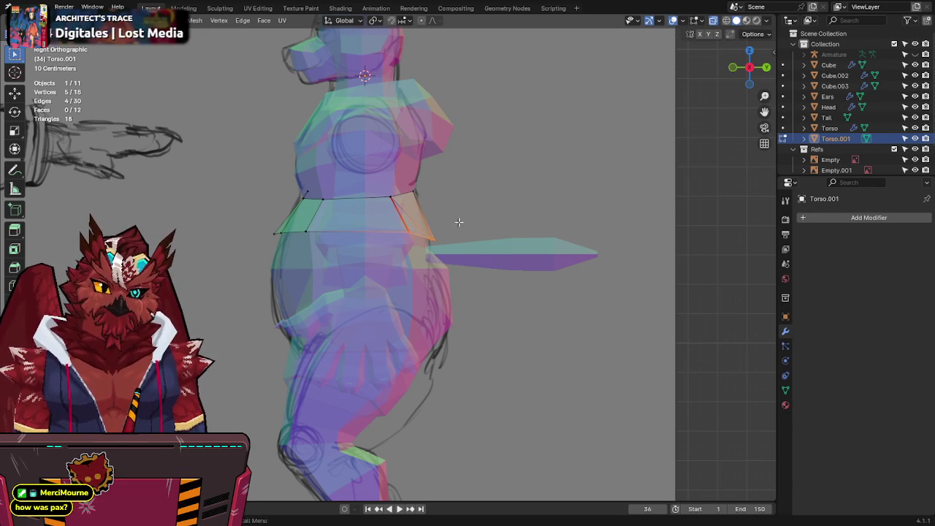
key("ctrl+KP_Subtract")
key("g")
left_click(501, 210)
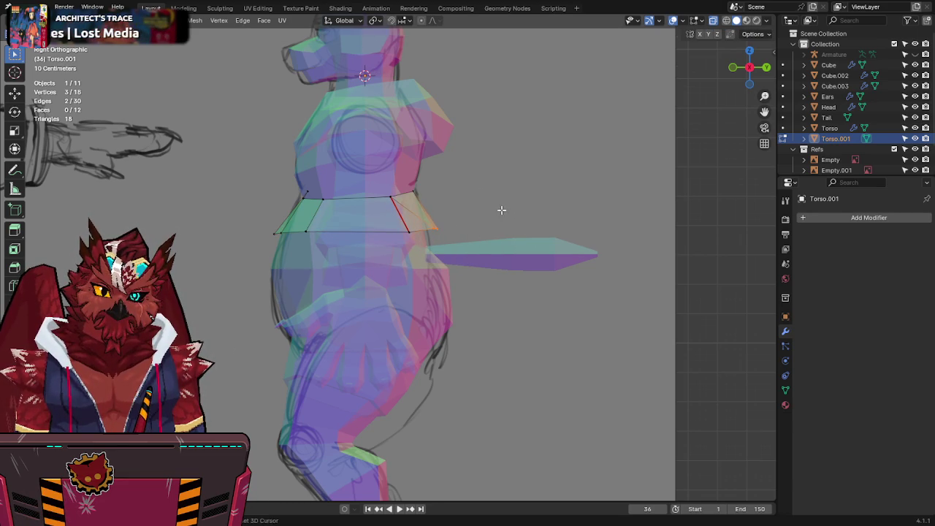
Step: Orbit to check the band, then add two band faces to the selection in front view
middle_click_drag(329, 222, 409, 193)
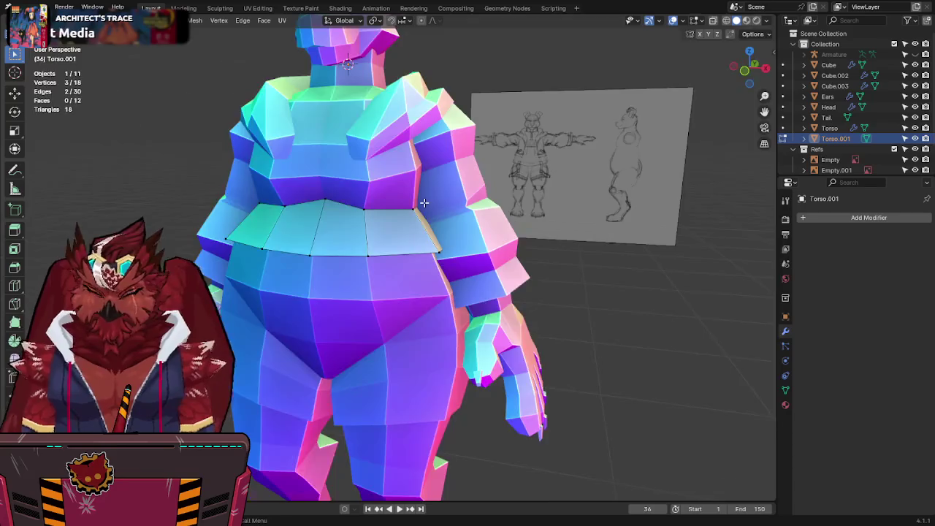
key("KP_1")
key("alt+z")
key("alt+z")
left_click(410, 193, "ctrl")
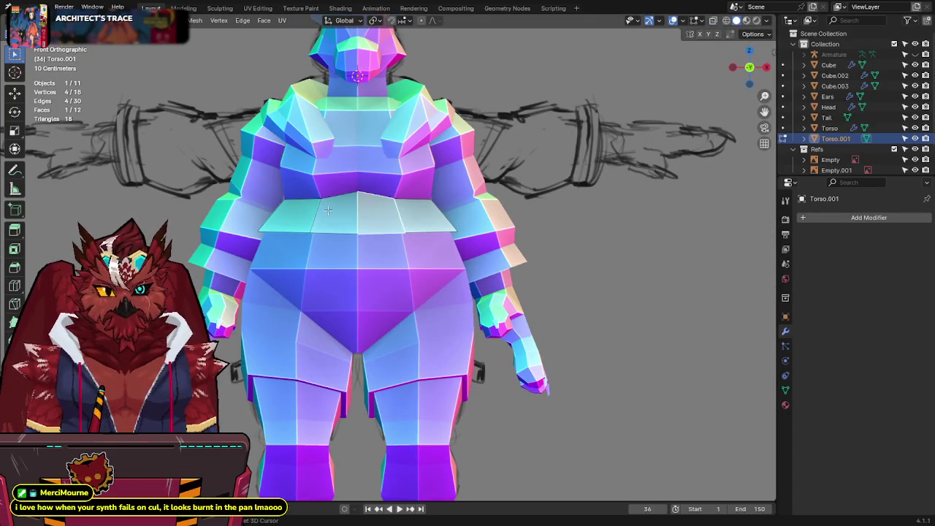
Step: Delete the stray faces from the waist band and compare it against the sketch in front view
key("x")
left_click(300, 162)
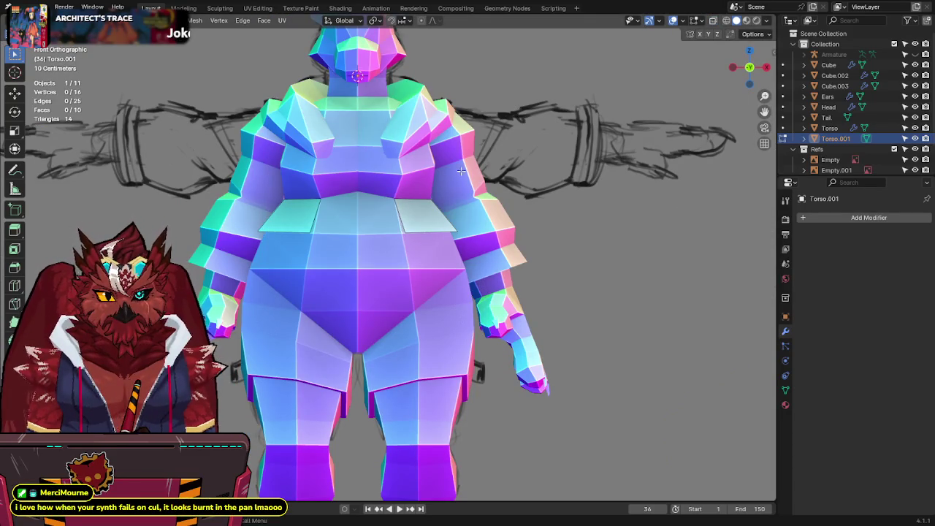
middle_click_drag(460, 171, 452, 186)
key("KP_1")
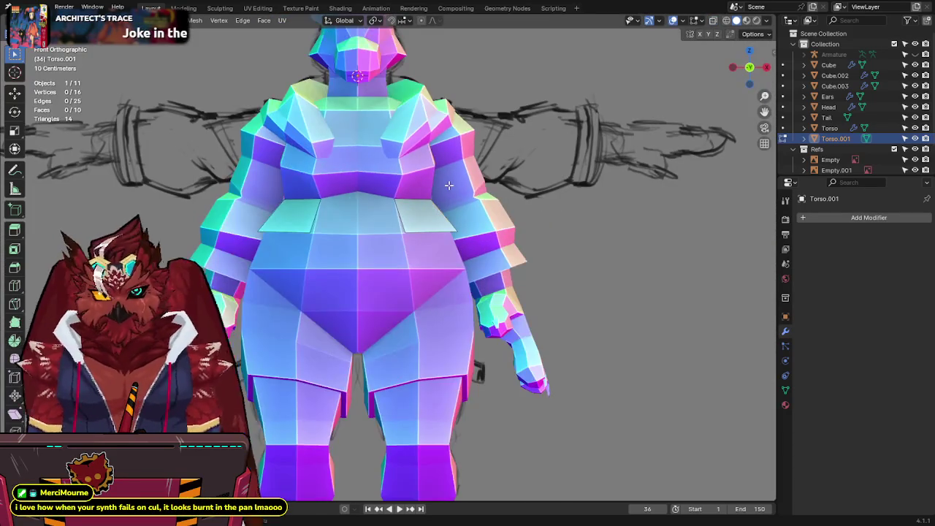
key("alt+z")
key("alt+z")
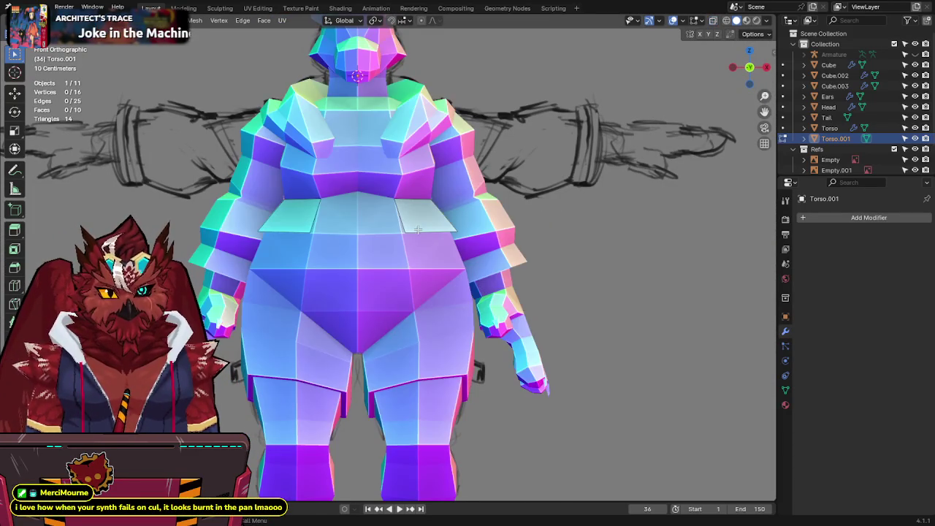
key("alt+z")
key("alt+z")
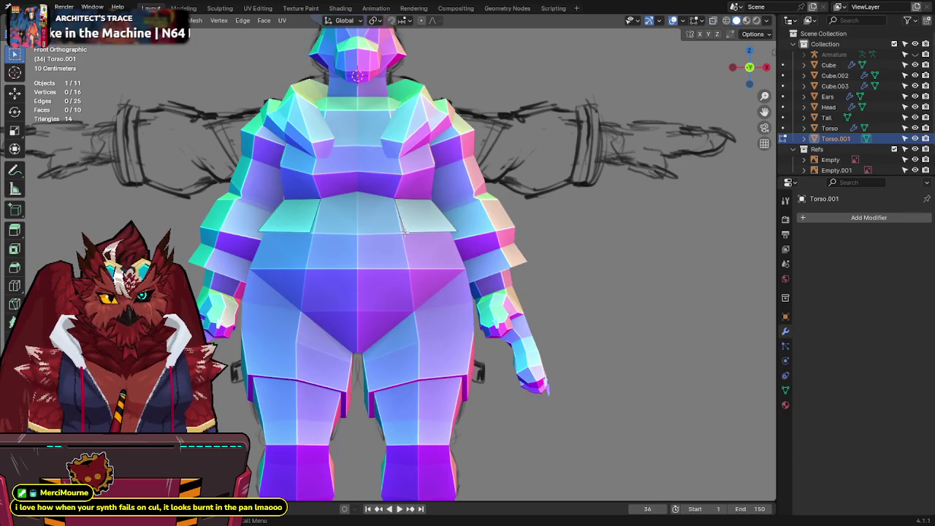
key("alt+z")
key("g")
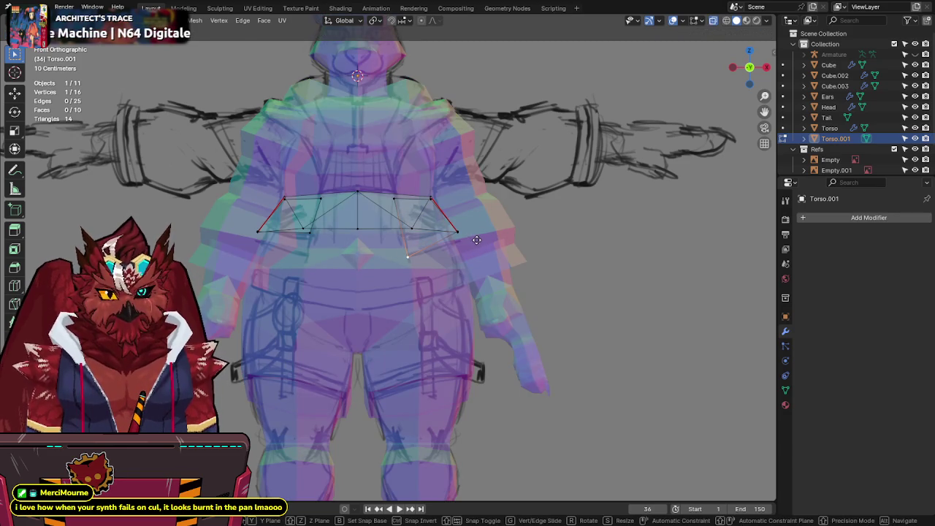
key("Escape")
Step: Delete the band's left-half vertices and add an X-axis Mirror modifier merging at 0.001 m
left_click_drag(248, 182, 329, 241)
key("x")
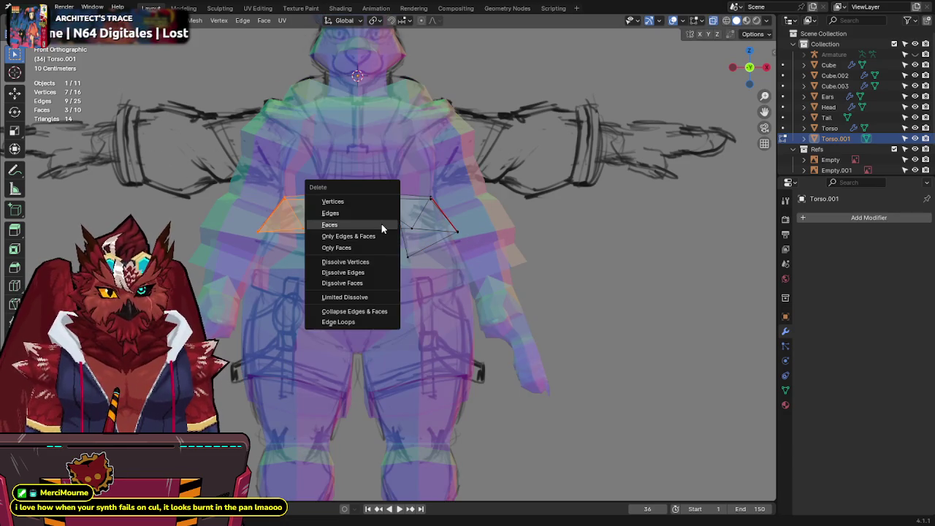
left_click(347, 206)
key("q")
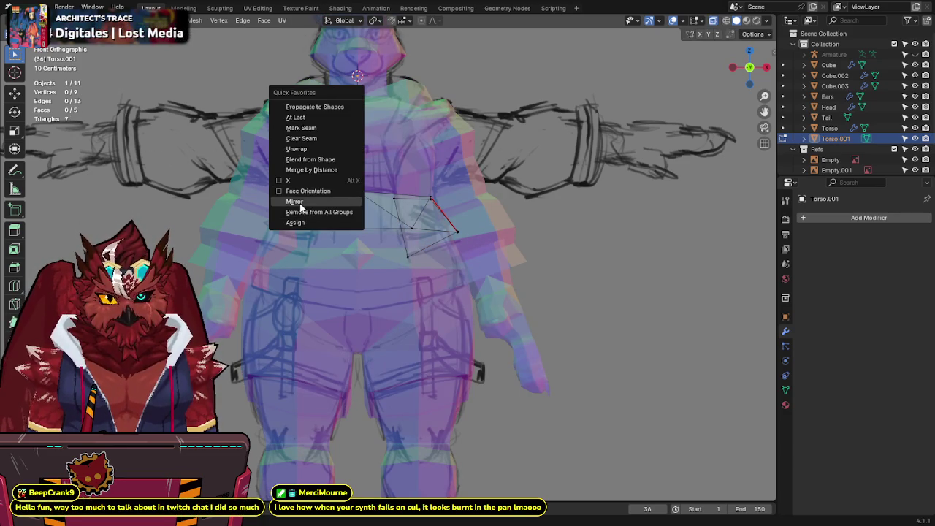
left_click(314, 208)
Step: Nudge the band's end vertex outward and inspect the mirrored band
key("g")
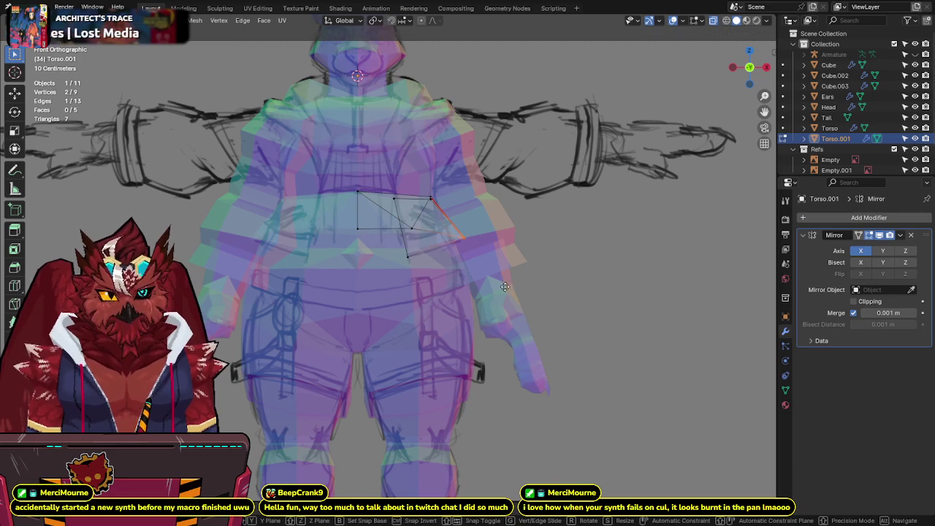
left_click(513, 305)
key("alt+z")
mouse_move(559, 203)
middle_mouse_down()
mouse_move(497, 202)
mouse_move(485, 234)
mouse_move(316, 256)
middle_mouse_up()
Step: Knife a new edge across the band, push it outward along Y, and save
left_click(298, 261)
key("Return")
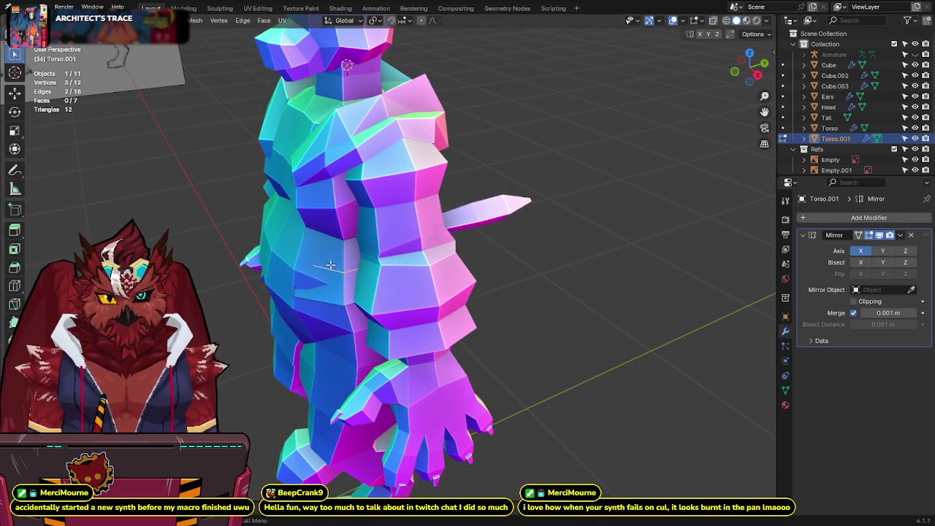
left_click(330, 264)
key("g")
key("y")
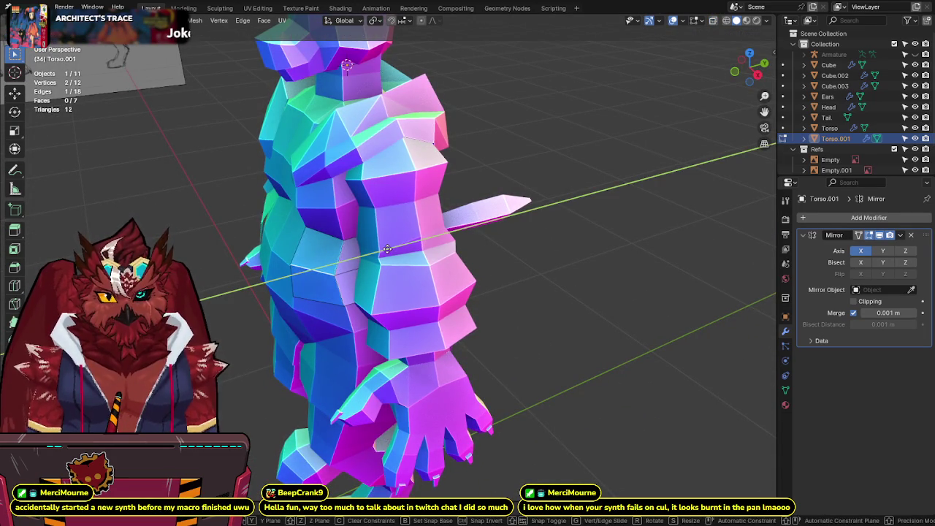
left_click(387, 249)
middle_click_drag(387, 250, 400, 205)
key("ctrl+s")
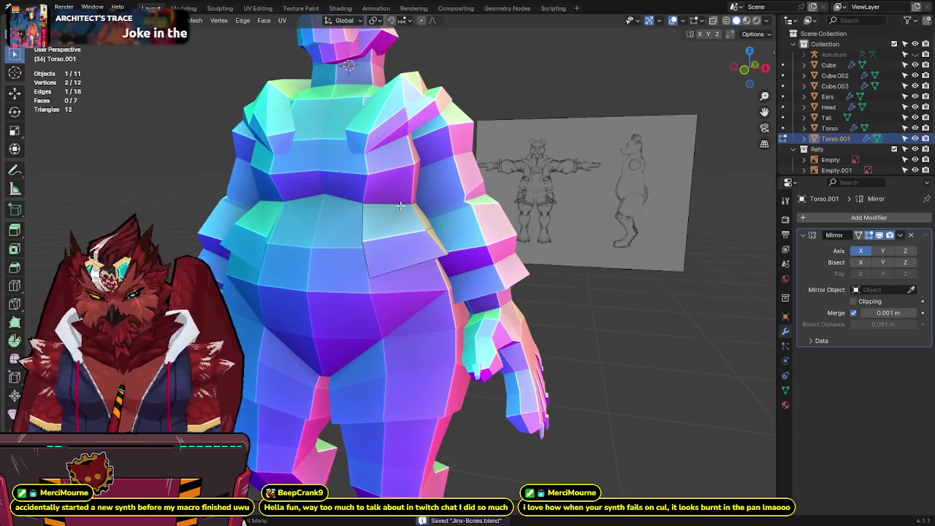
Step: Check the band in front and right orthographic X-ray, moving a band vertex along Y
key("KP_1")
key("alt+z")
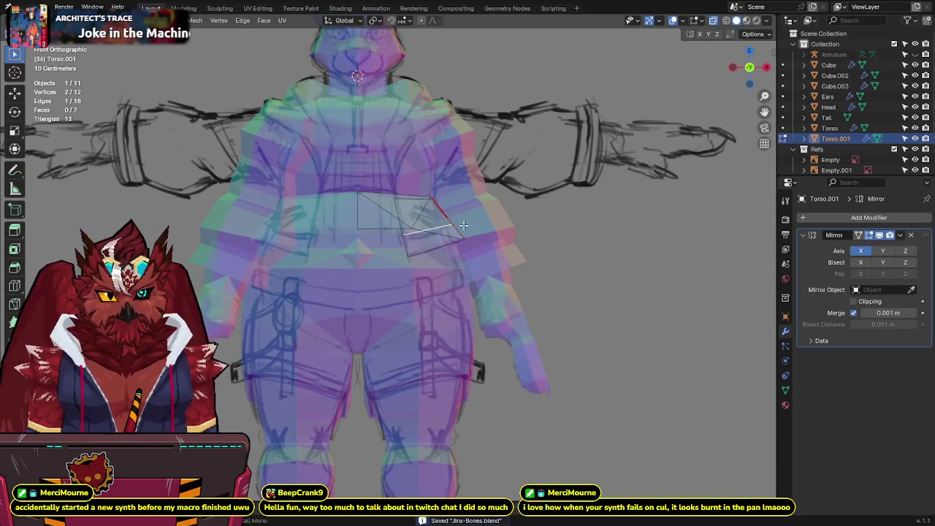
key("alt+z")
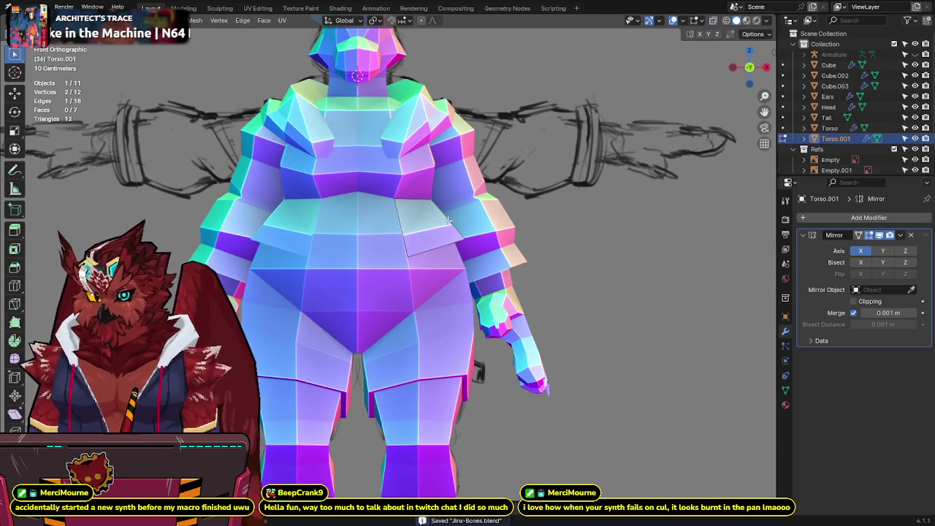
key("KP_3")
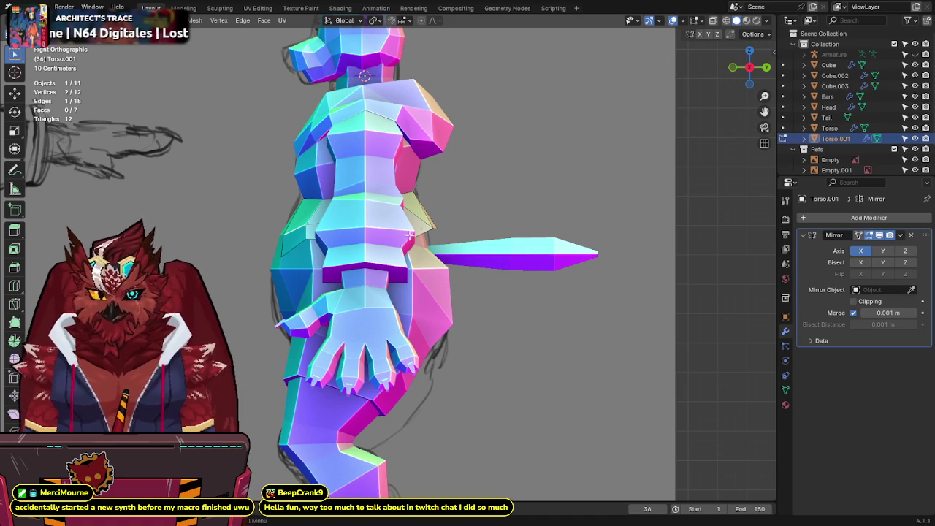
key("alt+z")
left_click(285, 255)
key("g")
key("y")
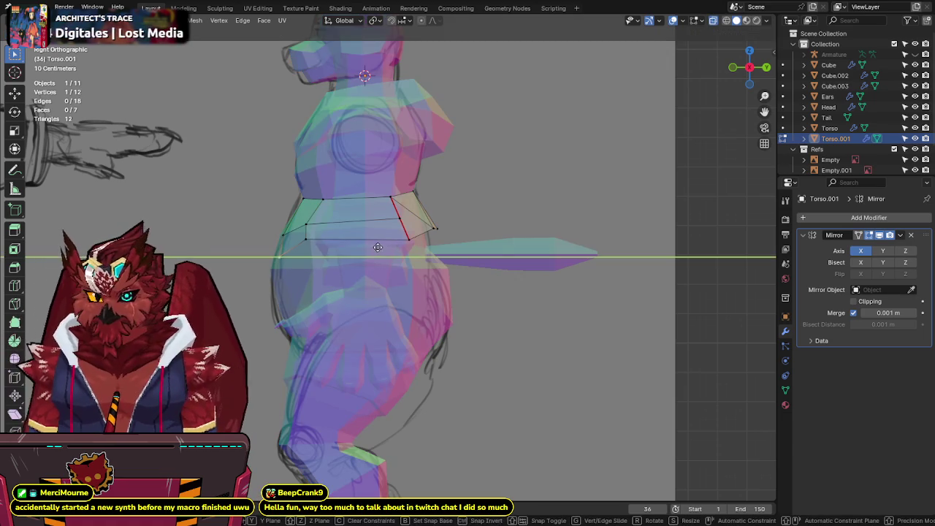
left_click(335, 248)
Step: Recheck the band shape in X-ray, save, and select the hand mesh for renaming
key("alt+z")
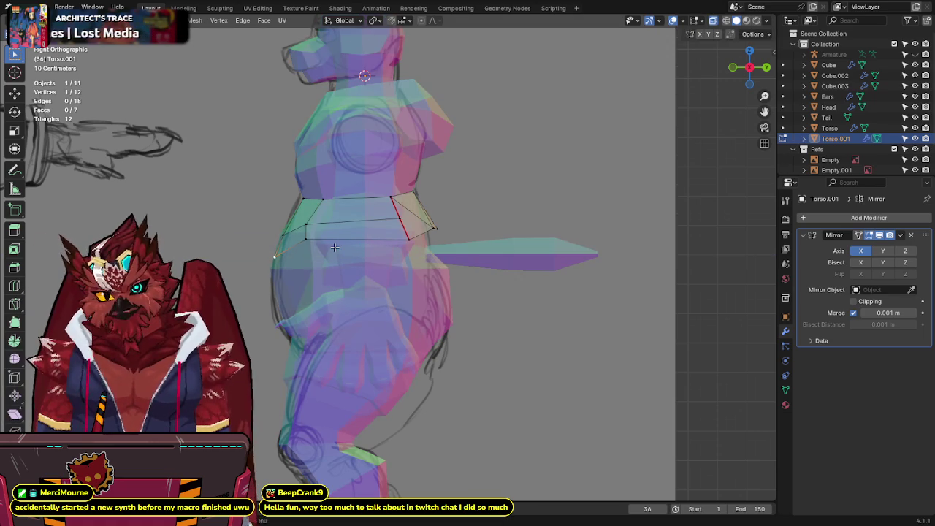
key("alt+z")
key("alt+z")
key("alt+z")
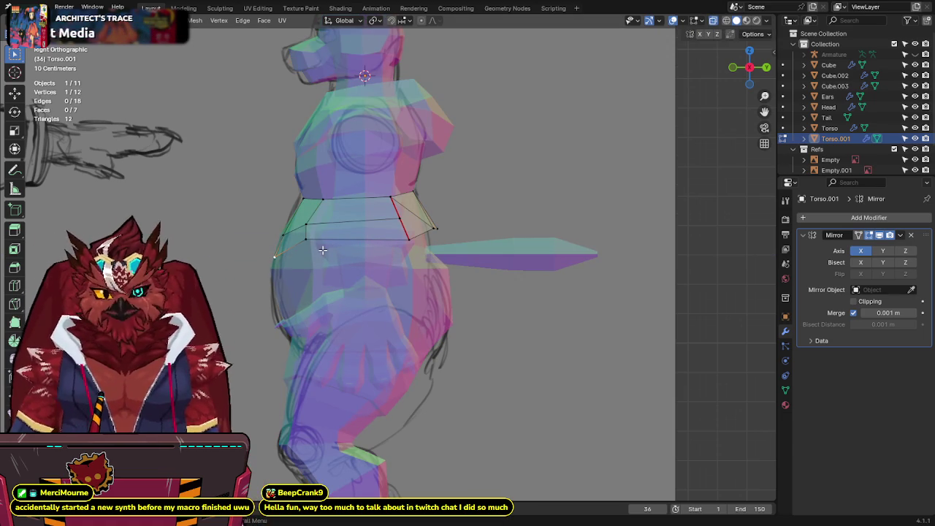
key("alt+z")
key("alt+h")
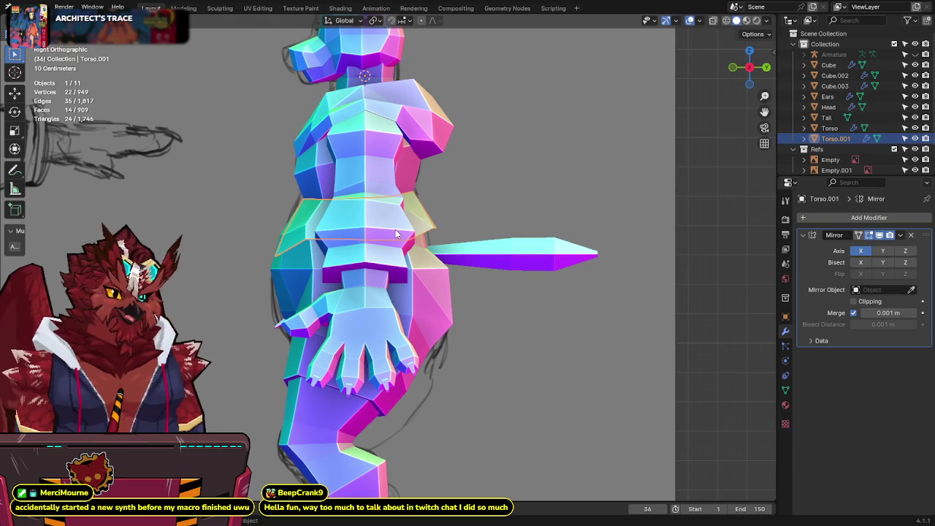
key("ctrl+s")
middle_click_drag(395, 230, 528, 319)
key("l")
key("F2")
Step: Name the hand object Hands and the arm object Arms
type("Hands")
key("Return")
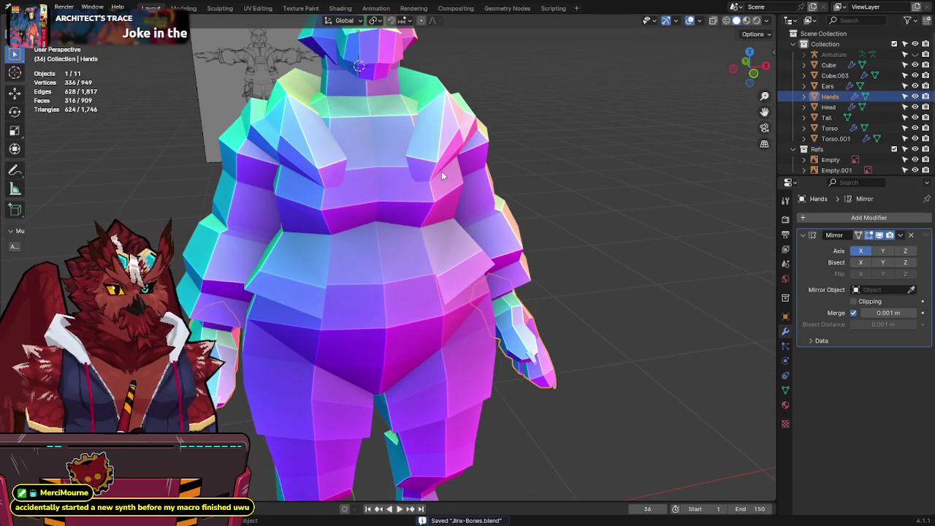
left_click(441, 175)
key("l")
key("F2")
type("Arms")
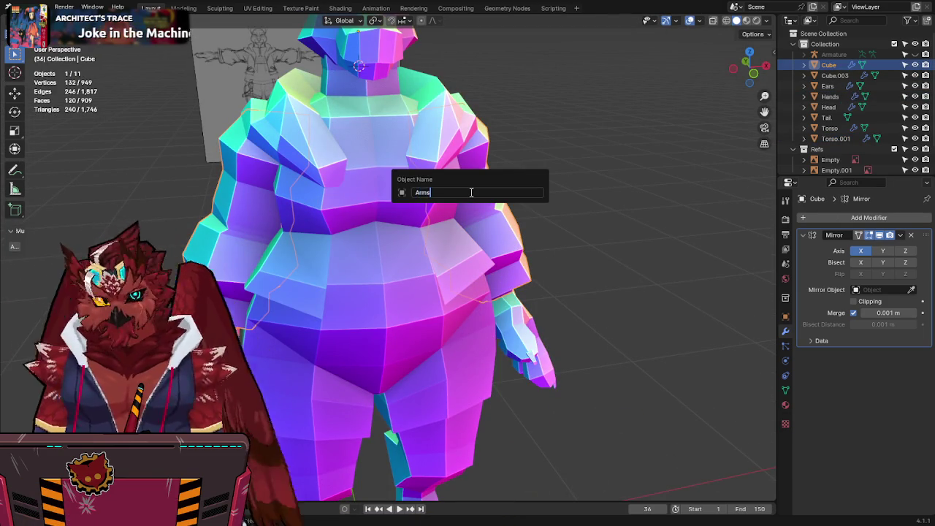
key("Return")
Step: Select the Arms and Hands objects together and hide them
left_click(456, 236)
key("l")
mouse_move(570, 243)
middle_mouse_down()
mouse_move(538, 233)
mouse_move(492, 358)
middle_mouse_up()
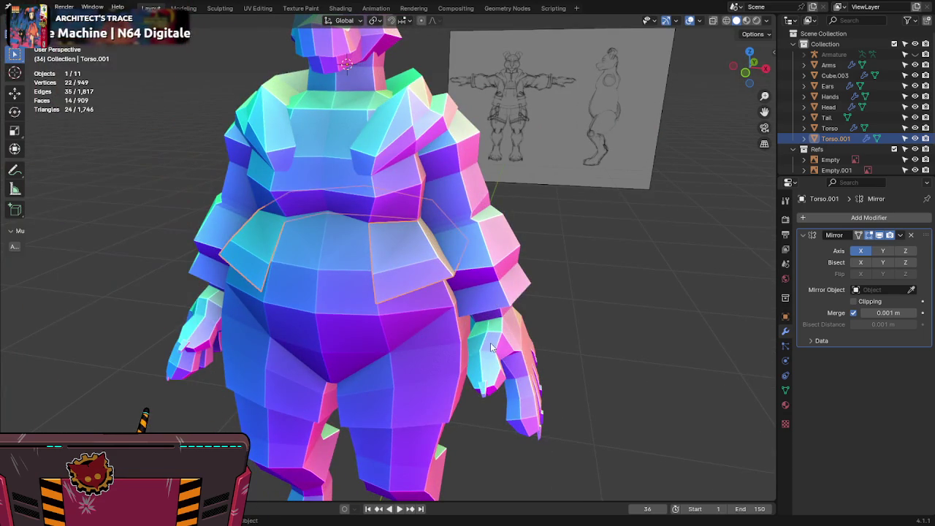
left_click(491, 348)
left_click(492, 284, "shift")
key("h")
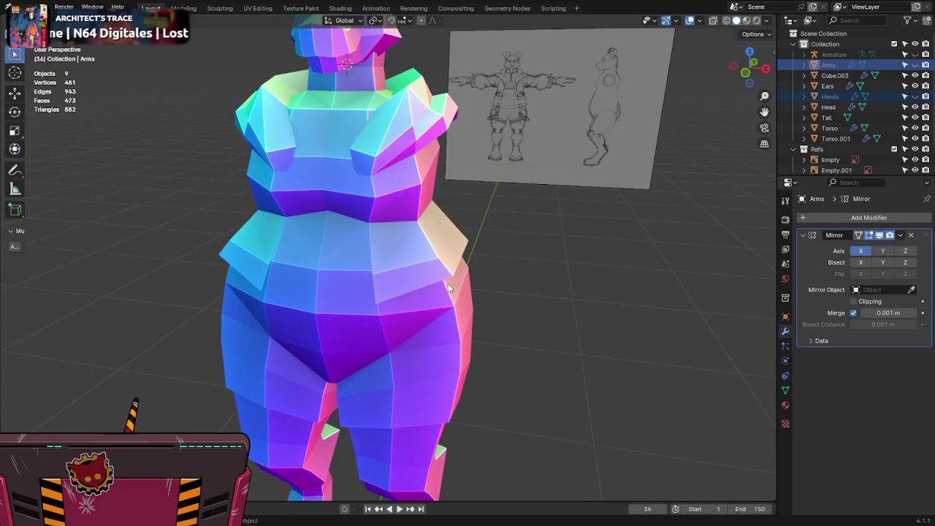
Step: Select Torso.001 and enter Edit Mode in zoomed front orthographic X-ray view
left_click(441, 265)
key("KP_1")
key("KP_5")
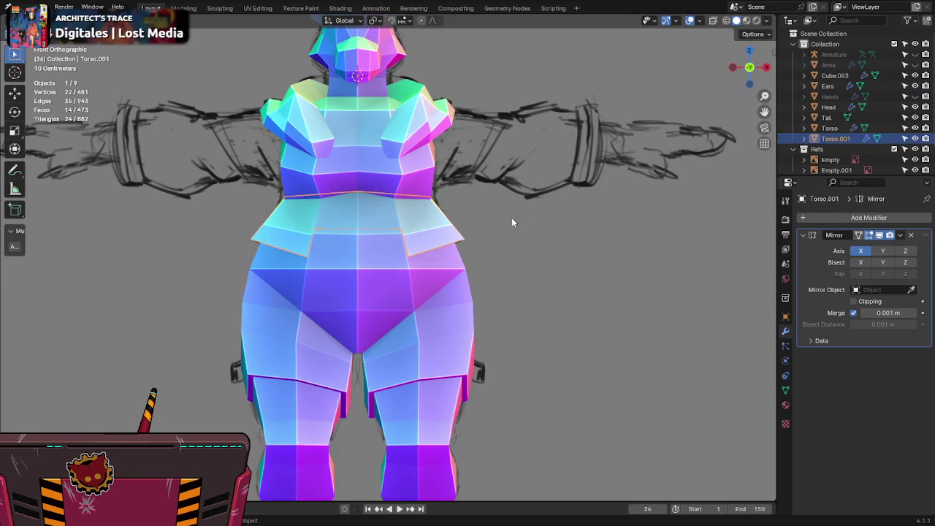
key("alt+z")
scroll(482, 224, "up", 1)
scroll(482, 227, "up", 2)
key("Tab")
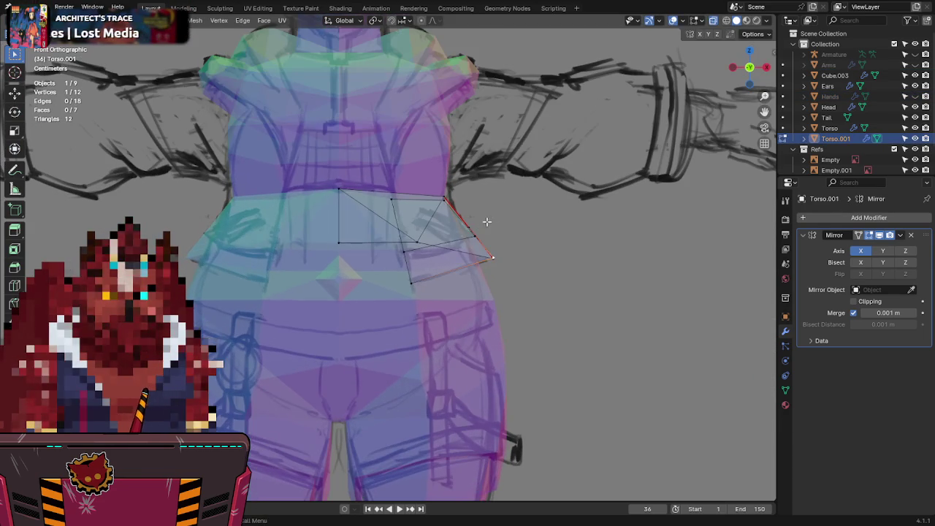
Step: Add a waist vertex to the selection, save, and fill a face between the three selected vertices
left_click_drag(464, 237, 464, 238, "shift")
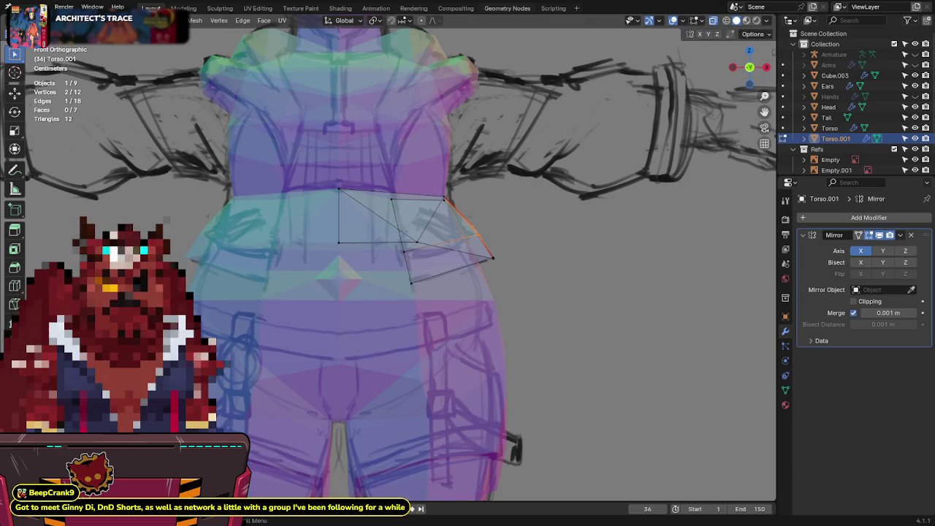
key("alt+z")
mouse_move(538, 185)
middle_mouse_down()
mouse_move(434, 194)
mouse_move(438, 200)
middle_mouse_up()
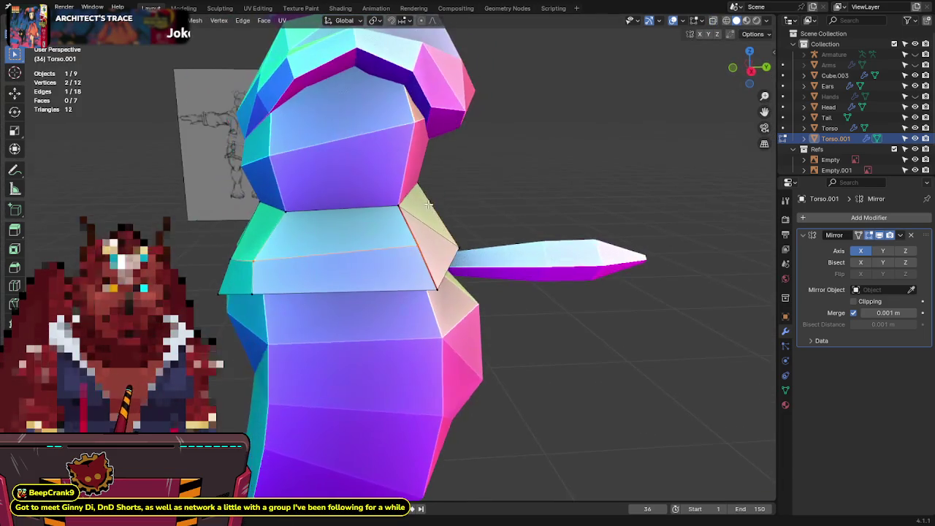
left_click(751, 71)
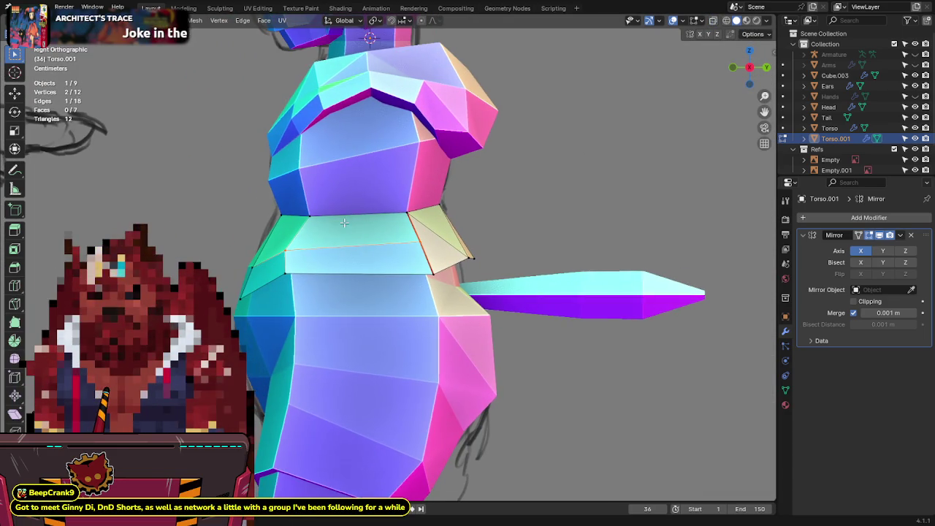
key("ctrl+s")
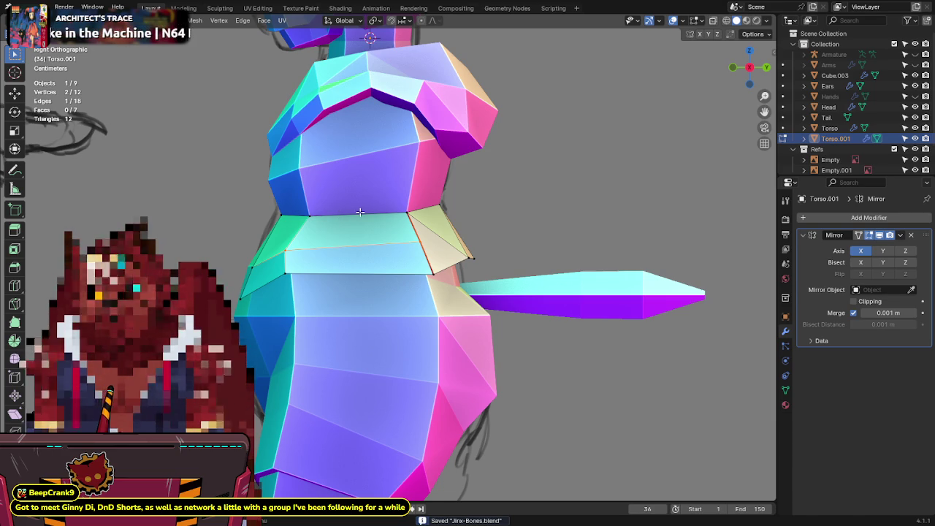
key("alt+z")
key("alt+z")
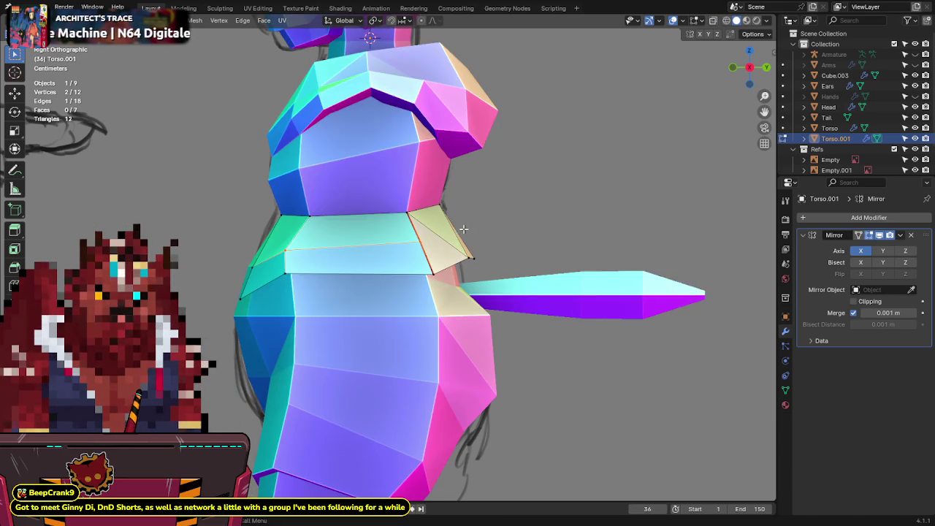
middle_click_drag(431, 252, 404, 244)
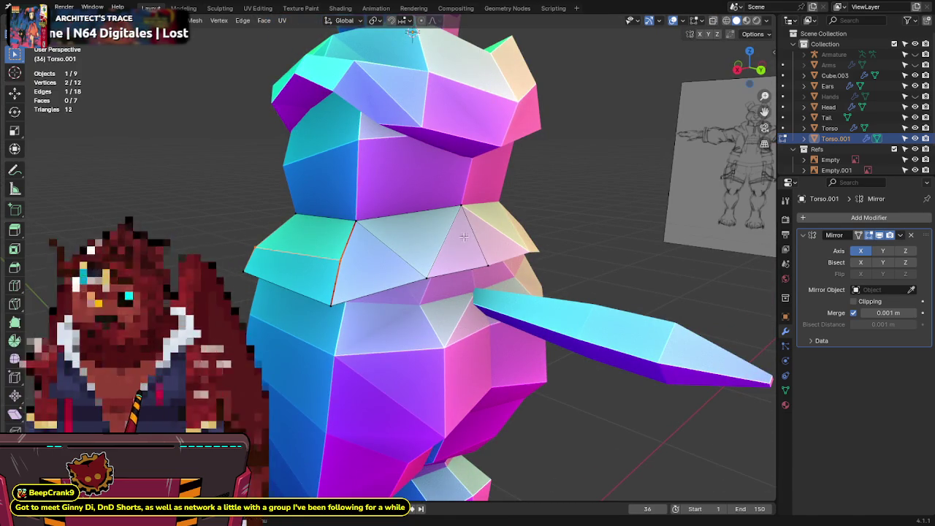
right_click(441, 243)
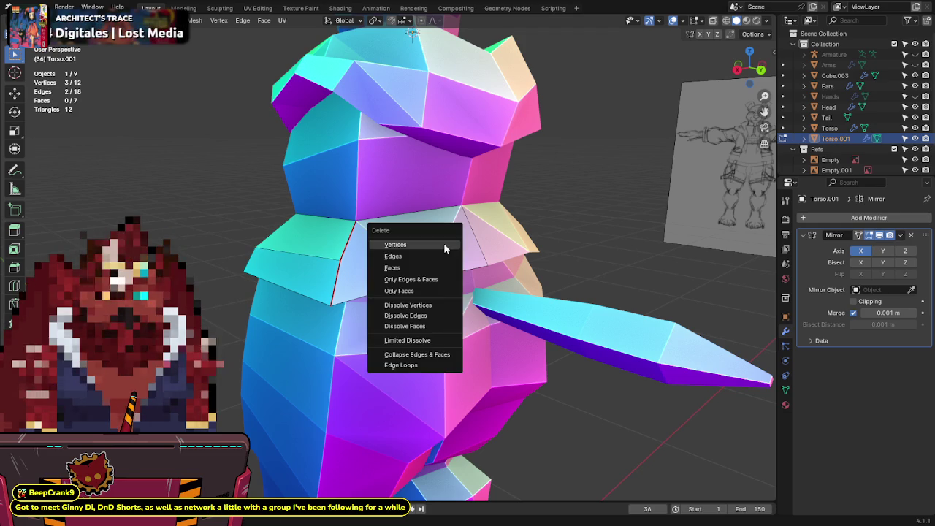
left_click(443, 244)
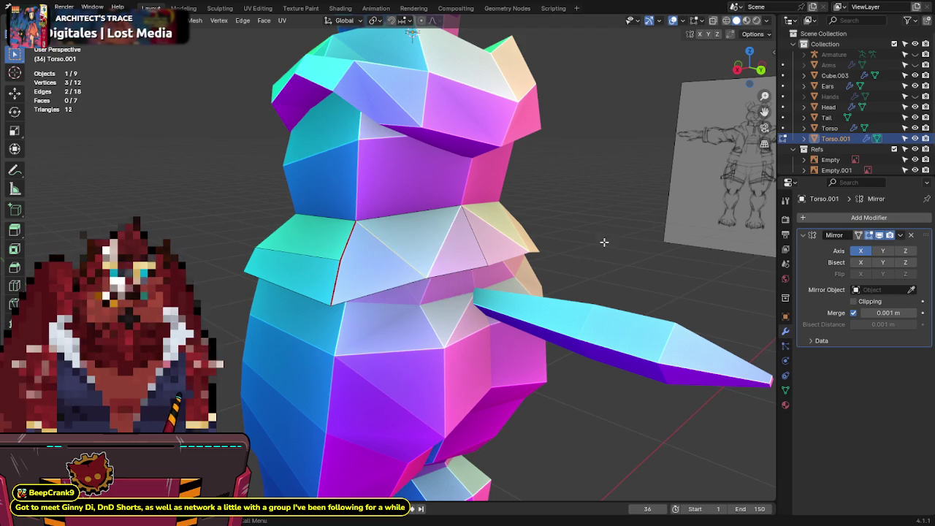
Step: Knife-cut a new edge across the chest faces, redoing a bad first cut
key("k")
left_click(341, 260)
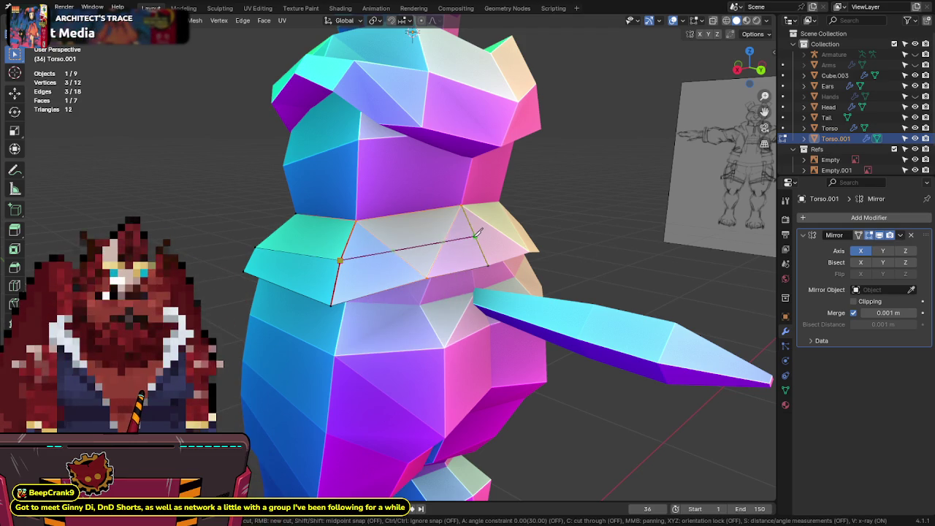
left_click(476, 234)
key("Return")
mouse_move(476, 234)
middle_mouse_down()
mouse_move(476, 223)
mouse_move(501, 219)
mouse_move(448, 238)
mouse_move(510, 183)
mouse_move(370, 219)
middle_mouse_up()
key("ctrl+z")
key("k")
left_click(356, 255)
left_click(475, 229)
key("Return")
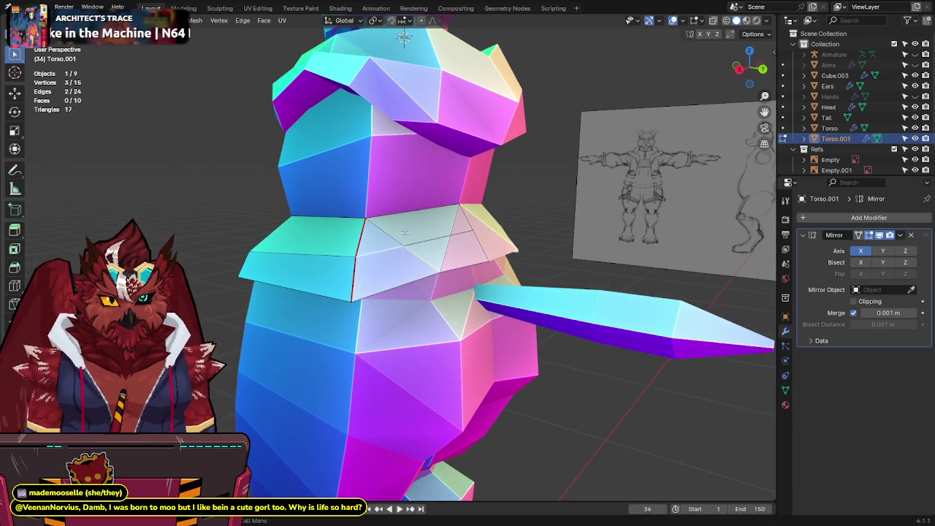
Step: Dissolve four stray edges on the band, then select all its geometry
key("x")
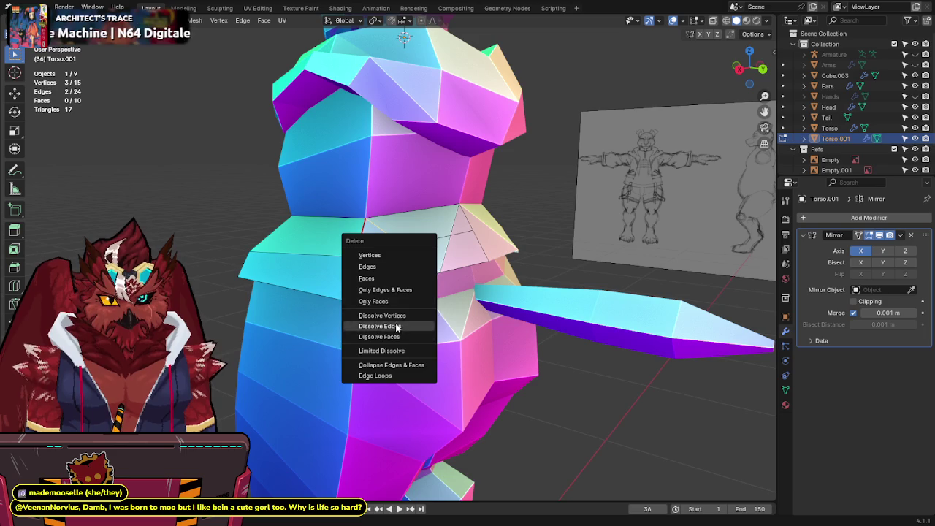
left_click(399, 327)
mouse_move(445, 230)
middle_mouse_down()
mouse_move(424, 236)
mouse_move(463, 230)
middle_mouse_up()
key("x")
left_click(449, 224)
key("x")
left_click(451, 251)
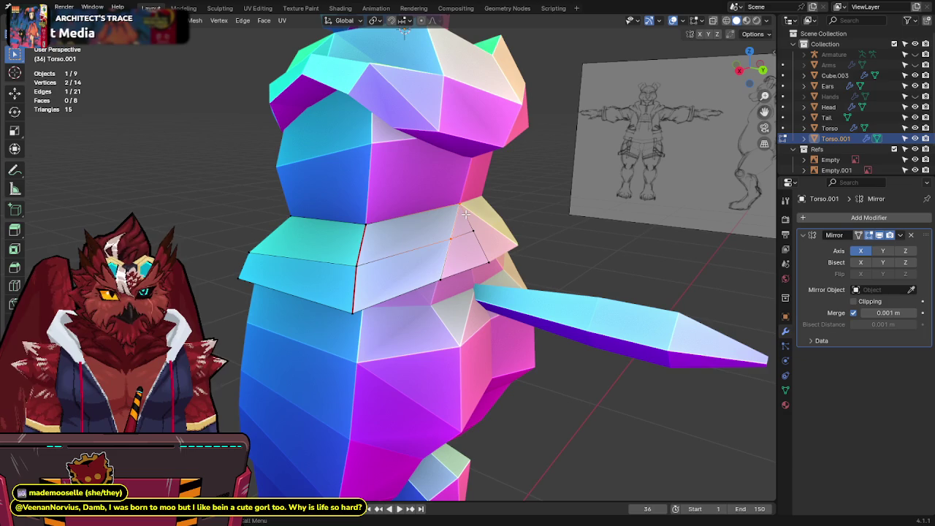
key("x")
left_click(448, 255)
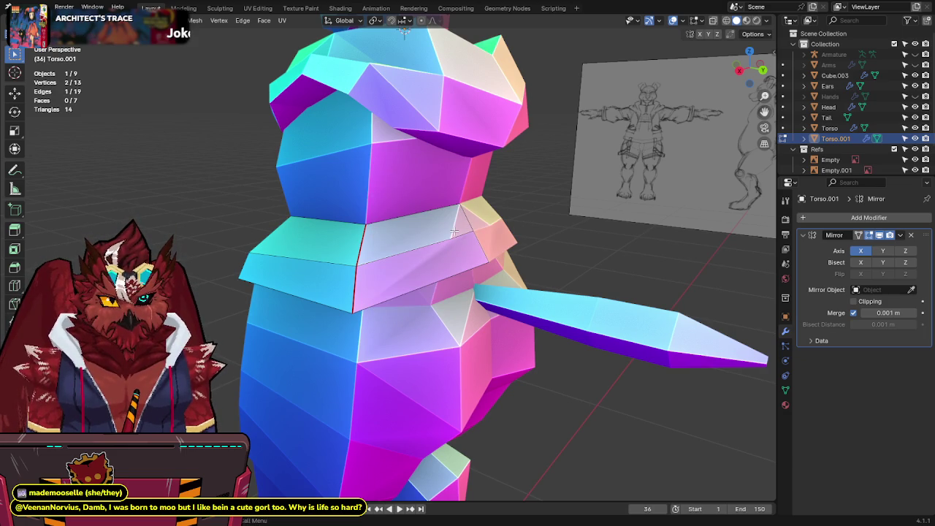
key("a")
key("F3")
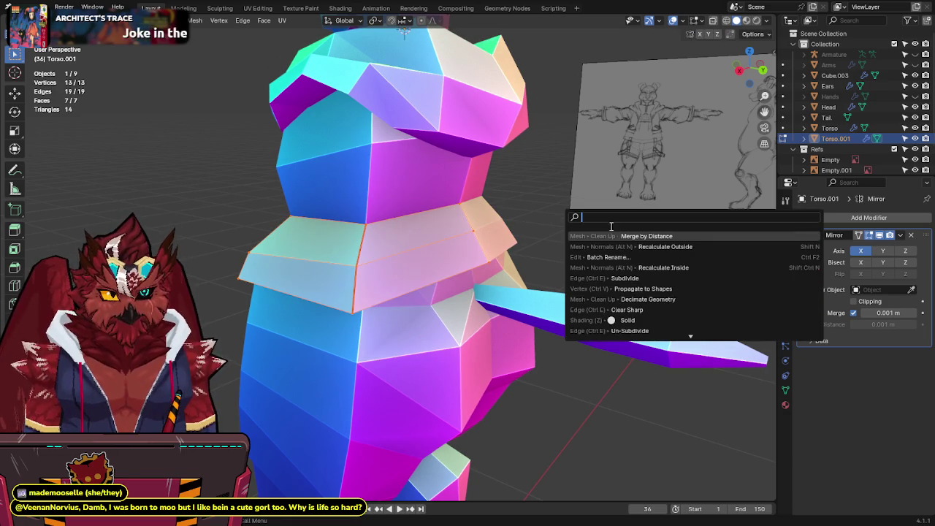
Step: Merge the band's vertices by distance, check it from the right side, and save
left_click(617, 235)
key("KP_3")
key("KP_5")
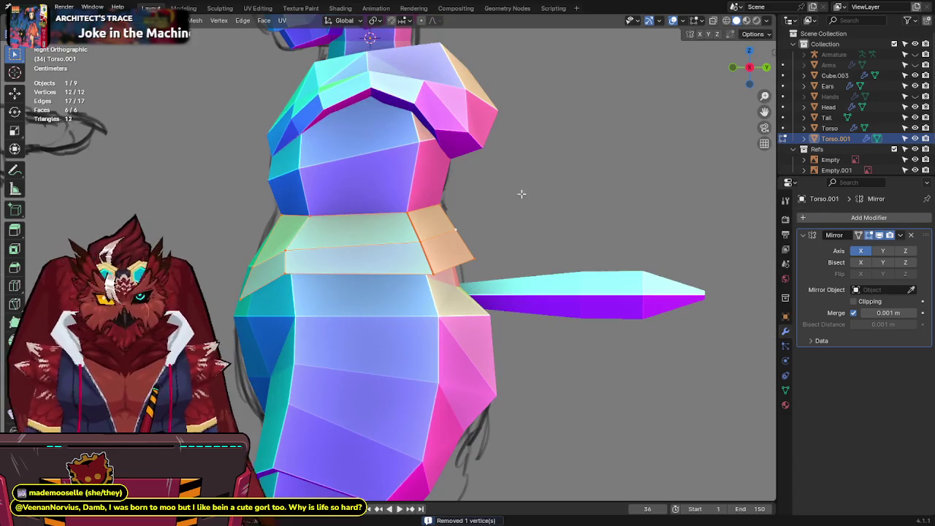
key("alt+z")
key("alt+z")
mouse_move(474, 237)
middle_mouse_down()
mouse_move(506, 203)
mouse_move(342, 254)
mouse_move(418, 264)
mouse_move(470, 239)
mouse_move(426, 278)
mouse_move(465, 216)
middle_mouse_up()
key("ctrl+s")
Step: Add a new edge loop around the band, select one of its edges, and save
left_click(408, 247)
key("g")
key("g")
key("Escape")
left_click(436, 275)
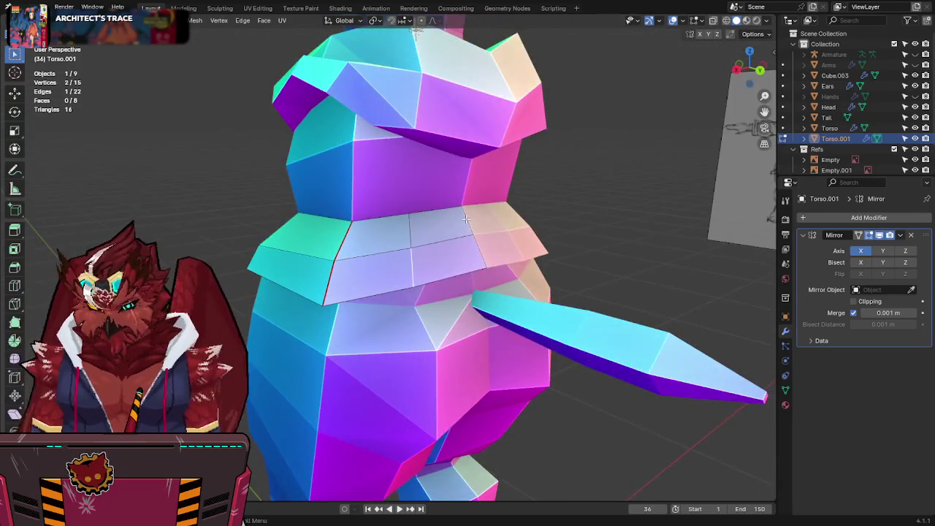
key("KP_3")
scroll(466, 216, "down", 5)
key("ctrl+s")
Step: In right-side X-ray view, move a band vertex up and right to match the sketch
key("alt+z")
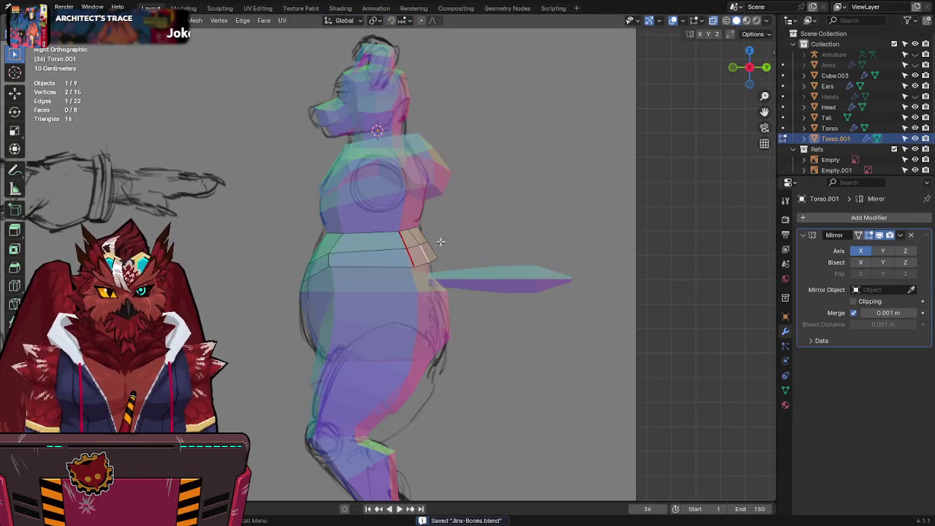
scroll(467, 247, "up", 5)
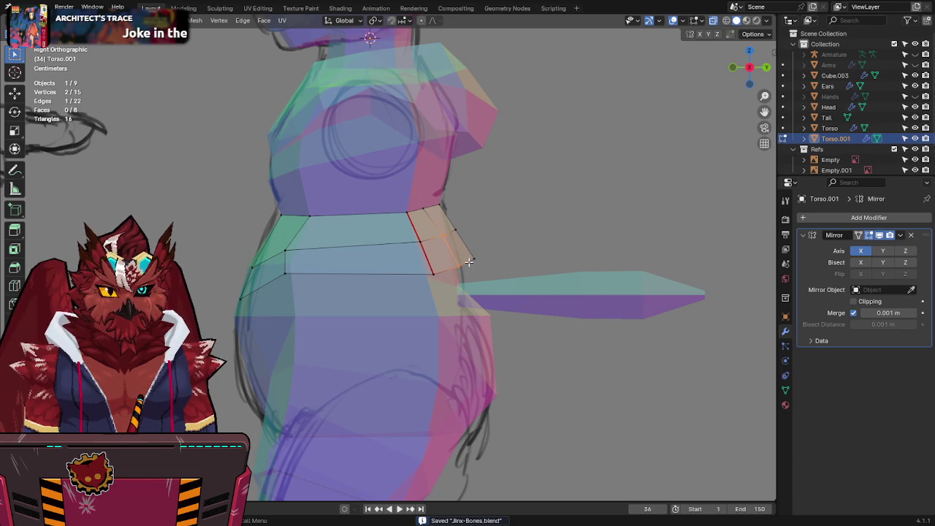
key("KP_1")
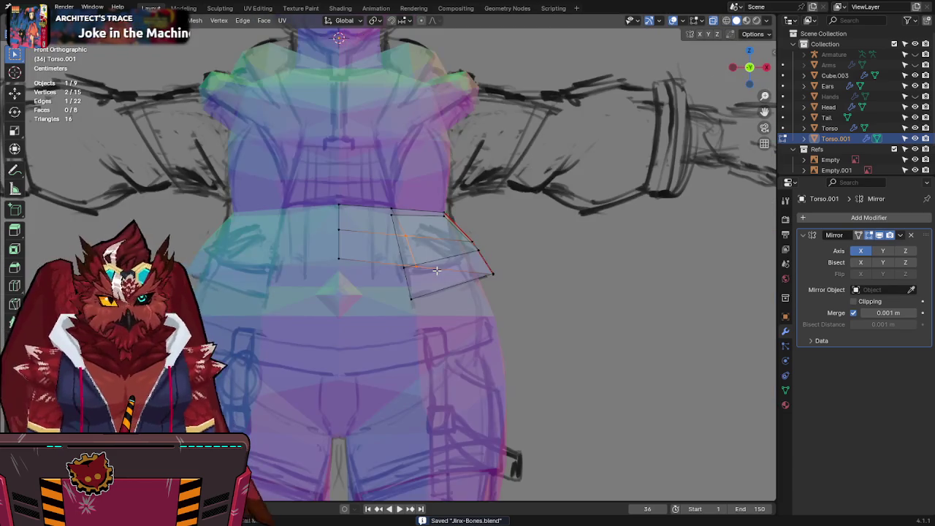
key("KP_3")
key("g")
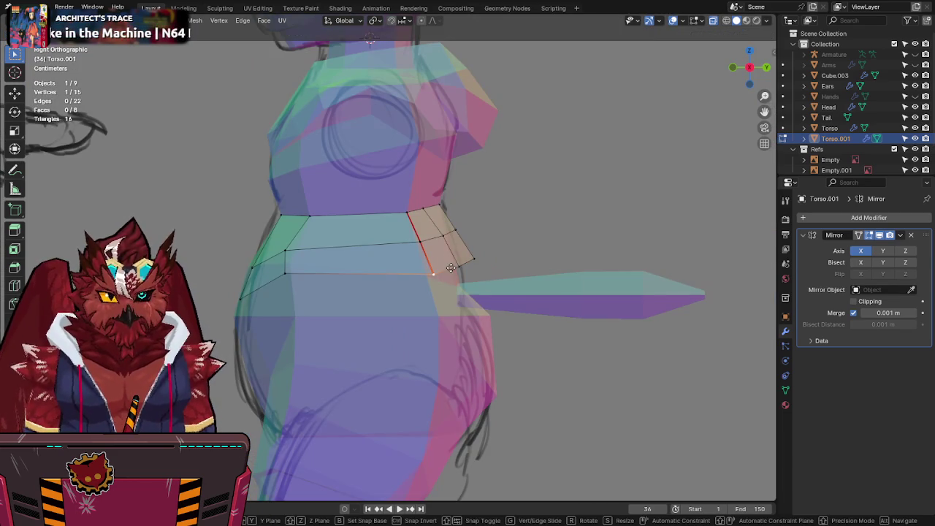
left_click(453, 263)
key("g")
left_click(455, 255)
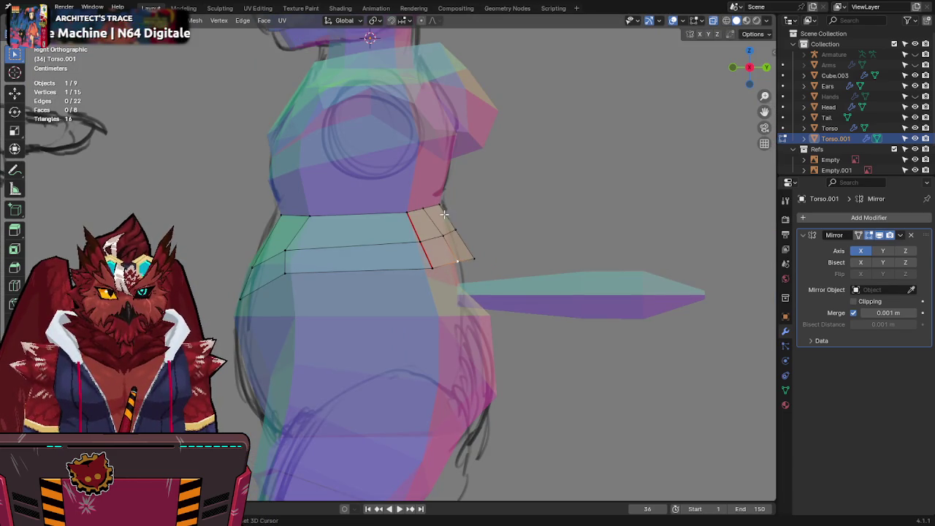
Step: Place the vertex higher along the sketch, check it in perspective, and save
key("g")
left_click(469, 208)
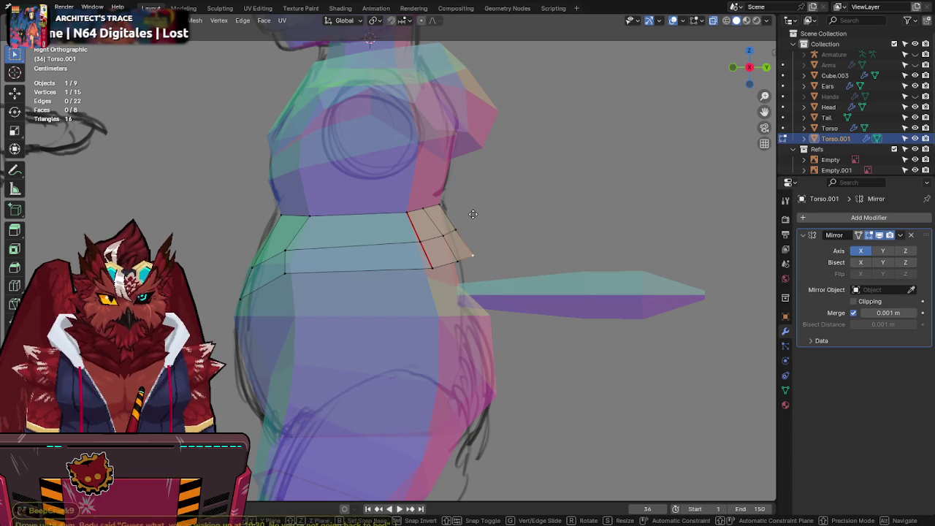
key("alt+z")
key("alt+z")
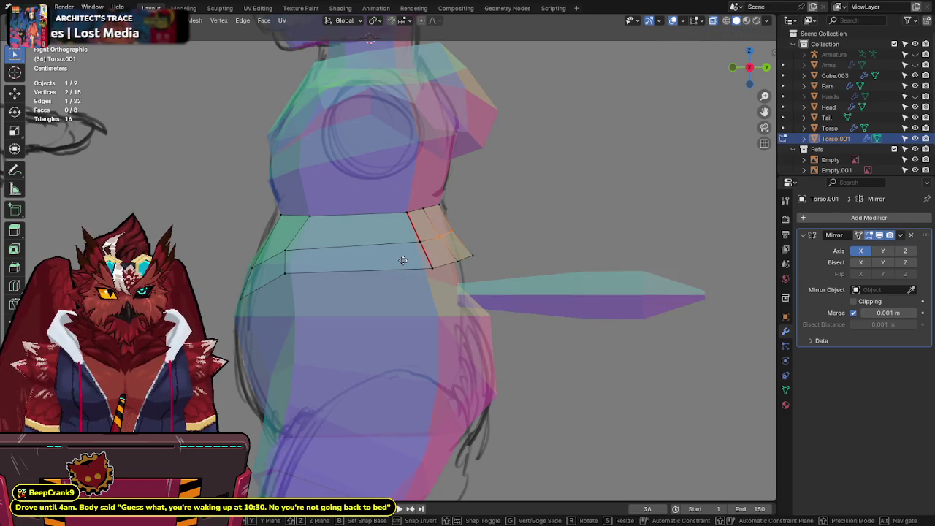
key("alt+z")
mouse_move(409, 259)
middle_mouse_down()
mouse_move(479, 214)
mouse_move(443, 234)
mouse_move(469, 207)
middle_mouse_up()
key("ctrl+s")
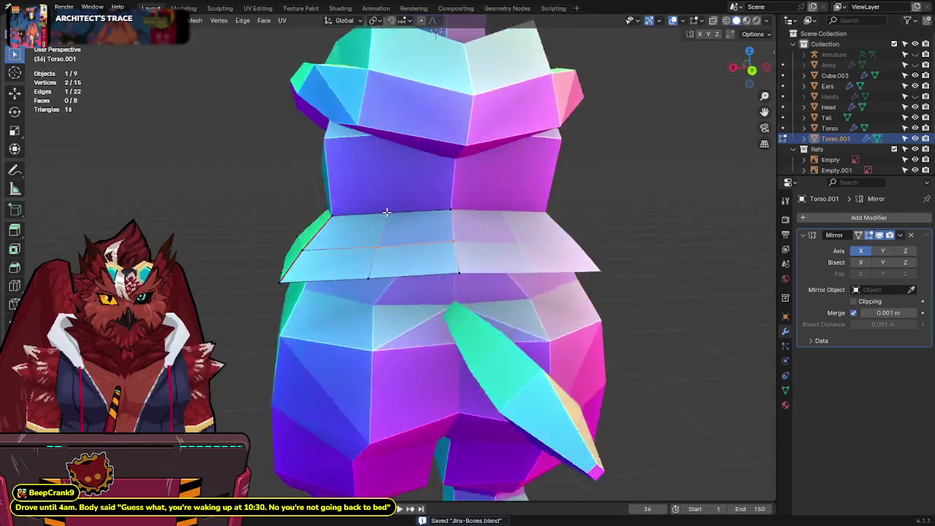
Step: Move the band's side vertices to the sketch in front view, save, and return to Object Mode
key("KP_1")
key("alt+z")
key("alt+z")
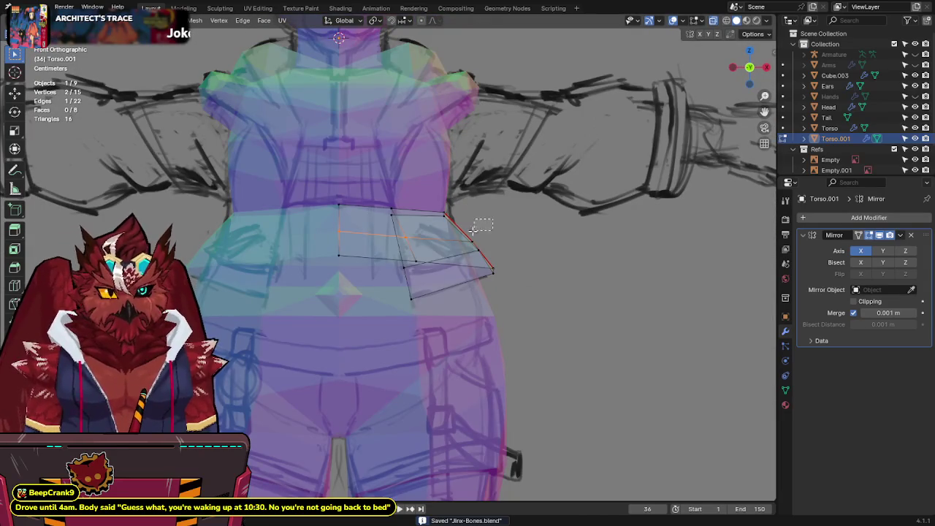
key("g")
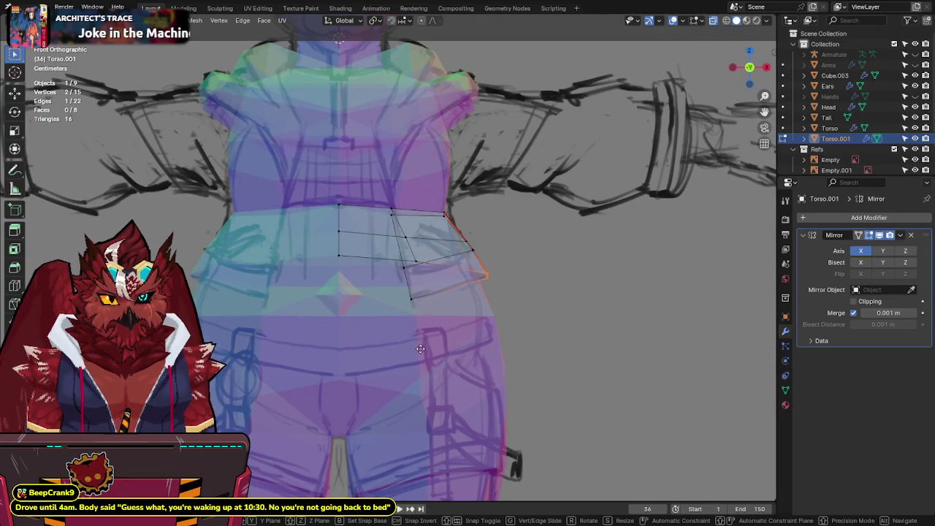
left_click(455, 321)
key("alt+z")
mouse_move(451, 265)
middle_mouse_down()
mouse_move(514, 231)
mouse_move(482, 248)
mouse_move(431, 247)
mouse_move(503, 223)
mouse_move(571, 244)
mouse_move(526, 255)
mouse_move(459, 244)
middle_mouse_up()
key("ctrl+s")
key("Tab")
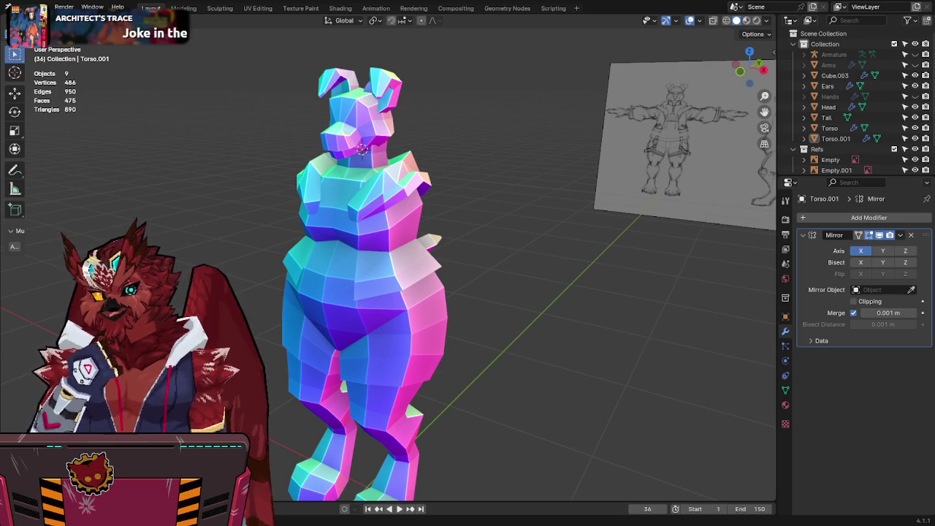
Step: Save the file, switch to front view, and unhide the Arms and Hands objects
middle_click_drag(343, 205, 393, 206)
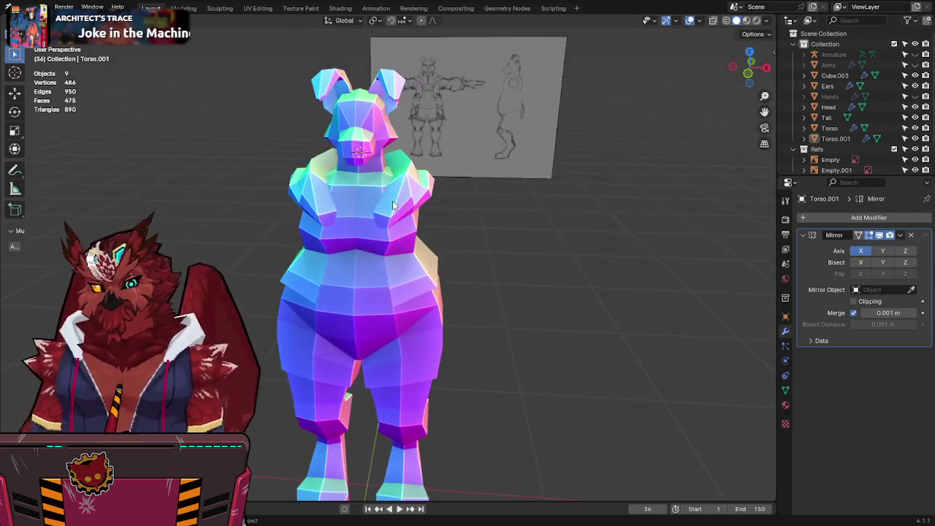
key("ctrl+s")
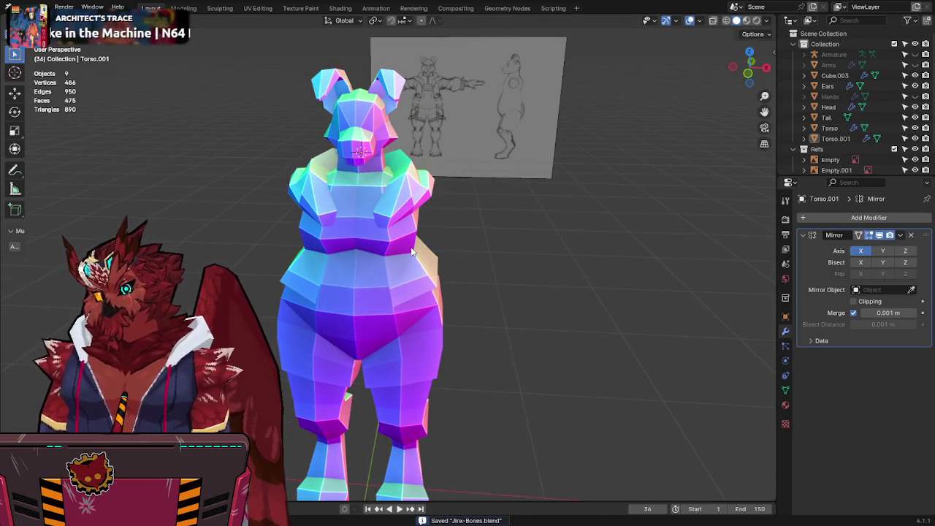
key("KP_1")
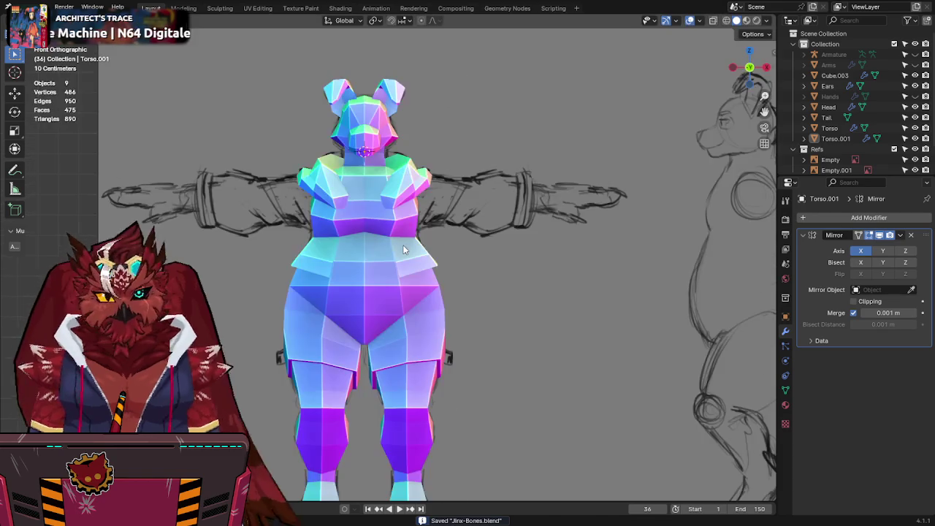
middle_click_drag(497, 226, 491, 232, "shift")
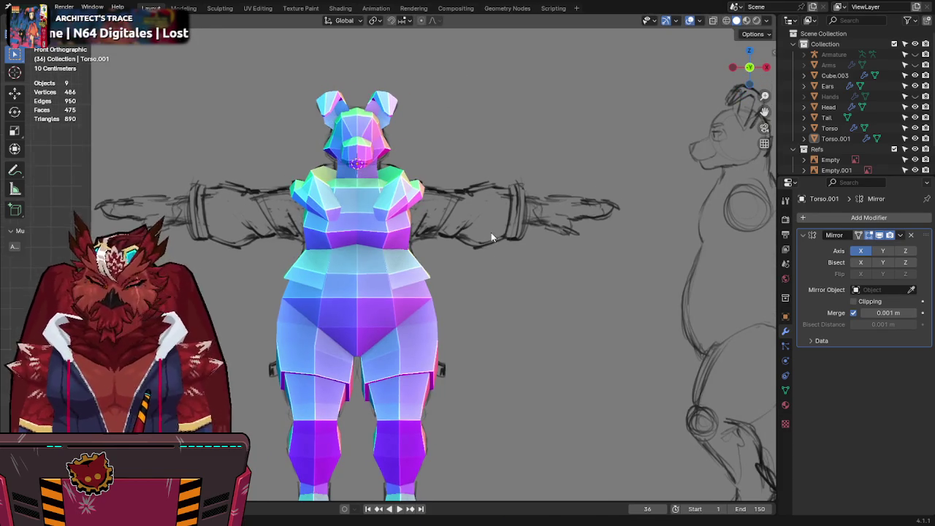
left_click(916, 65)
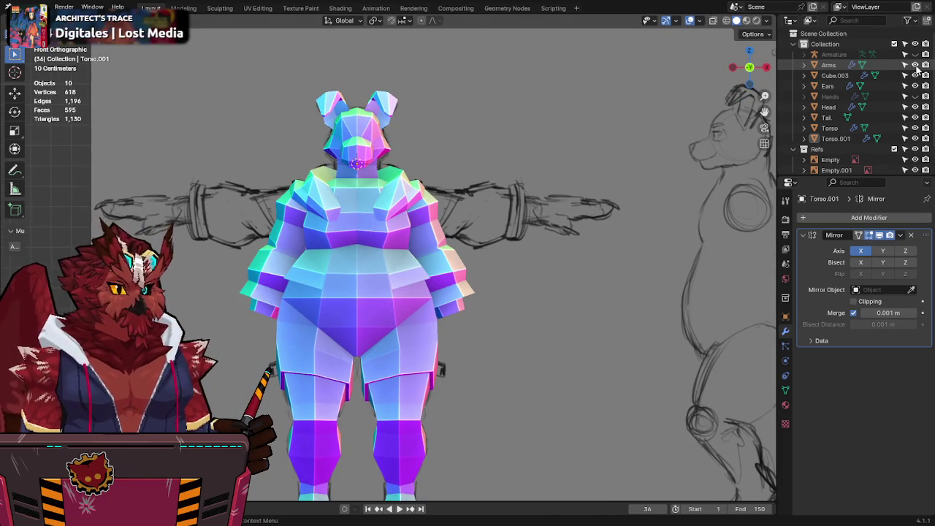
left_click(915, 96)
Step: Rename Torso.001 to 'Jacket' and save the file
left_click(833, 139)
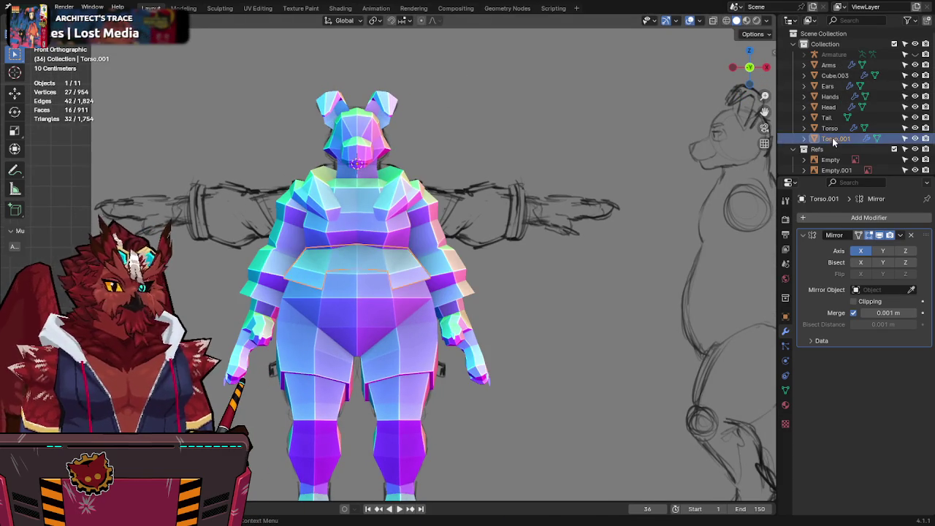
middle_click_drag(540, 192, 572, 189)
key("F2")
key("BackSpace")
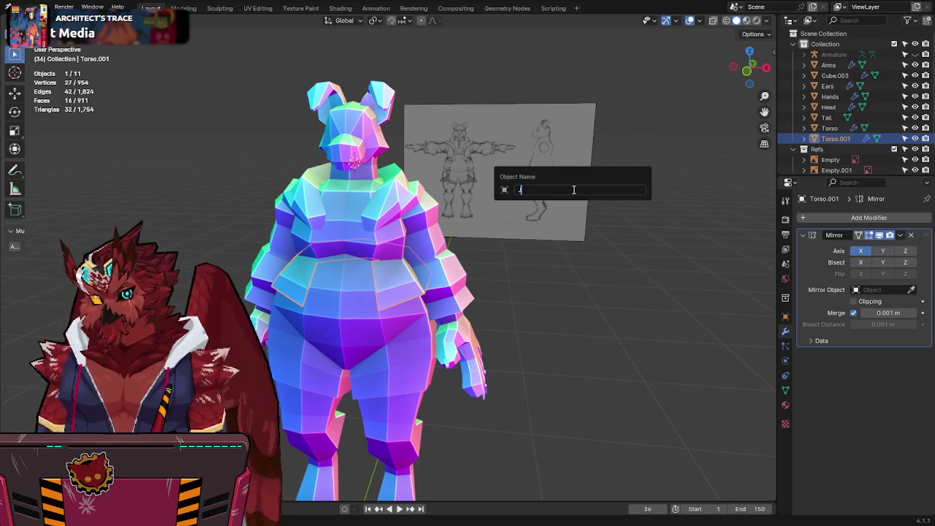
type("acket")
key("Return")
key("ctrl+s")
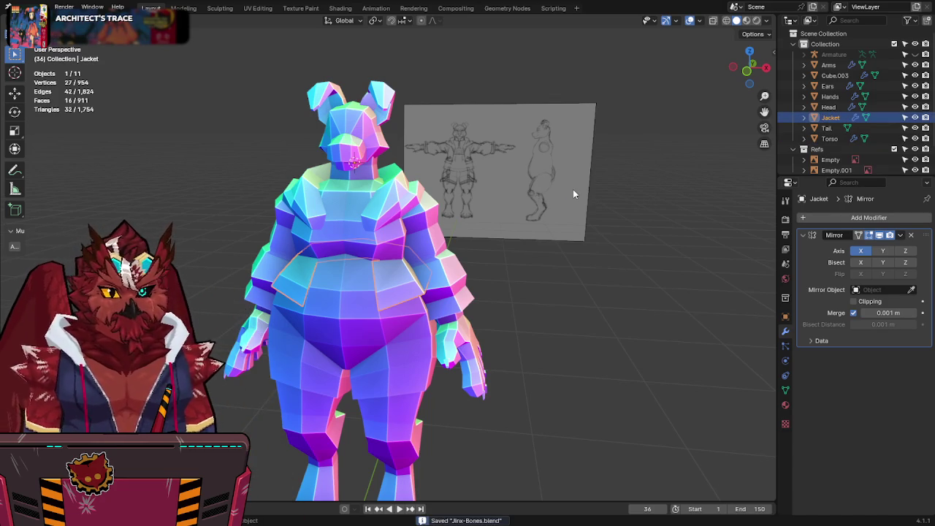
Step: Rename Cube.003 to 'Hood' and return to the front view
left_click(392, 203)
key("F2")
type("Ho")
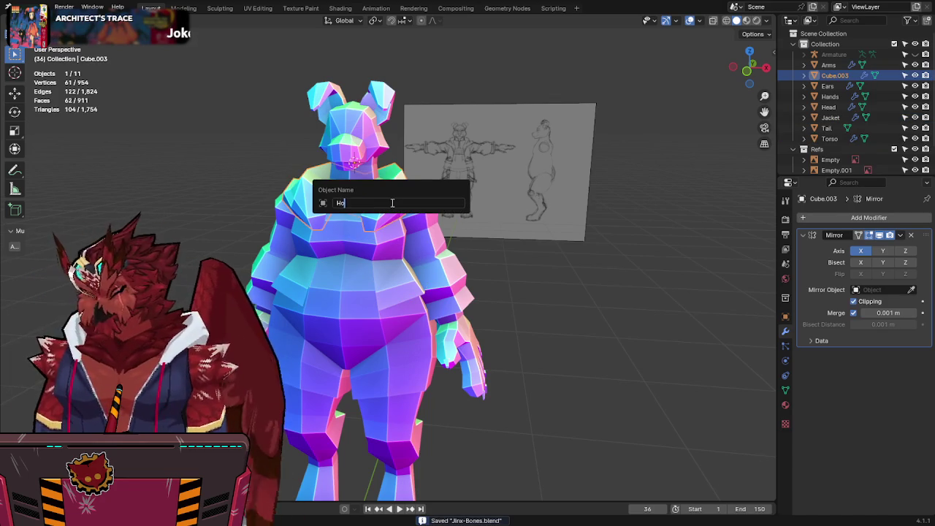
type("od")
key("Return")
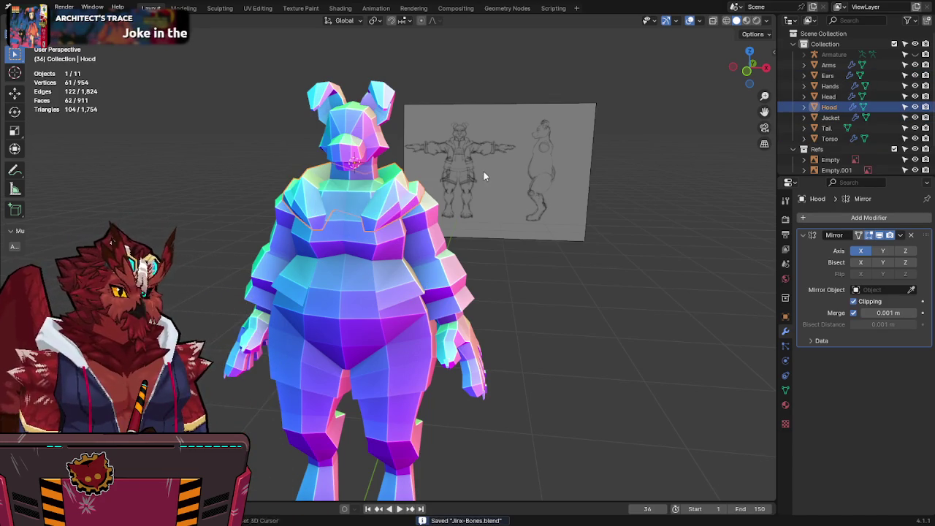
middle_click_drag(483, 171, 466, 205)
key("KP_1")
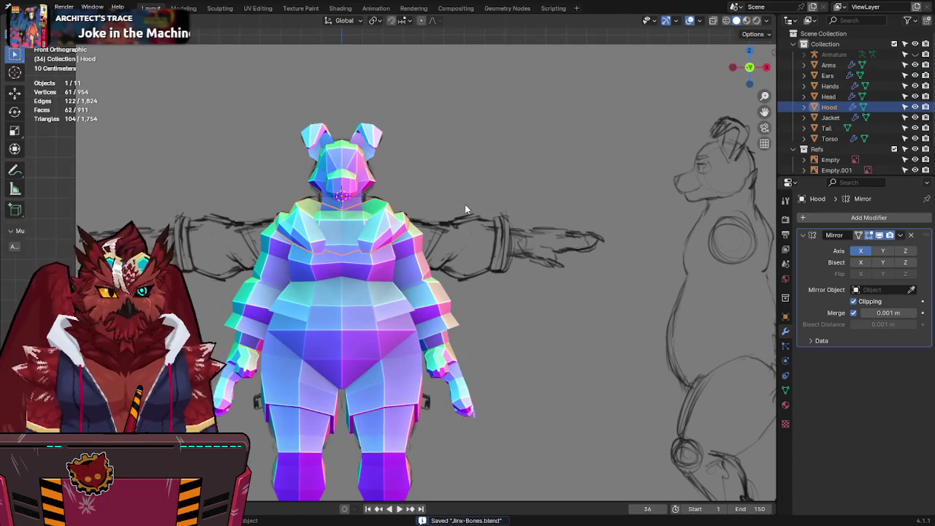
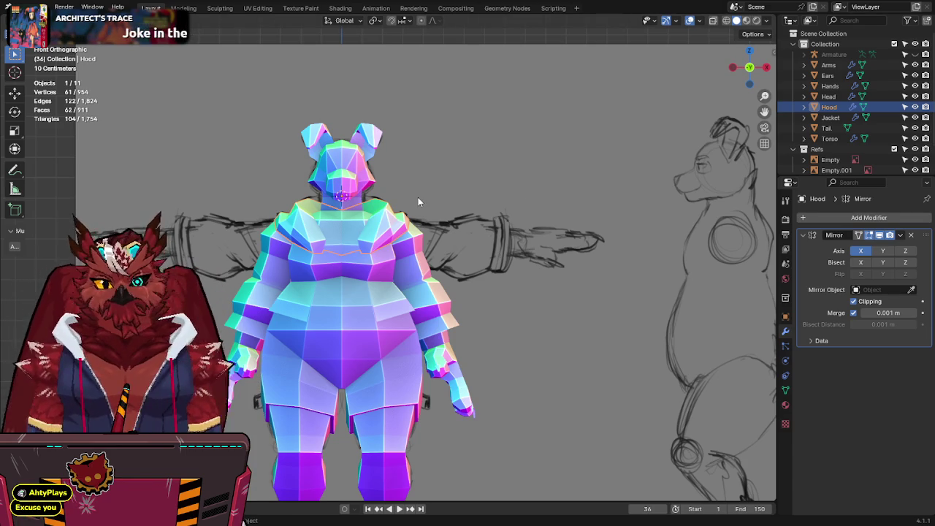
Step: Save Jinx-Bones.blend twice while keeping the bear's front view framed
middle_click_drag(418, 197, 424, 202, "shift")
key("ctrl+s")
middle_click_drag(430, 157, 439, 171, "shift")
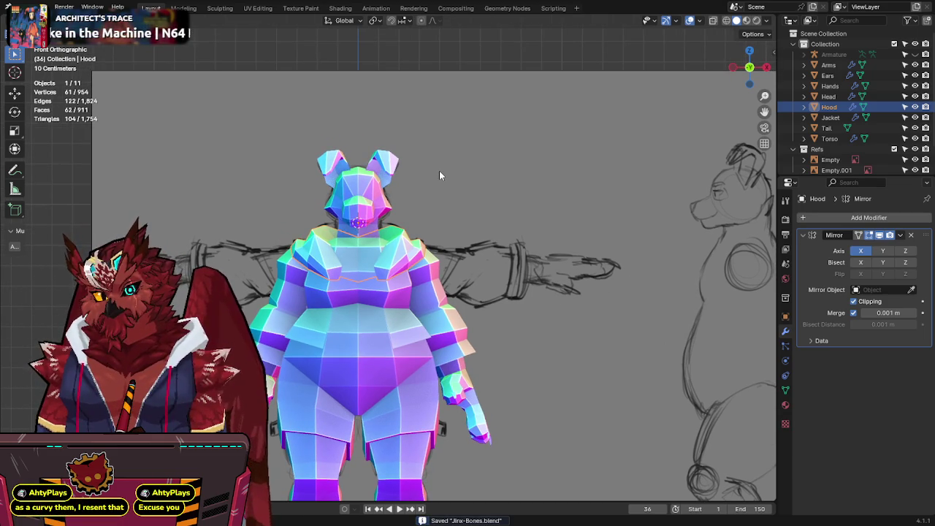
middle_click_drag(440, 171, 448, 171, "shift")
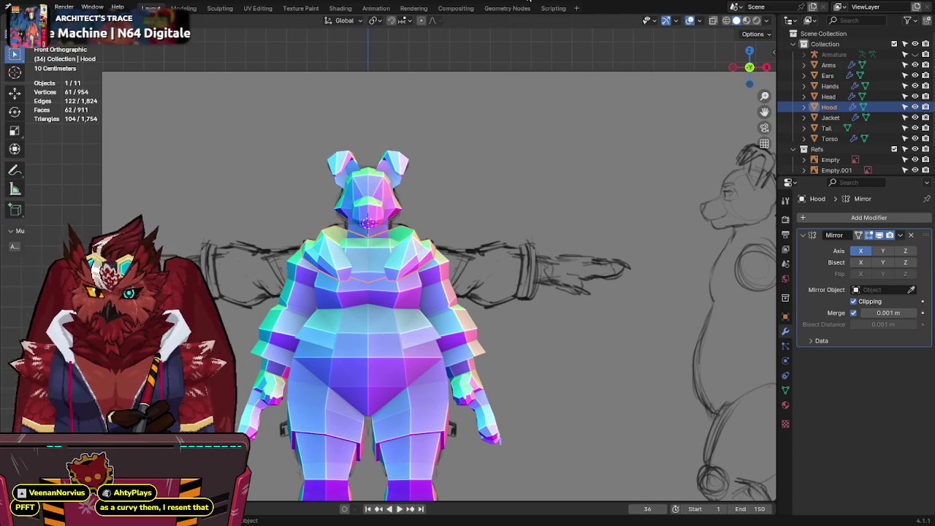
middle_click_drag(559, 138, 566, 171, "shift")
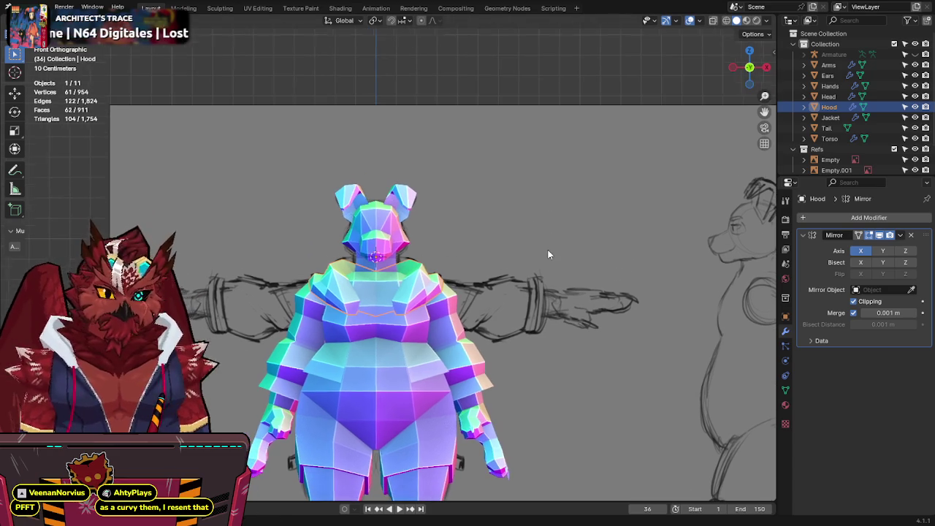
key("ctrl+s")
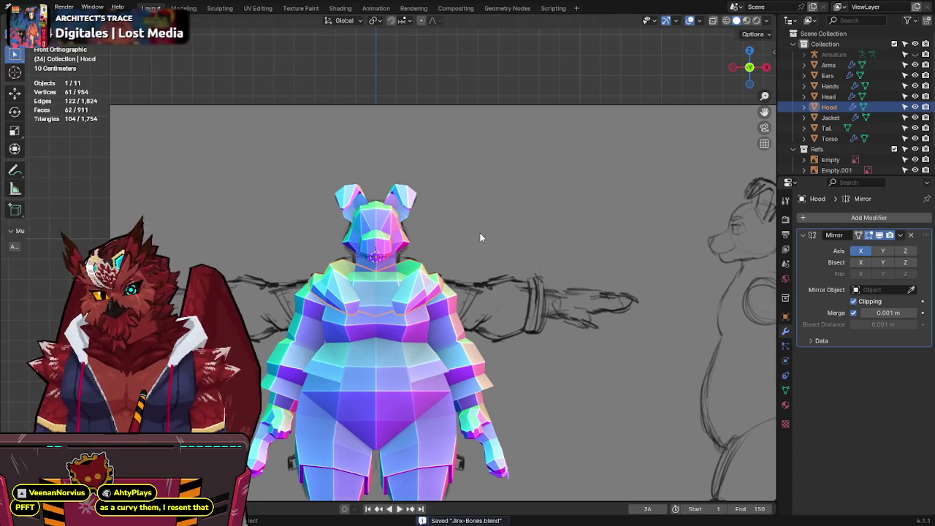
middle_click_drag(527, 235, 534, 192, "shift")
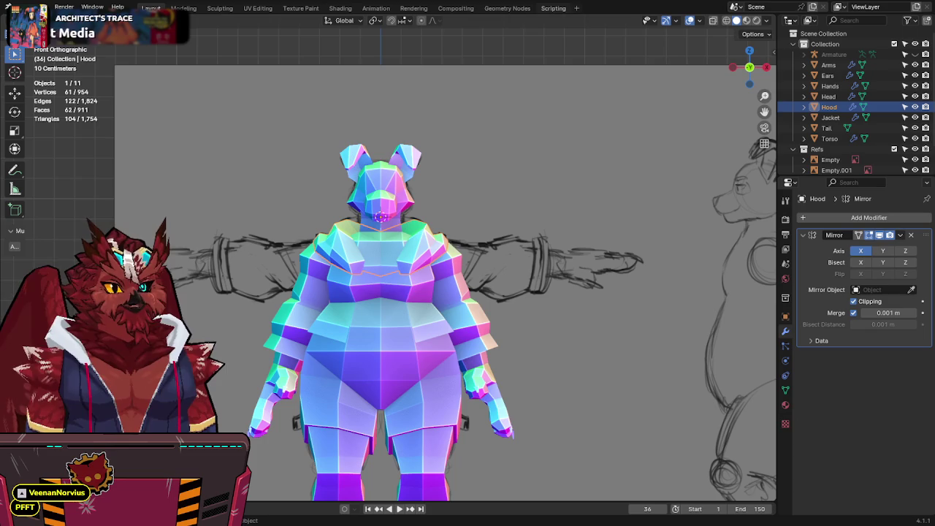
Step: Drop the outfit reference sheet into the Refs collection from the side view
key("KP_3")
scroll(885, 150, "down", 2)
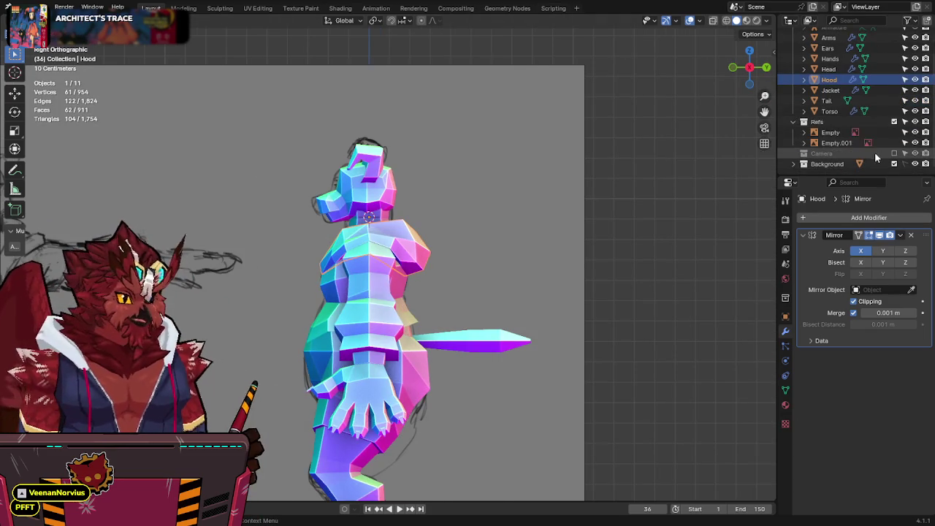
left_click(869, 122)
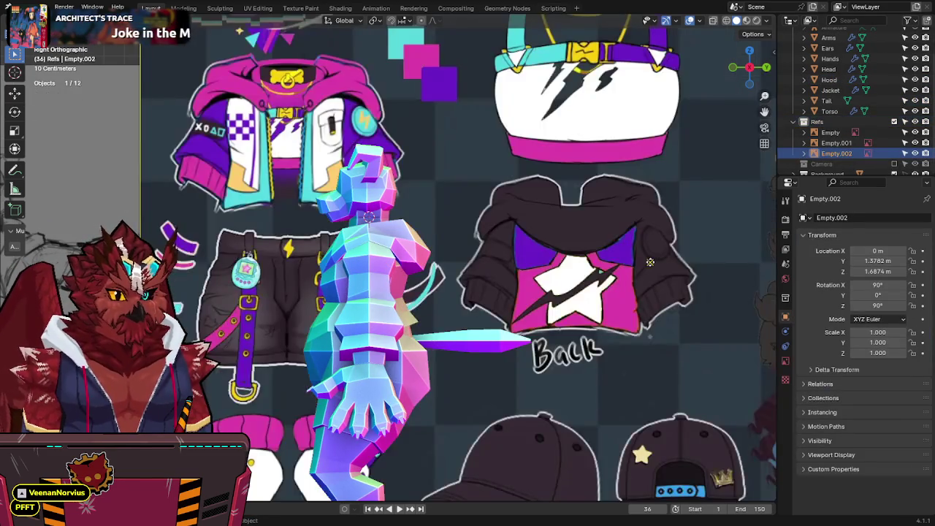
left_click_drag(646, 268, 475, 259)
key("g")
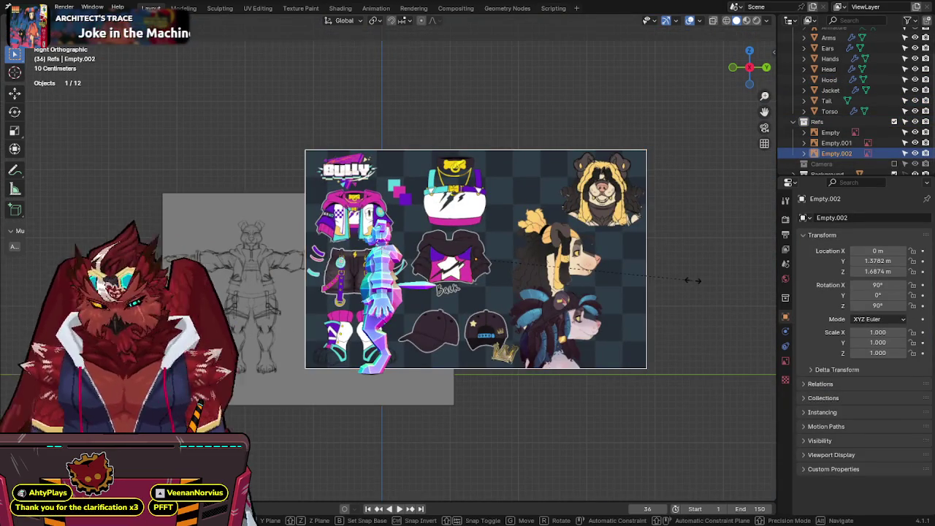
left_click(692, 279)
Step: Mirror the reference sheet along X and shrink it down
key("ctrl+m")
key("x")
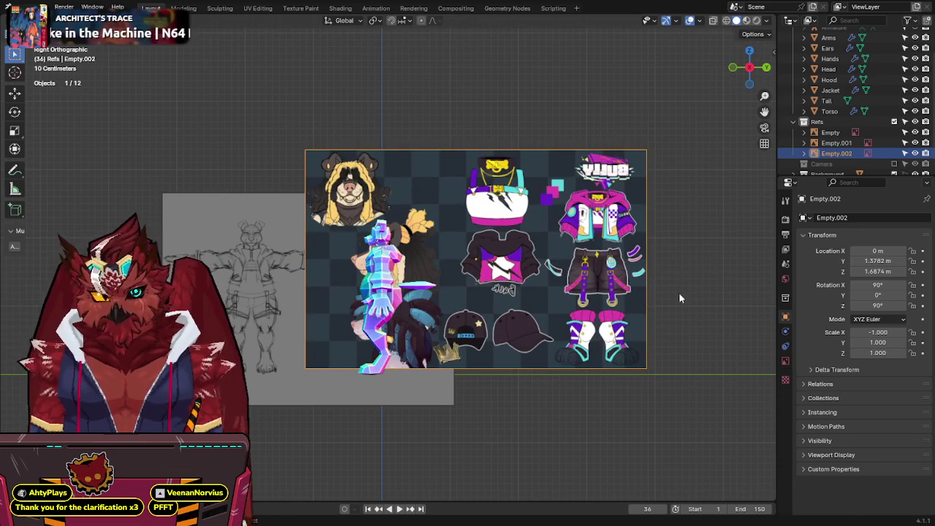
key("s")
left_click(594, 262)
scroll(595, 262, "up", 5)
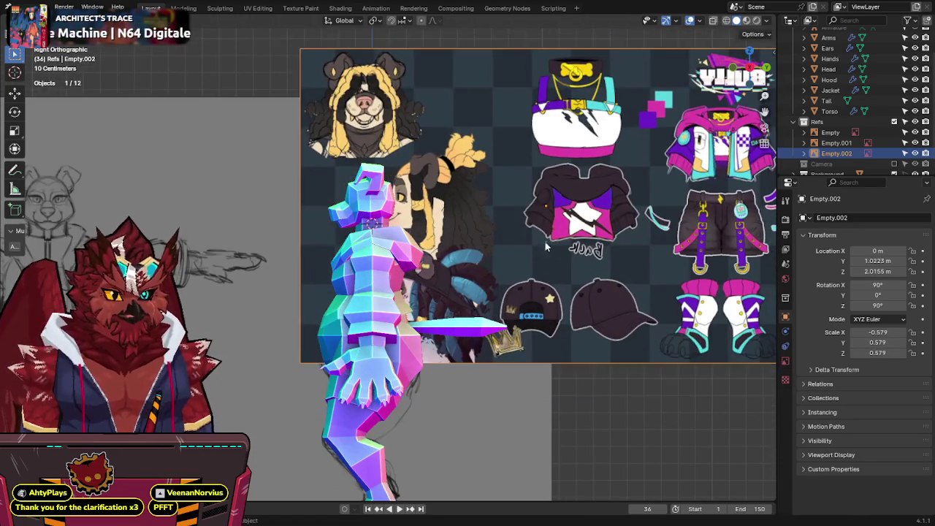
key("s")
left_click(555, 271)
middle_click_drag(555, 270, 559, 291)
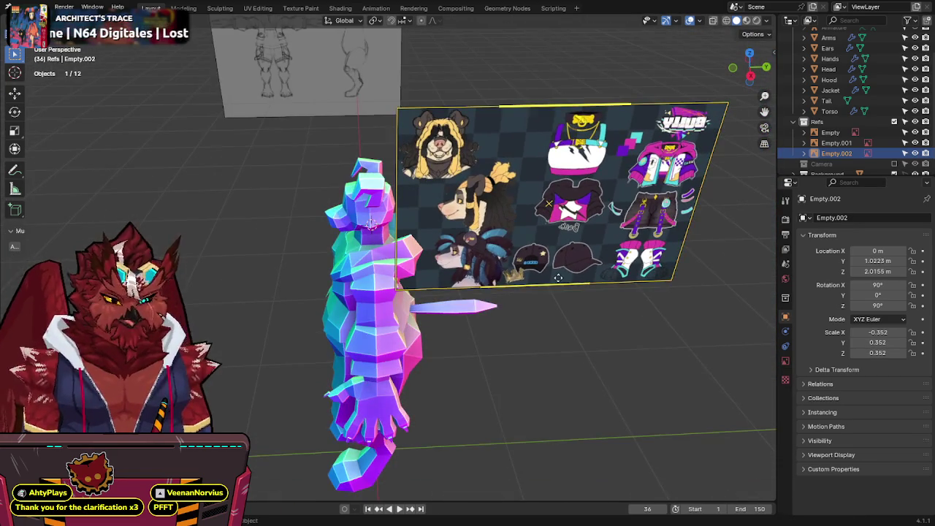
key("KP_3")
scroll(557, 278, "up", 2)
scroll(557, 278, "up", 2)
Step: Move and resize the sheet to line up with the bear, comparing in X-ray
key("g")
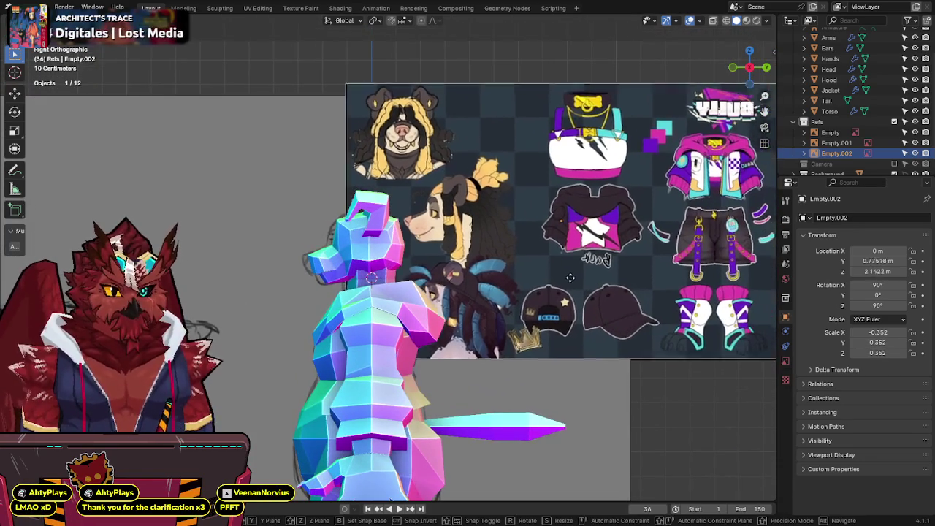
left_click(582, 284)
key("s")
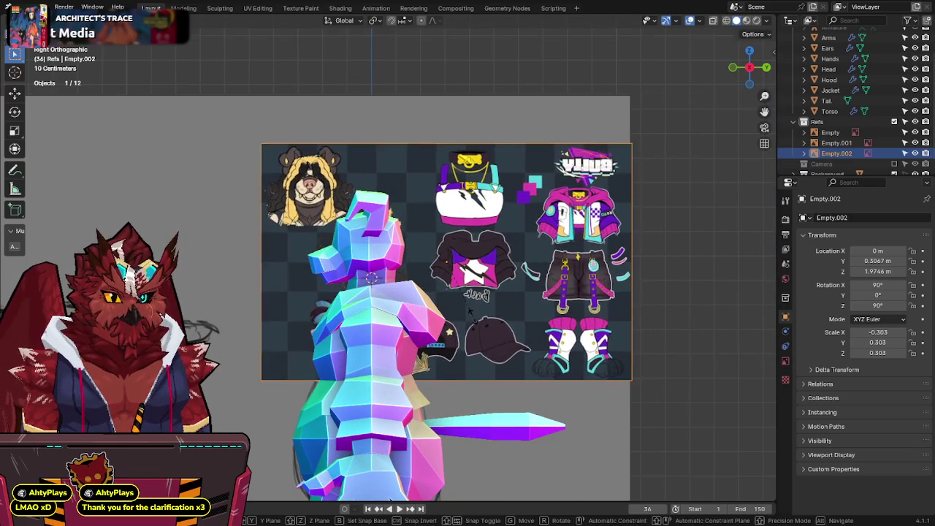
key("alt+z")
key("s")
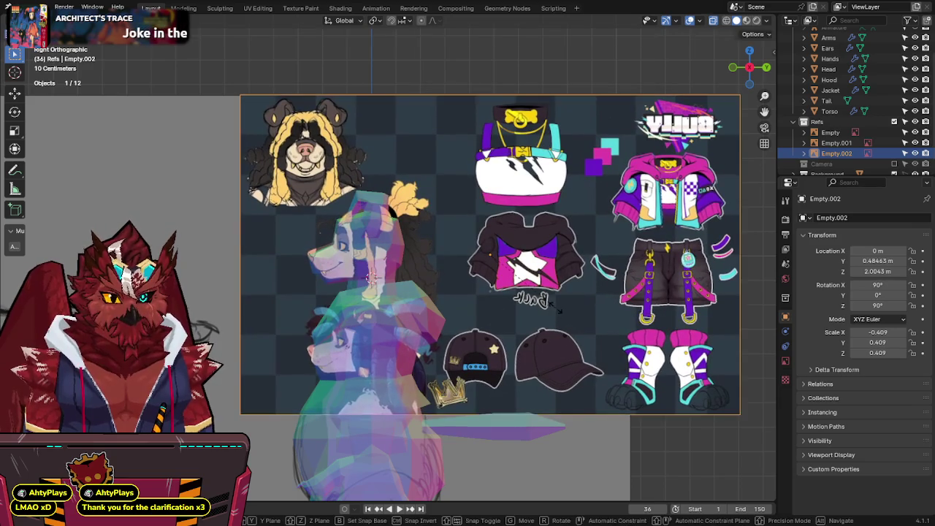
key("g")
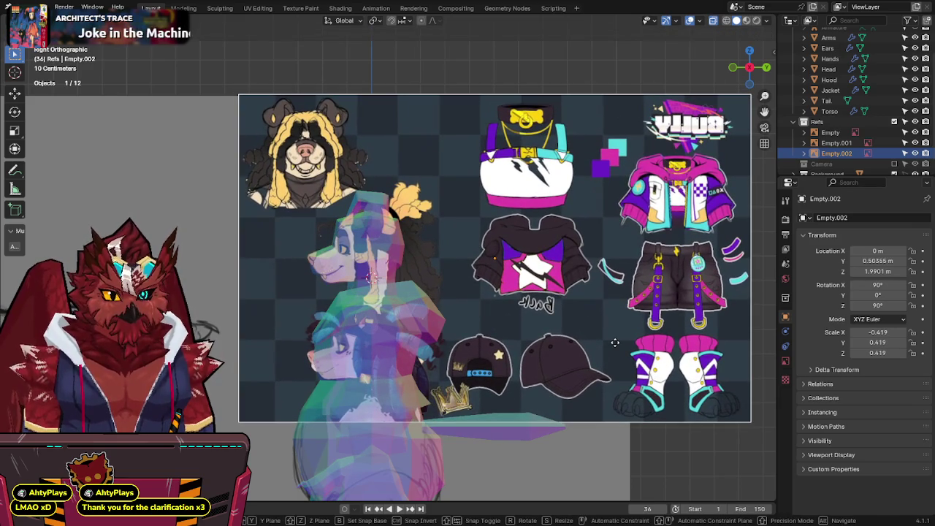
key("alt+z")
key("alt+z")
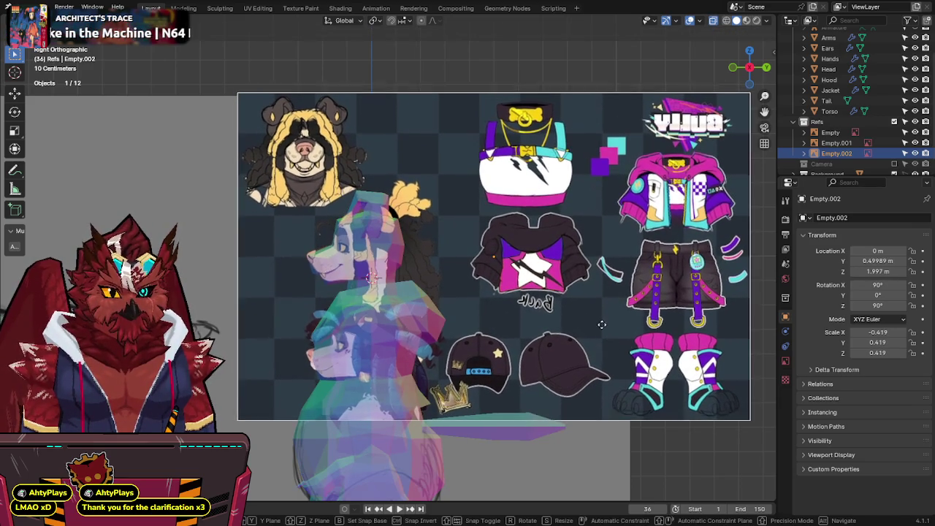
left_click(601, 323)
key("alt+z")
key("alt+z")
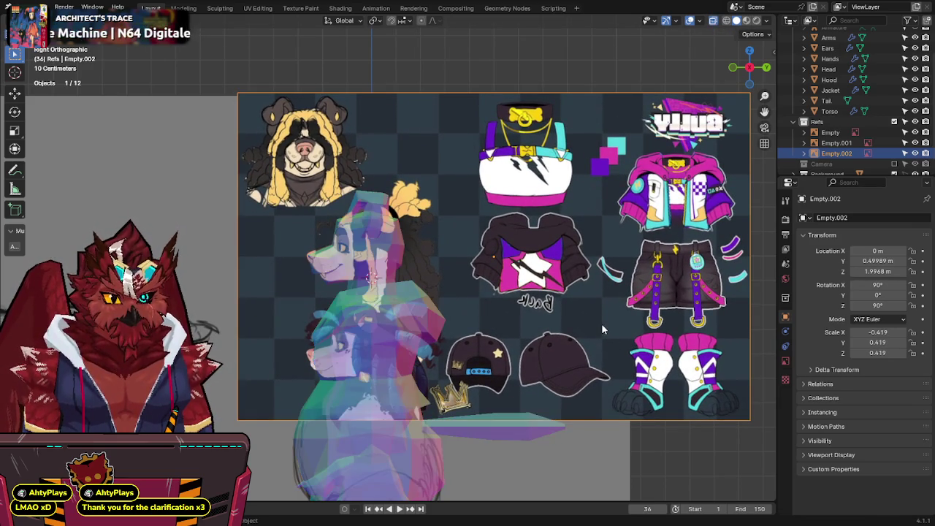
key("alt+z")
key("alt+z")
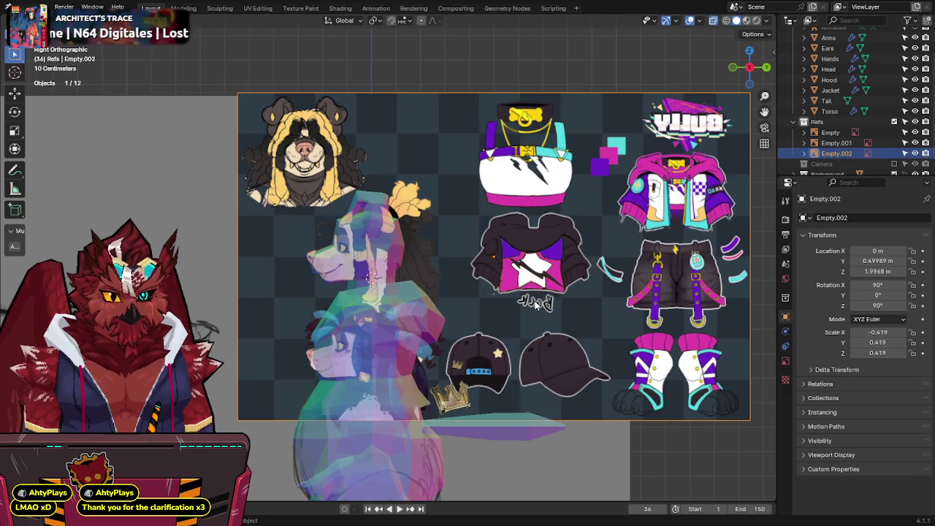
key("alt+z")
key("alt+z")
Step: Fine-tune the sheet to scale 0.423 and make the model opaque again
key("s")
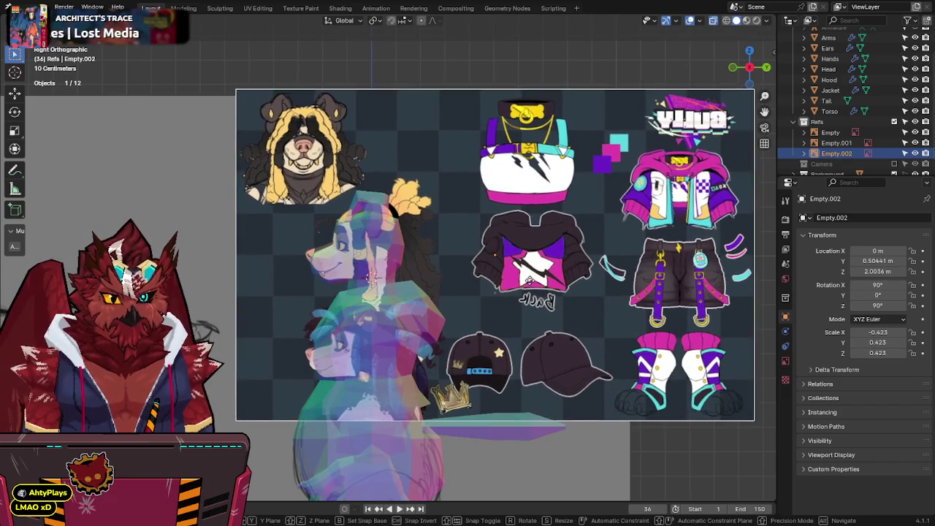
left_click(536, 296)
key("alt+z")
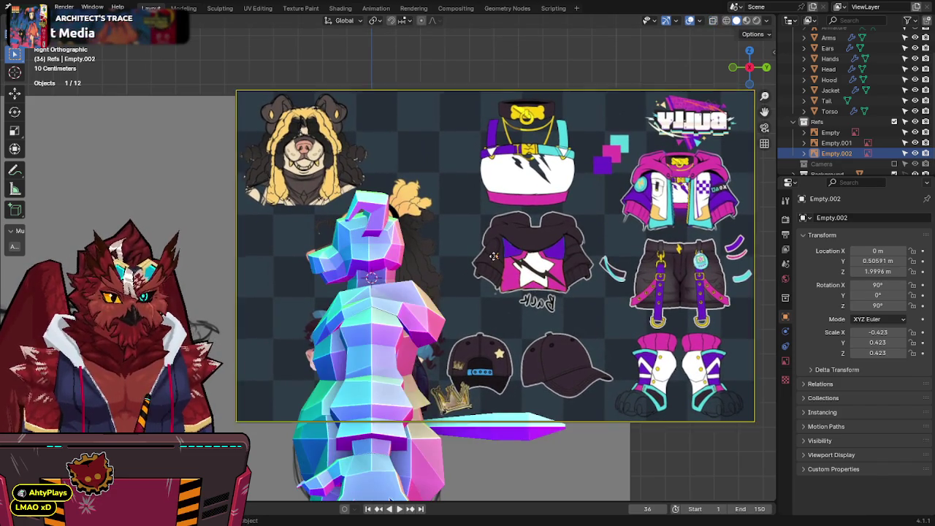
key("alt+z")
key("alt+z")
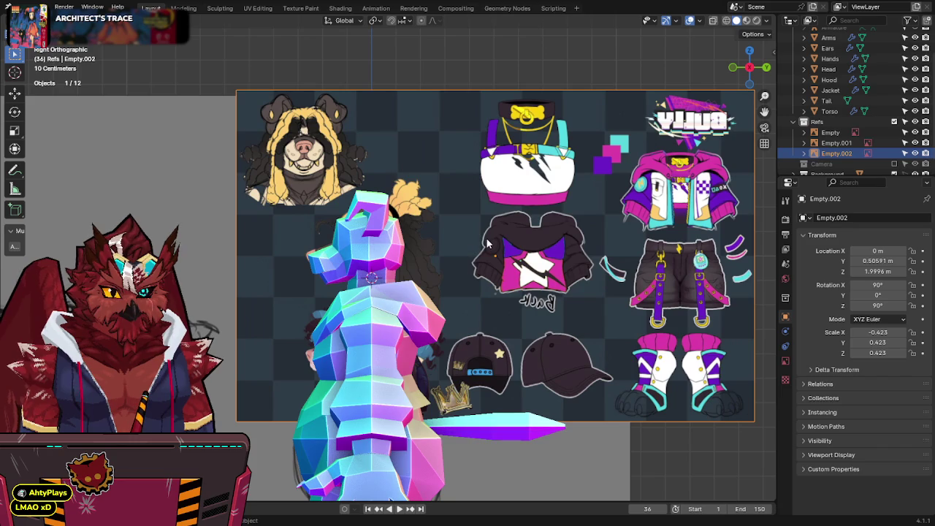
mouse_move(448, 247)
middle_mouse_down()
mouse_move(555, 271)
mouse_move(553, 297)
mouse_move(504, 275)
middle_mouse_up()
scroll(562, 271, "down", 3)
Step: Move the reference board along X to −9.709 m and show it only from the front
key("g")
key("x")
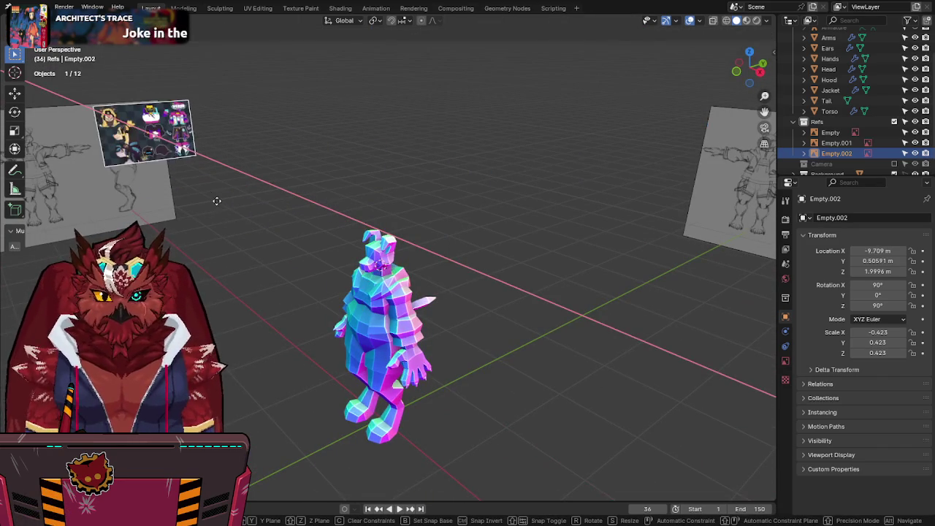
left_click(222, 206)
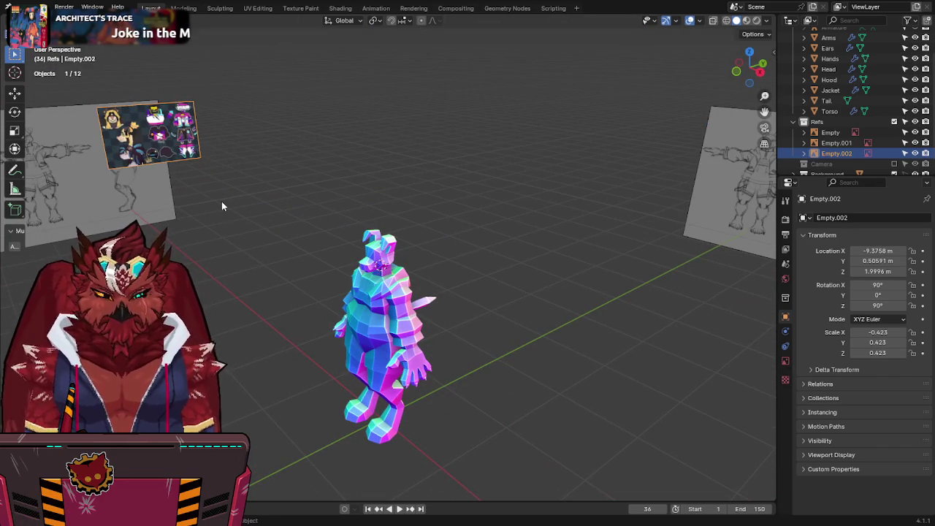
left_click(785, 360)
left_click(882, 292)
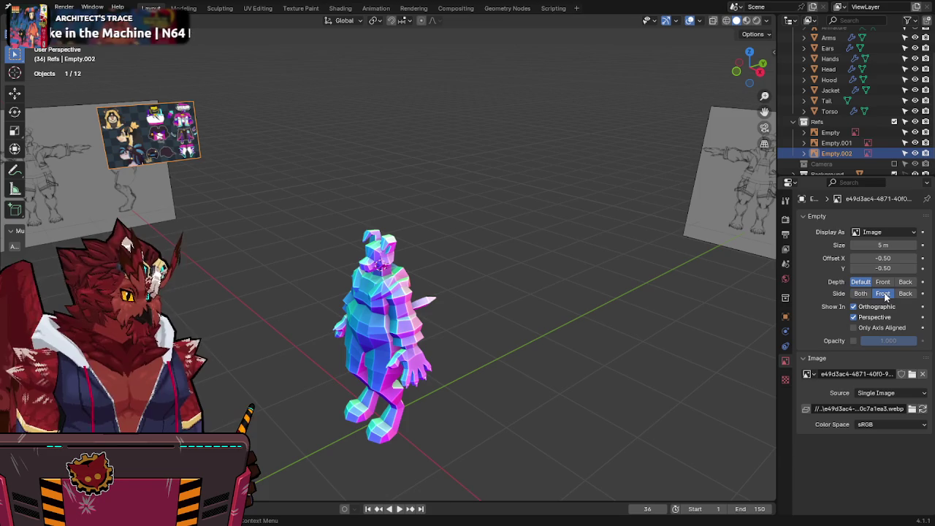
Step: Return to the side view and save Jinx-Bones.blend
key("KP_3")
scroll(460, 271, "up", 3)
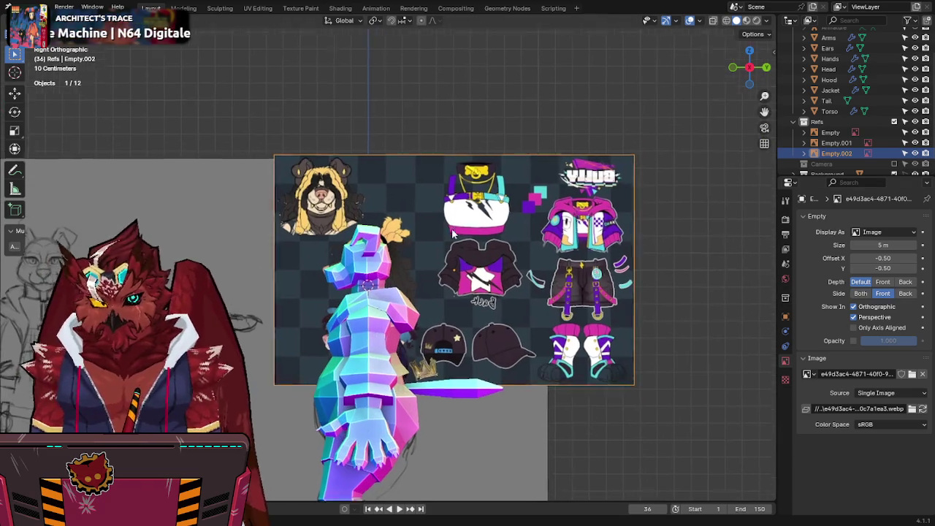
scroll(448, 254, "up", 3)
middle_click_drag(448, 254, 519, 226, "shift")
key("ctrl+s")
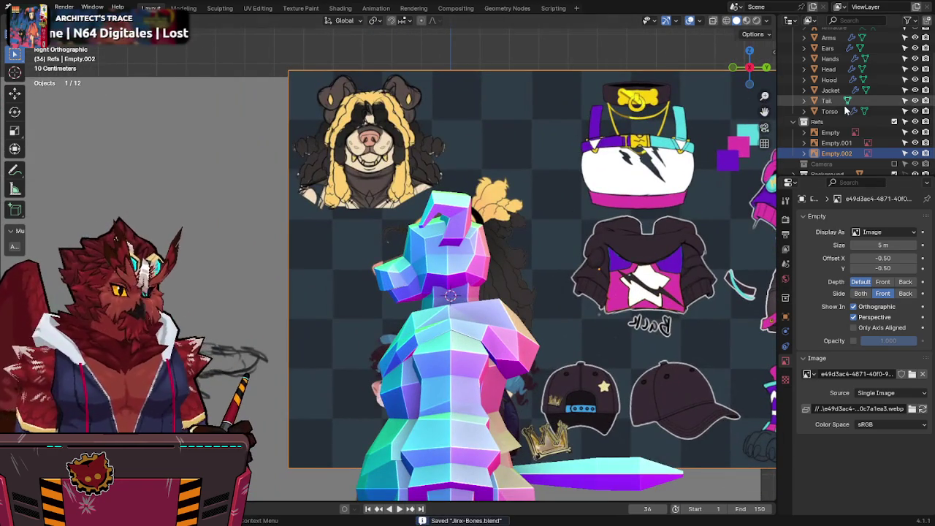
scroll(847, 110, "up", 2)
Step: Select the main Collection and view the X-ray bear in Right Ortho
left_click(824, 44)
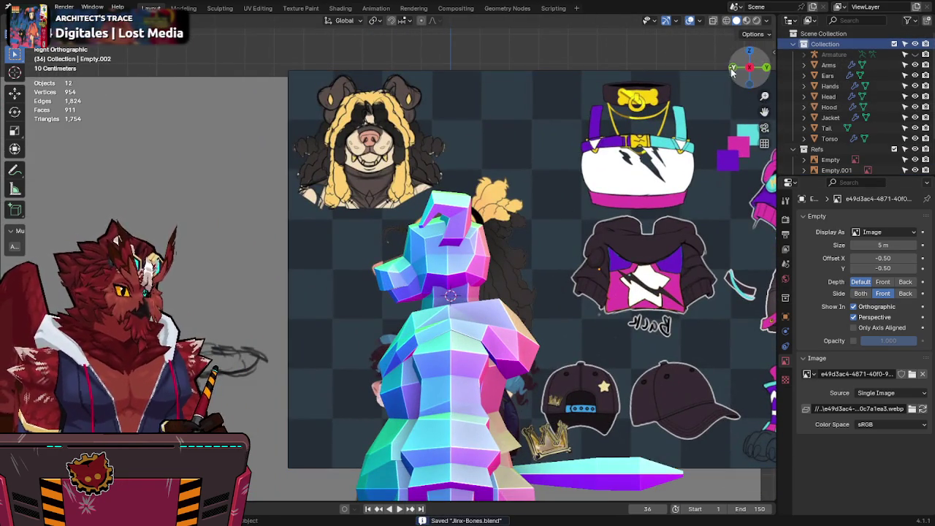
key("KP_1")
scroll(460, 230, "up", 1)
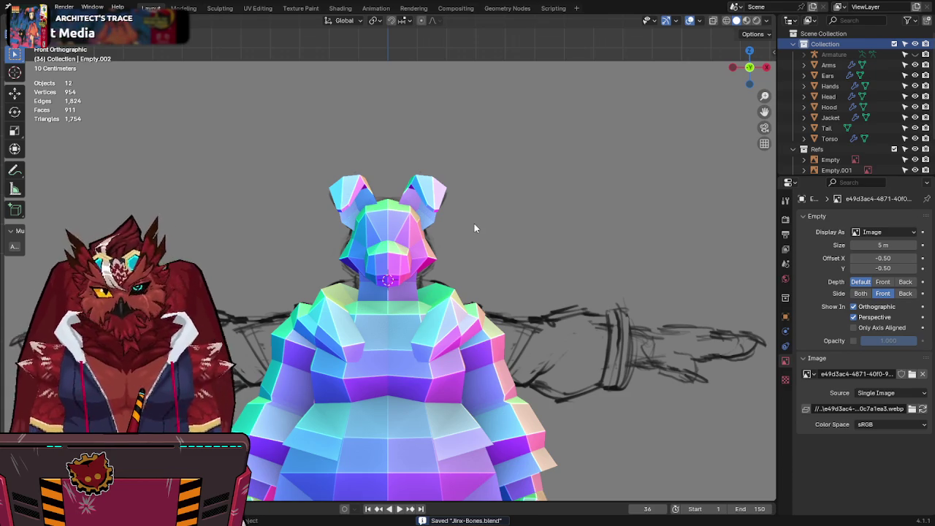
key("alt+z")
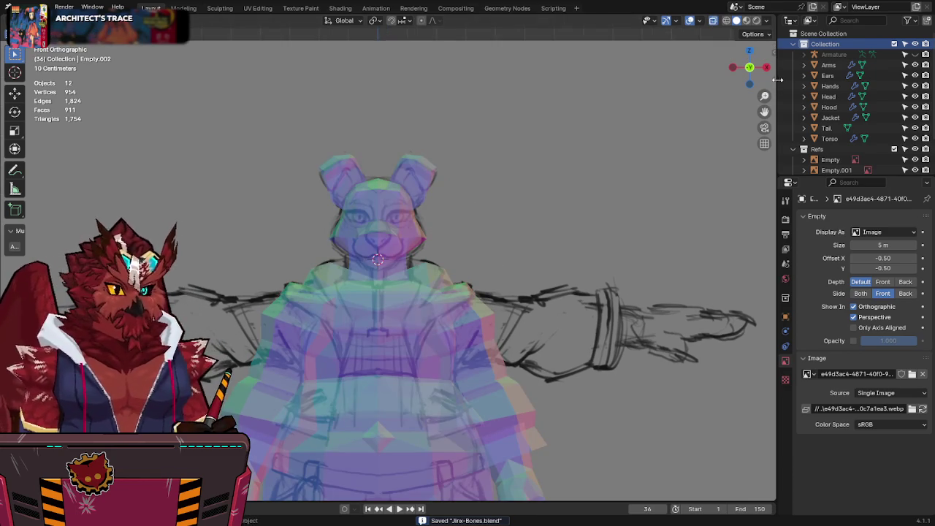
left_click(766, 68)
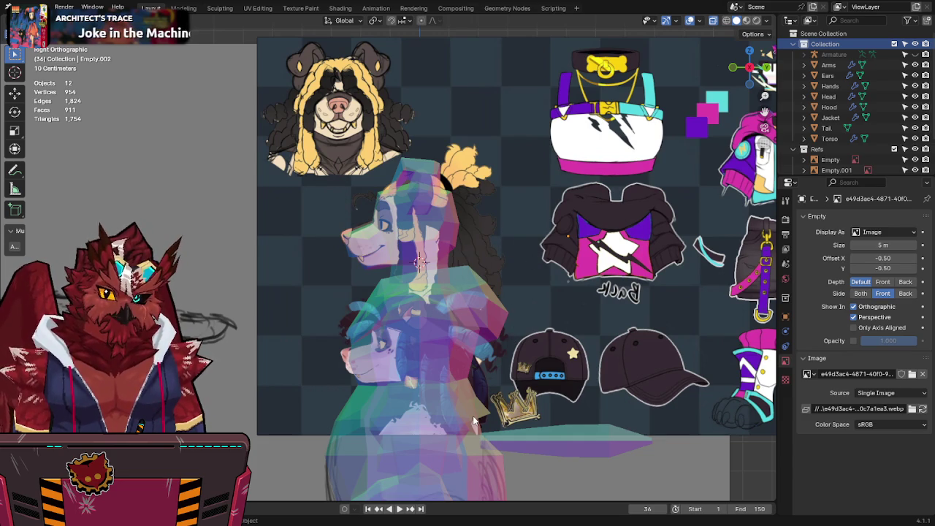
Step: Select the bear's Head mesh with X-ray turned off
key("alt+z")
key("alt+z")
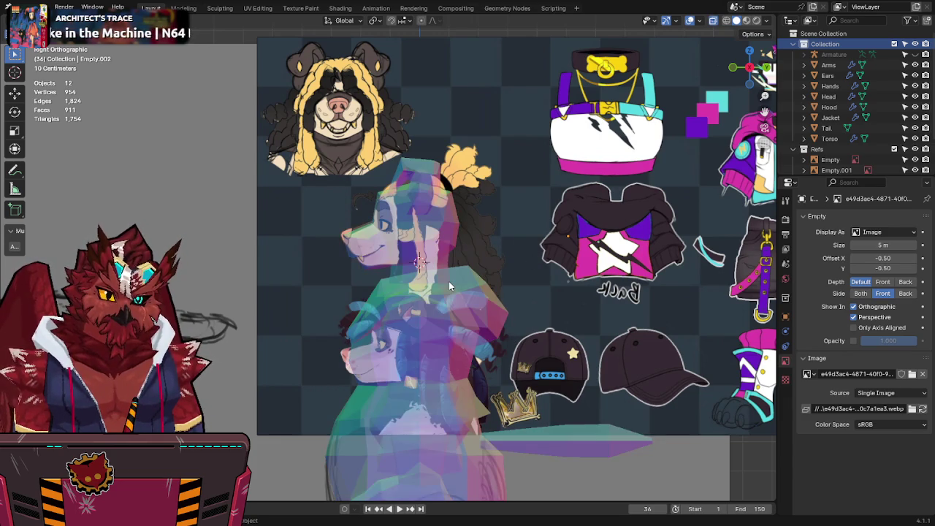
key("alt+z")
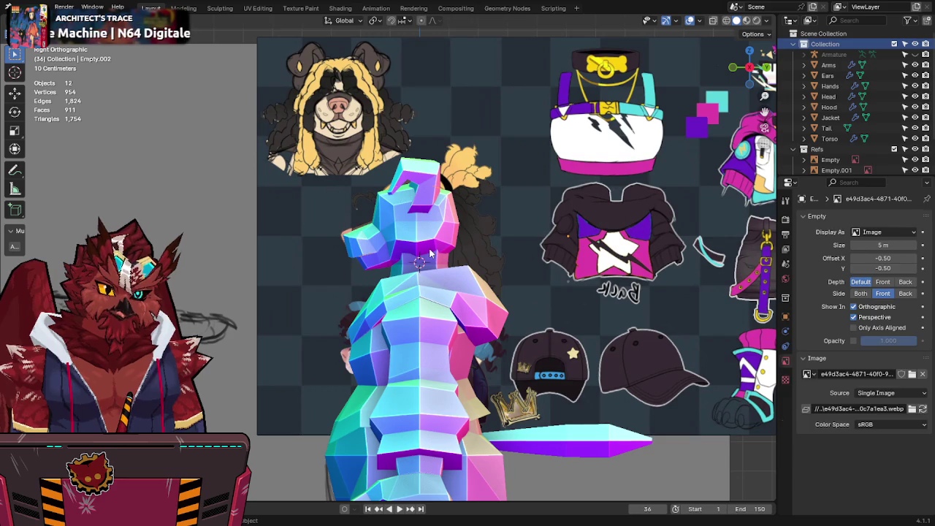
left_click(429, 254)
key("alt+z")
scroll(429, 254, "up", 2)
scroll(420, 233, "up", 1)
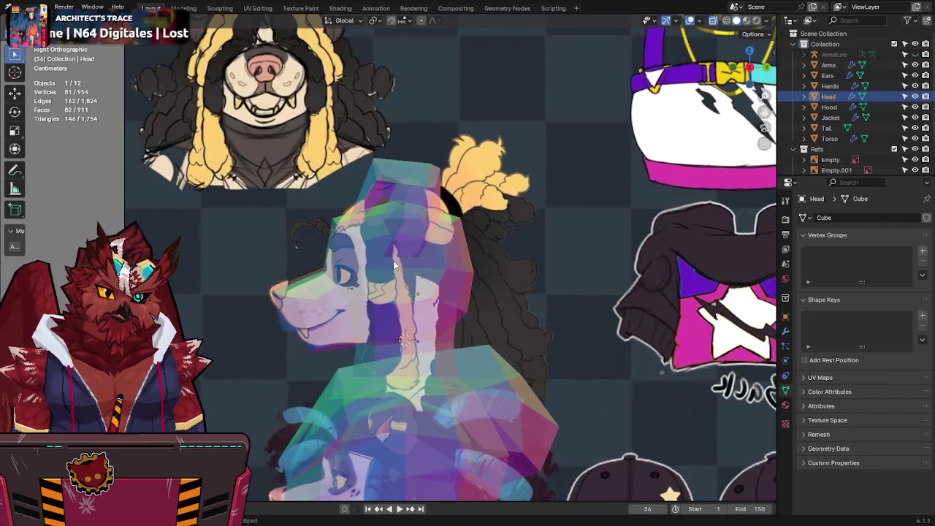
Step: Raise the top Head vertices along Z, cancelling a second vertex move
key("Tab")
left_click_drag(388, 244, 388, 243)
key("g")
key("z")
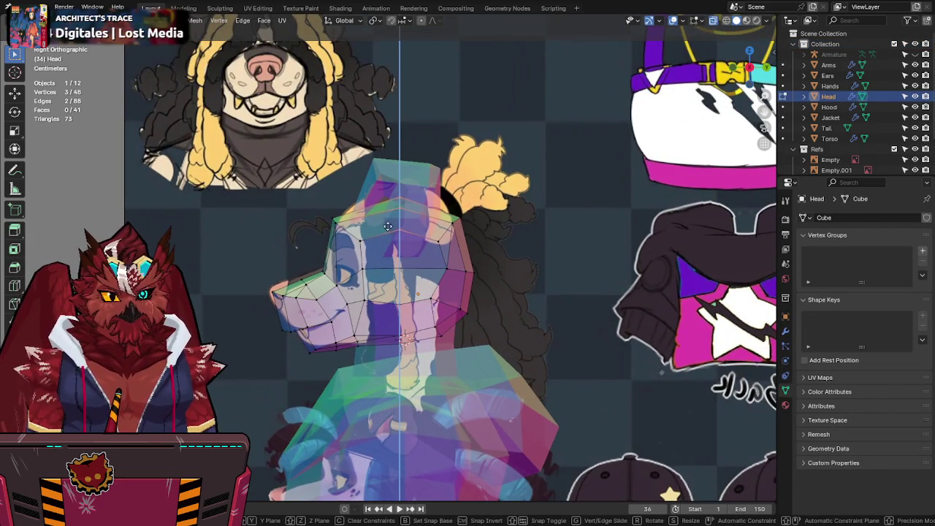
left_click(387, 181)
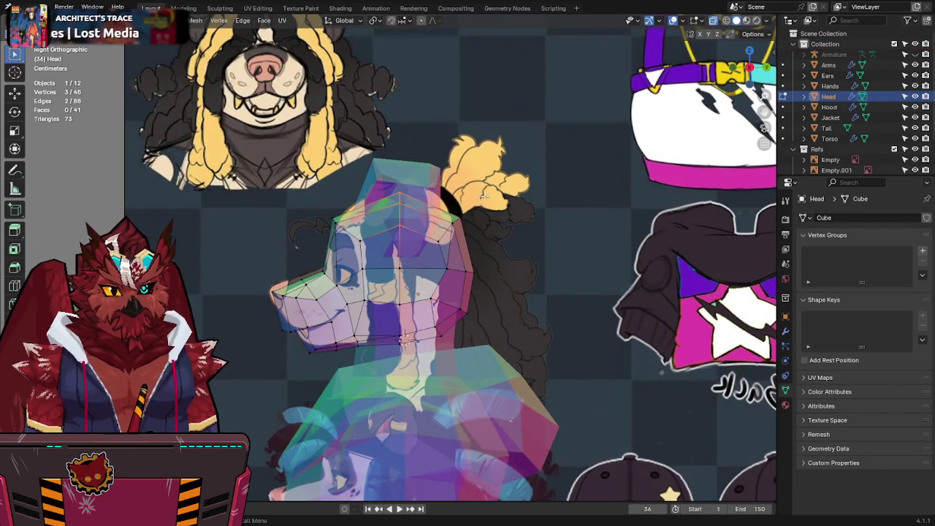
left_click_drag(432, 251, 432, 251)
key("g")
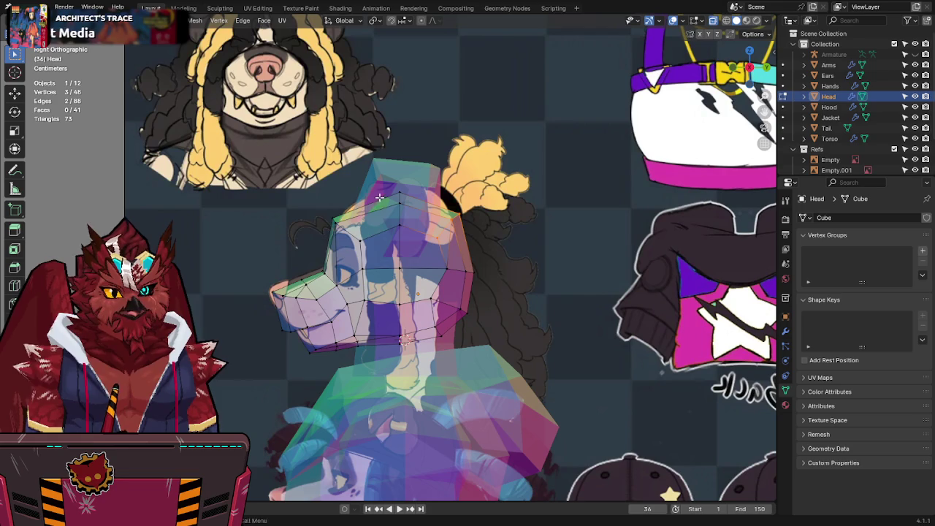
right_click(300, 218)
Step: Leave Edit Mode, save Jinx-Bones.blend, and return to the front view
key("Tab")
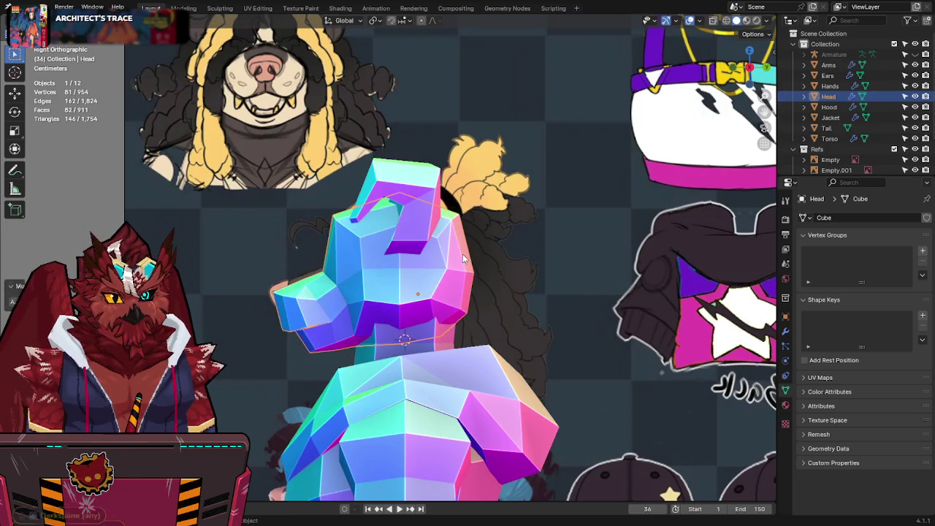
key("ctrl+s")
scroll(458, 260, "down", 3)
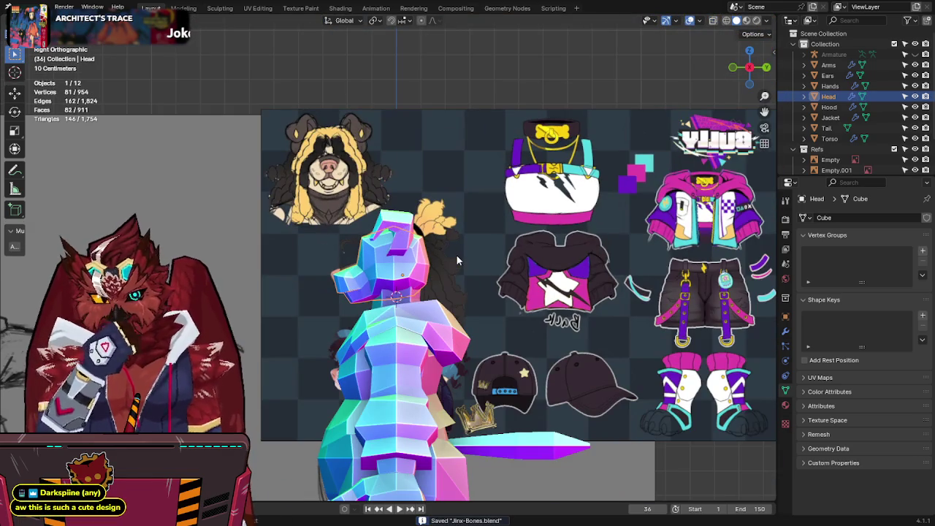
scroll(459, 260, "up", 2)
key("KP_1")
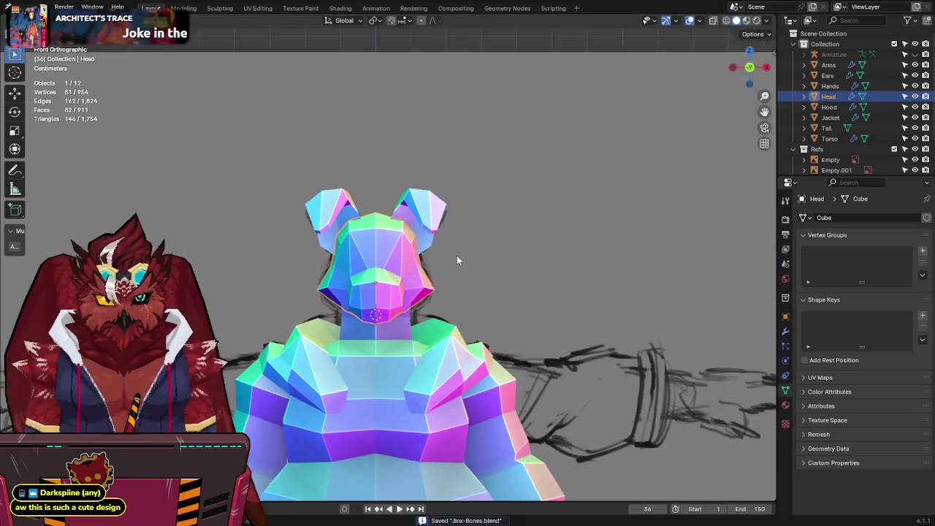
scroll(457, 255, "down", 3)
scroll(456, 254, "up", 3)
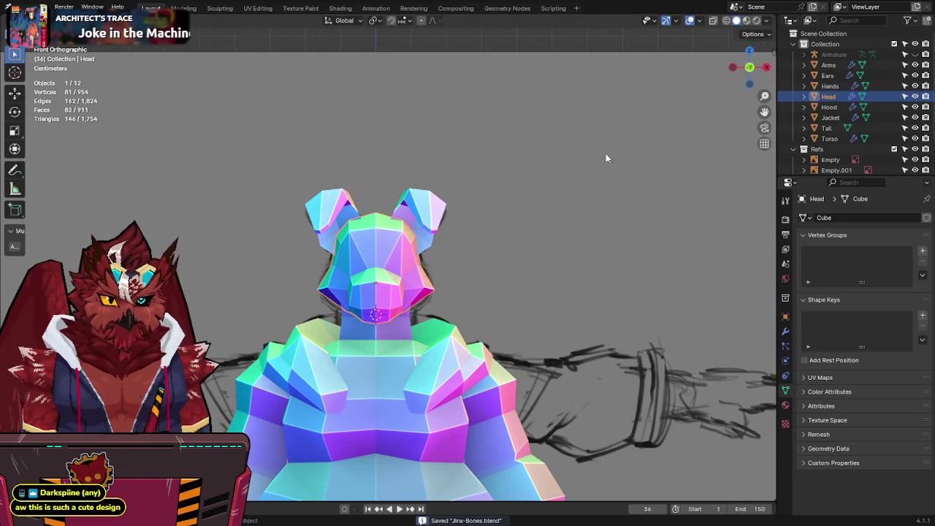
Step: Add a cube, shrink it to head size and place it right of the head
key("q")
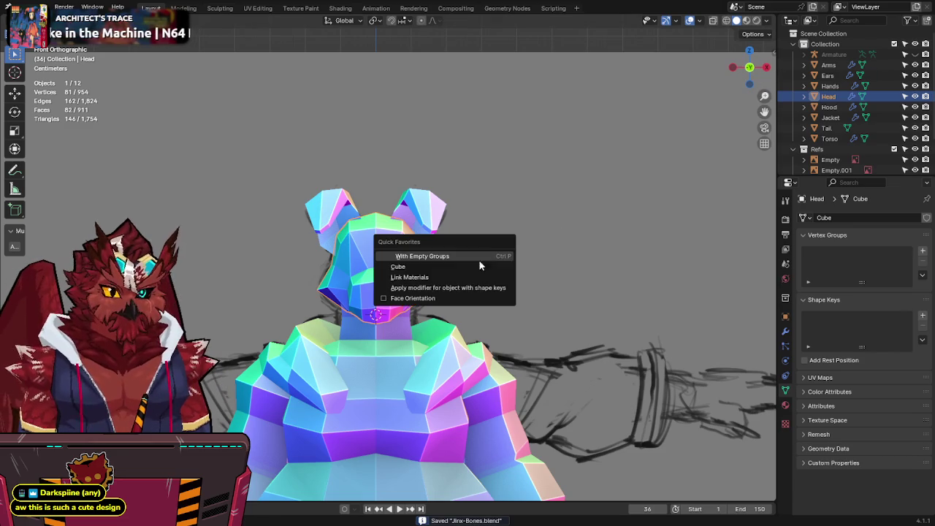
left_click(451, 272)
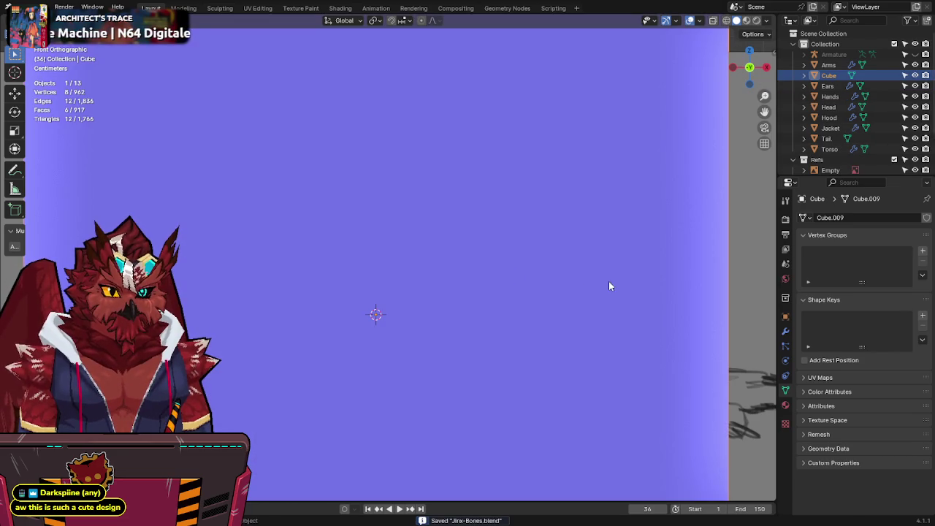
key("Tab")
key("alt+z")
key("s")
left_click(417, 299)
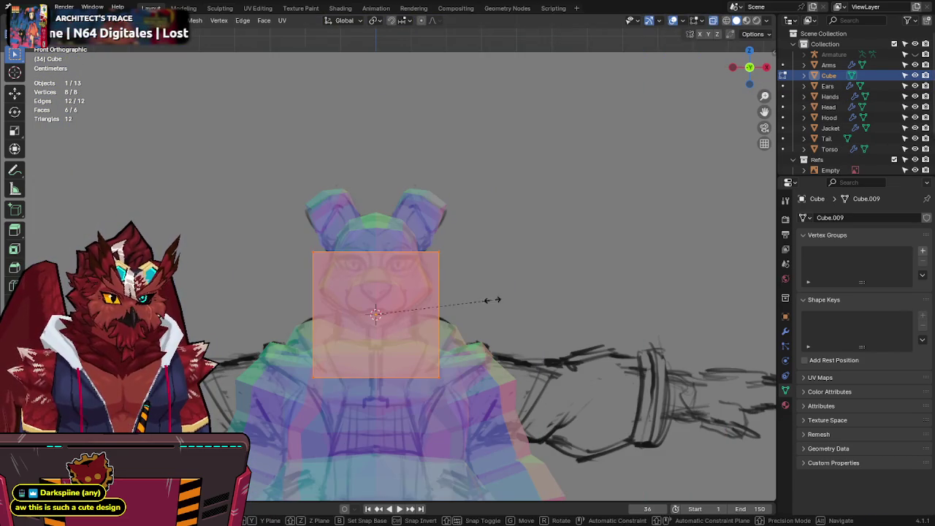
key("g")
left_click(526, 251)
Step: Mirror the block to the head's left side, return to Object Mode and save
key("q")
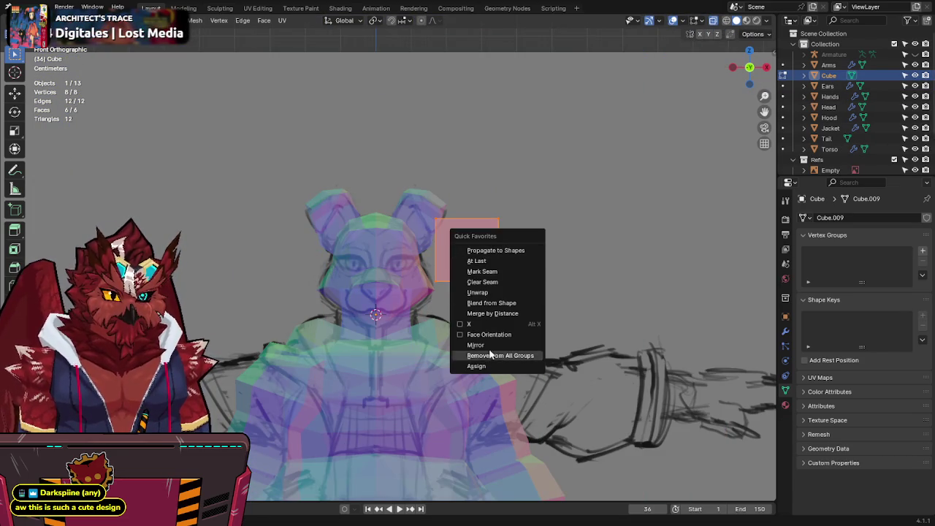
left_click(476, 345)
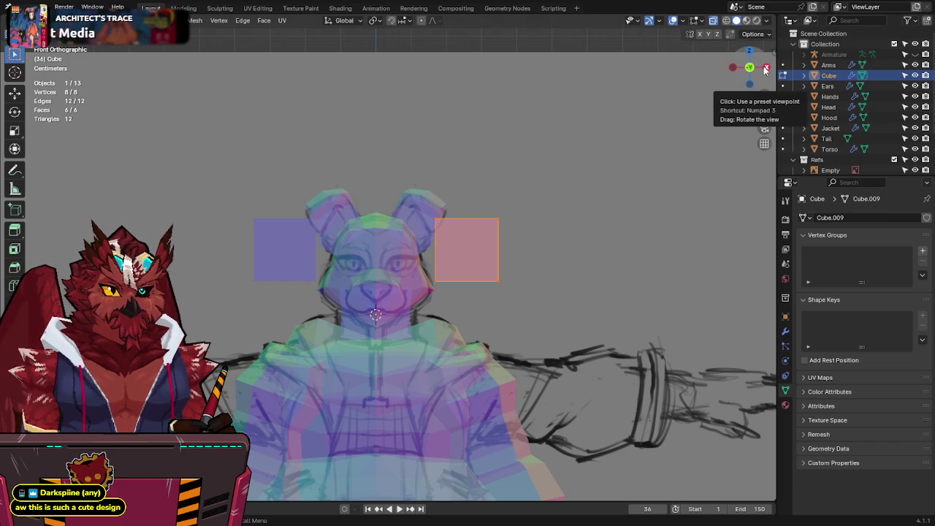
left_click_drag(766, 68, 738, 80)
key("ctrl+Tab")
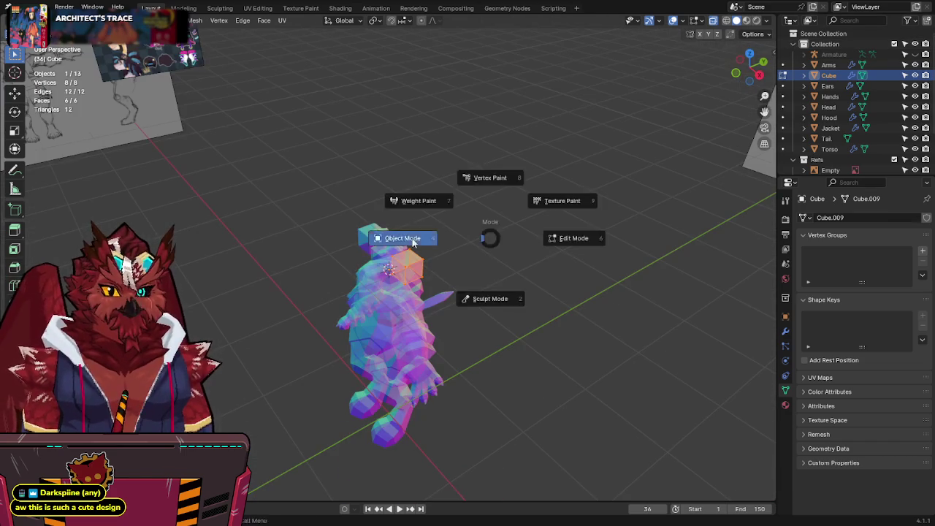
left_click(396, 240)
key("ctrl+s")
middle_click_drag(344, 155, 374, 174)
Step: Change the pivot point and duplicate the reference image, raising the copy along Z
key("period")
left_click(484, 168)
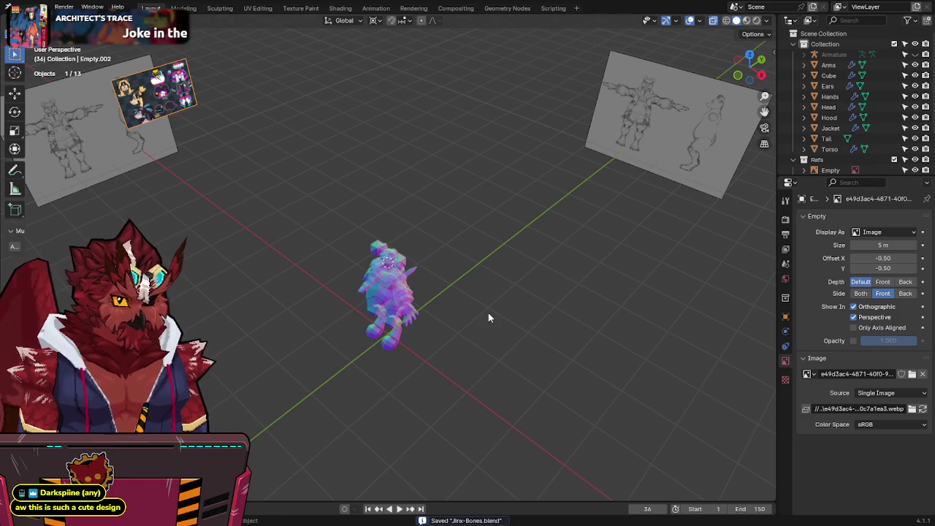
key("shift+d")
key("z")
key("y")
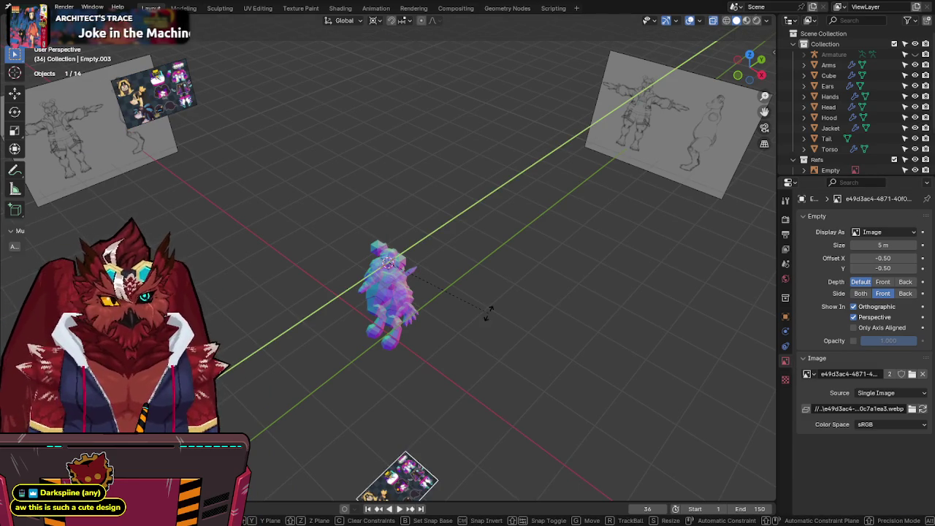
key("y")
key("z")
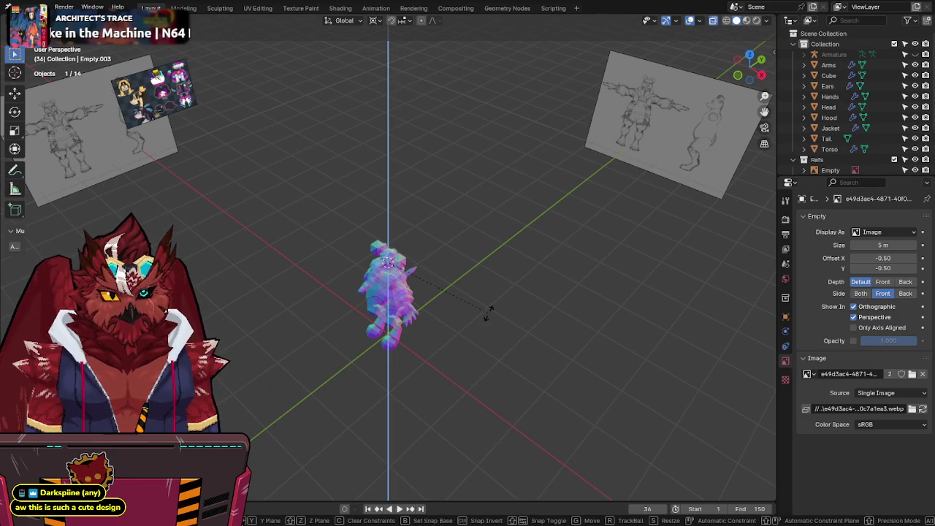
key("KP_1")
scroll(414, 193, "up", 3)
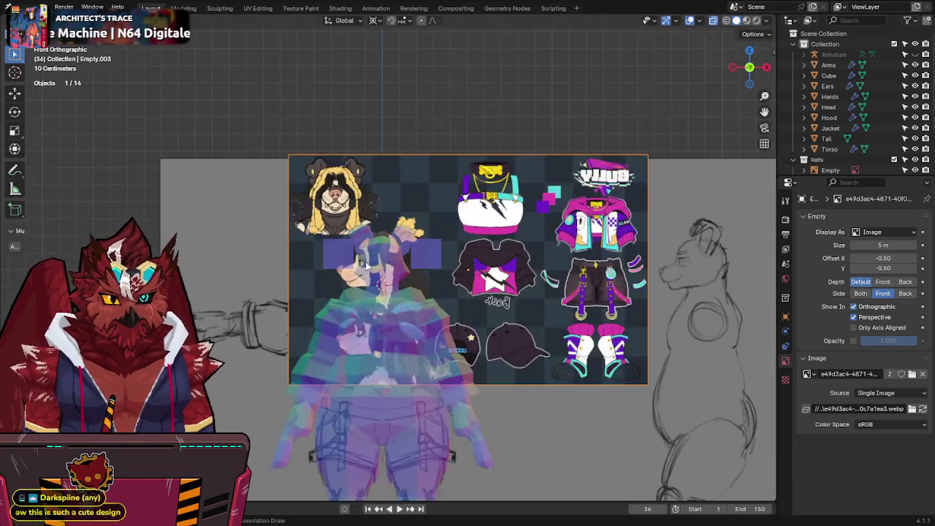
scroll(414, 193, "up", 3)
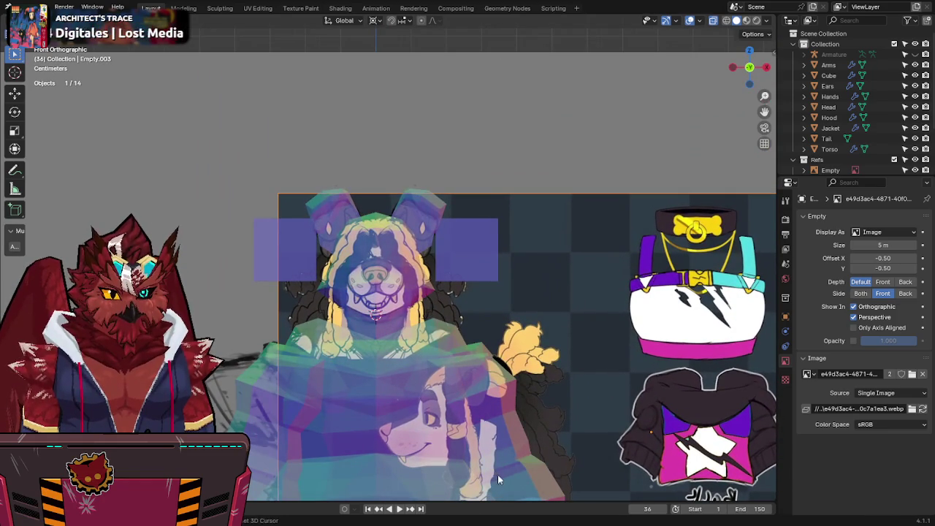
left_click(503, 298)
Step: Push the copied reference image behind the model along Y and stretch it vertically
key("g")
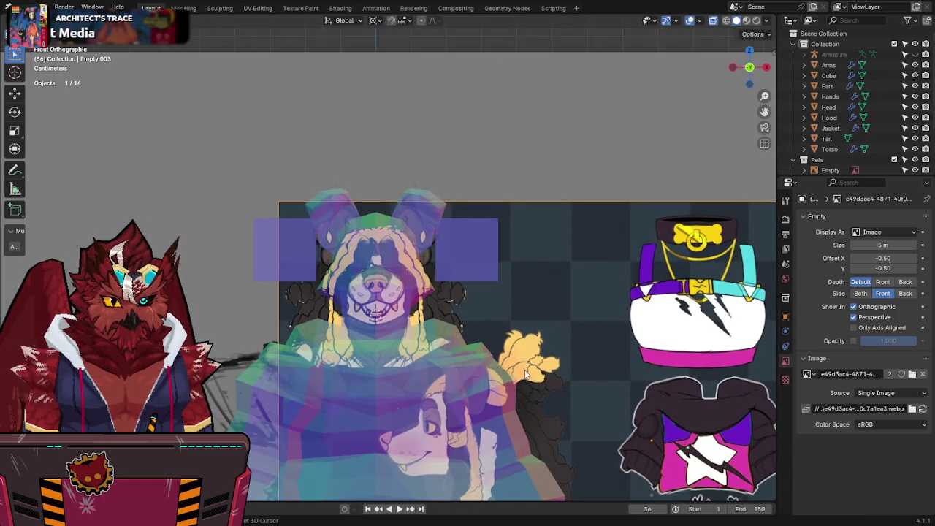
left_click(555, 327)
key("g")
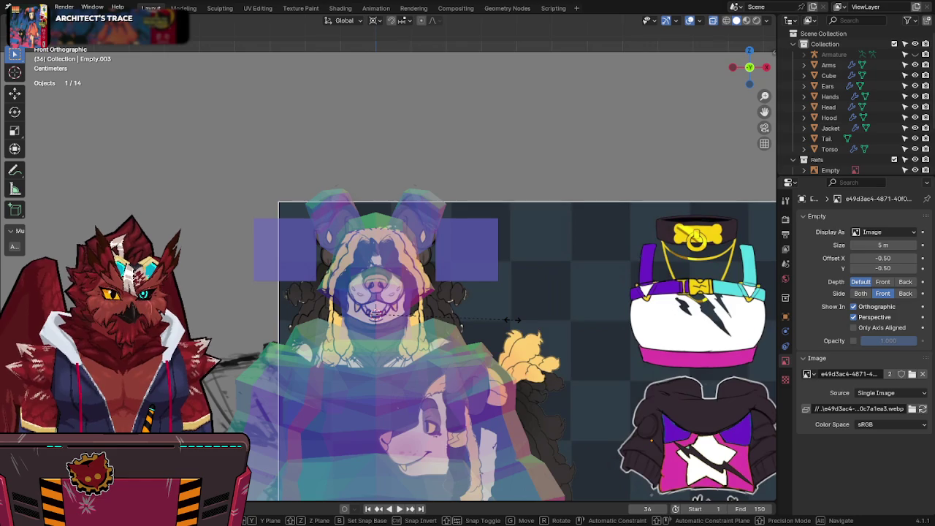
key("y")
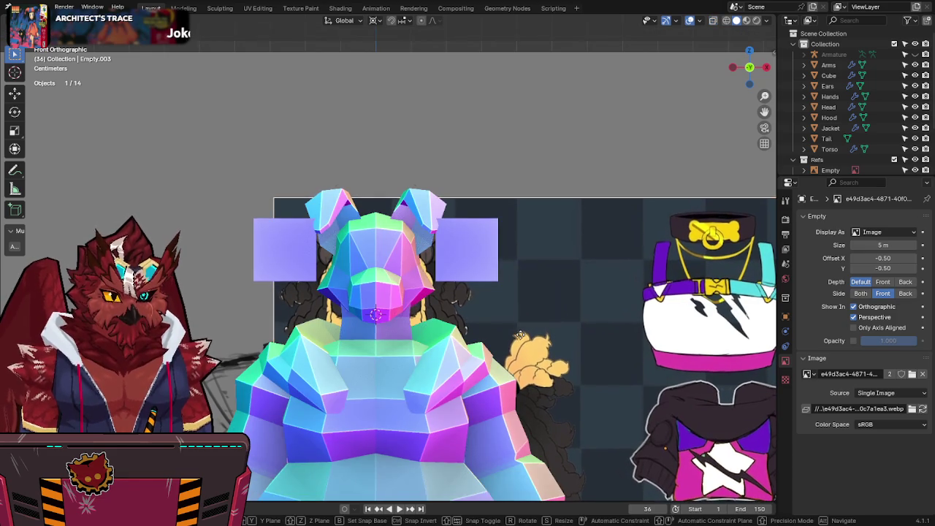
left_click(520, 341)
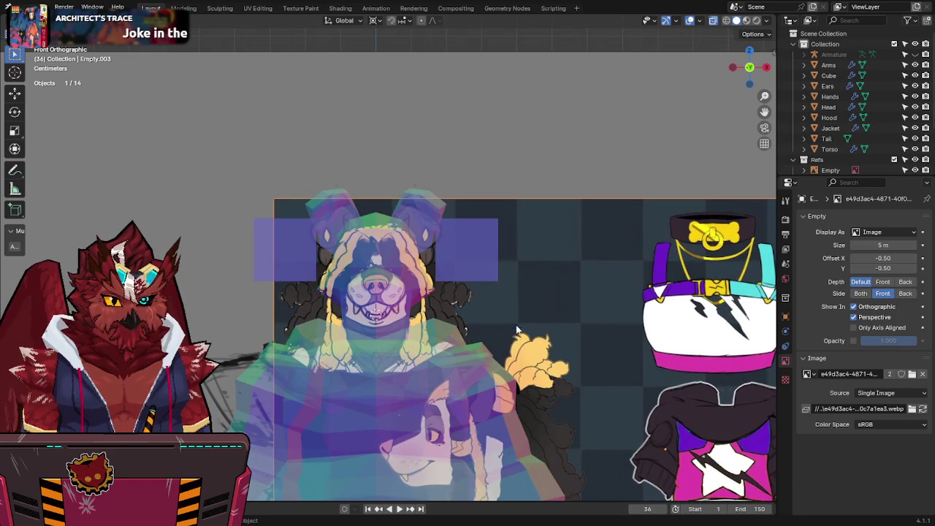
key("s")
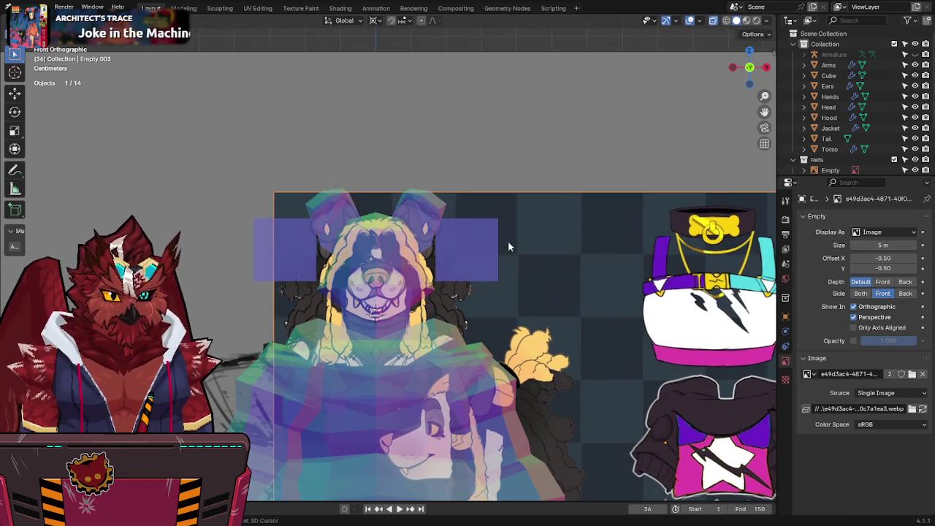
key("z")
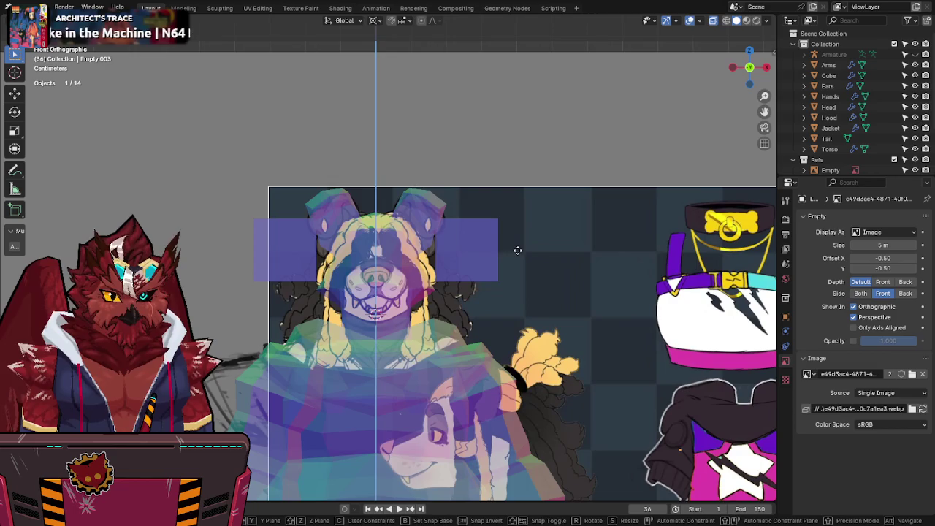
left_click(517, 266)
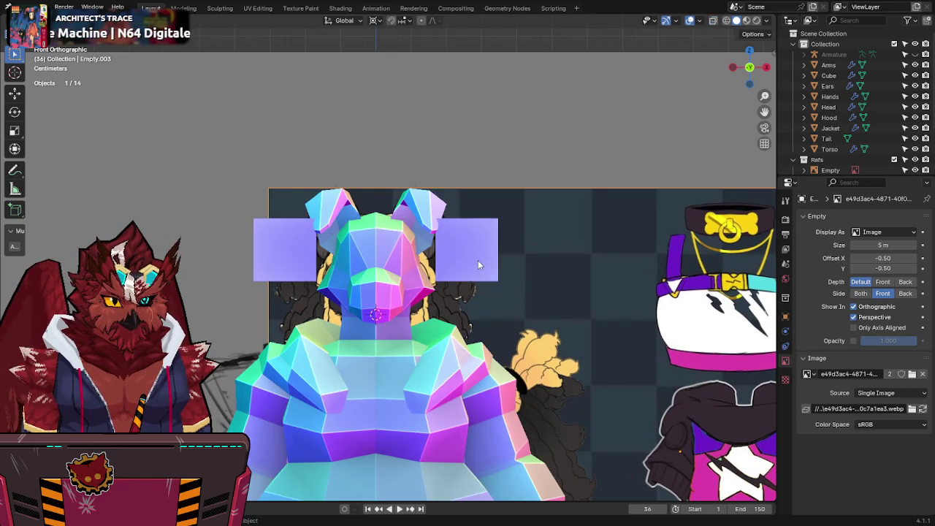
Step: Select the right purple Cube block through X-ray and enter its Cube.009 mesh
key("alt+z")
key("alt+z")
left_click(477, 263)
key("Tab")
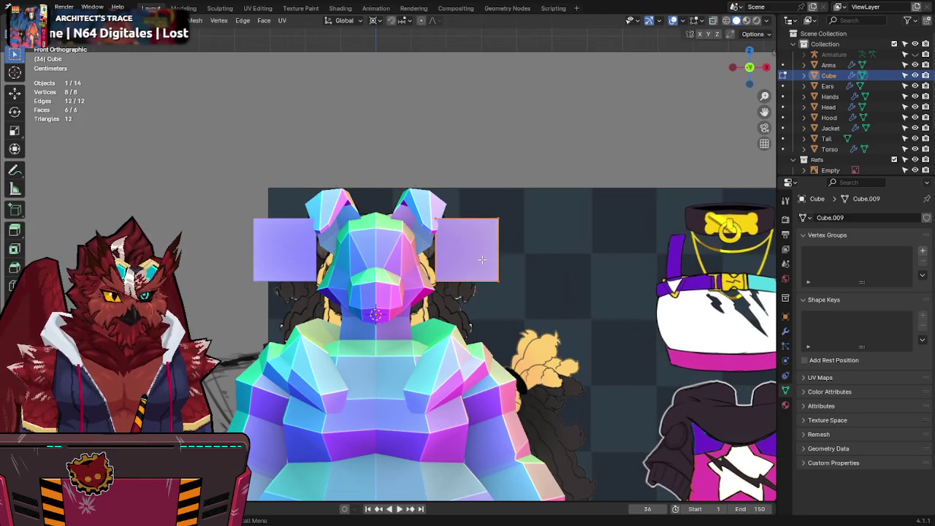
key("alt+z")
Step: Shrink the block toward its centre, recentre the head in view, and save
scroll(533, 250, "up", 2)
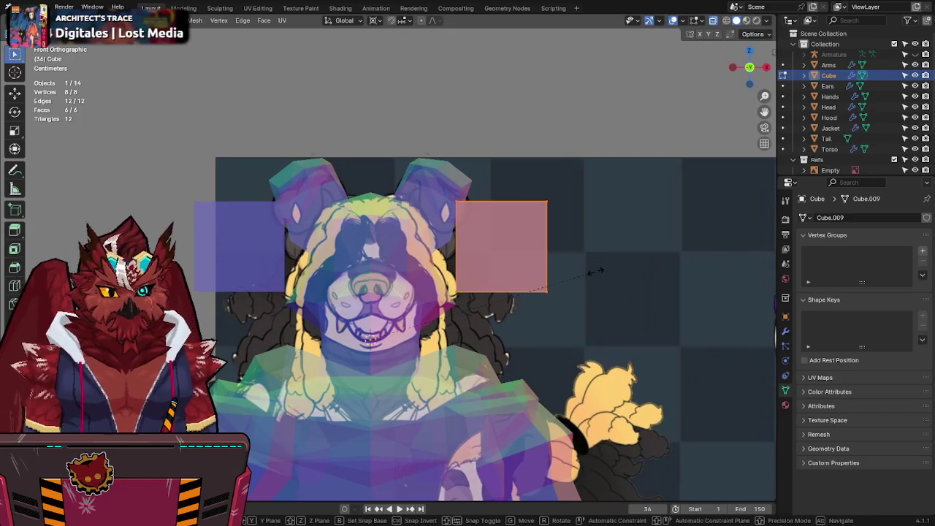
key("s")
left_click(515, 272)
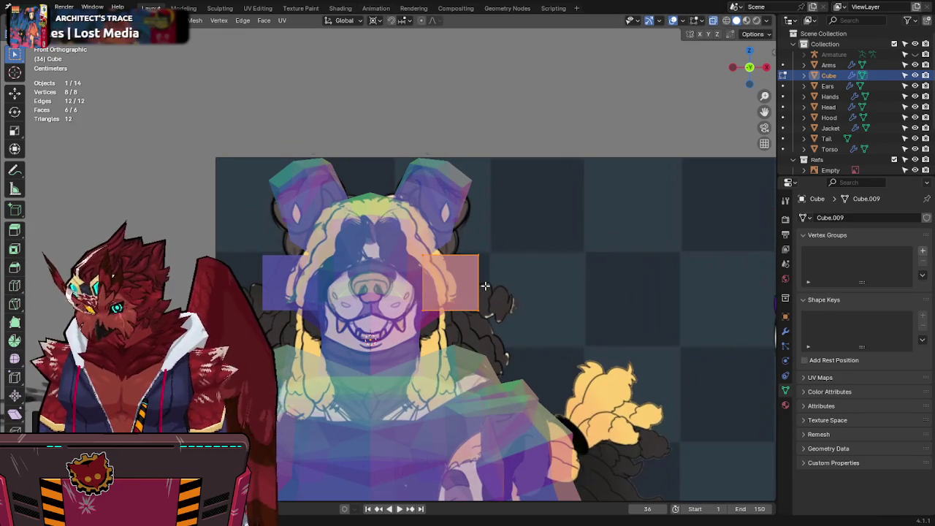
key("z")
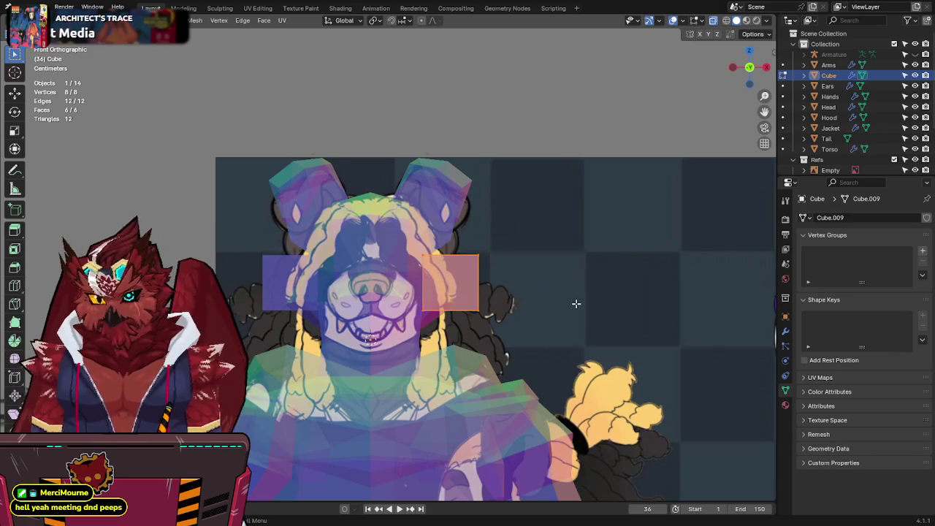
middle_click_drag(559, 305, 541, 244, "shift")
key("ctrl+s")
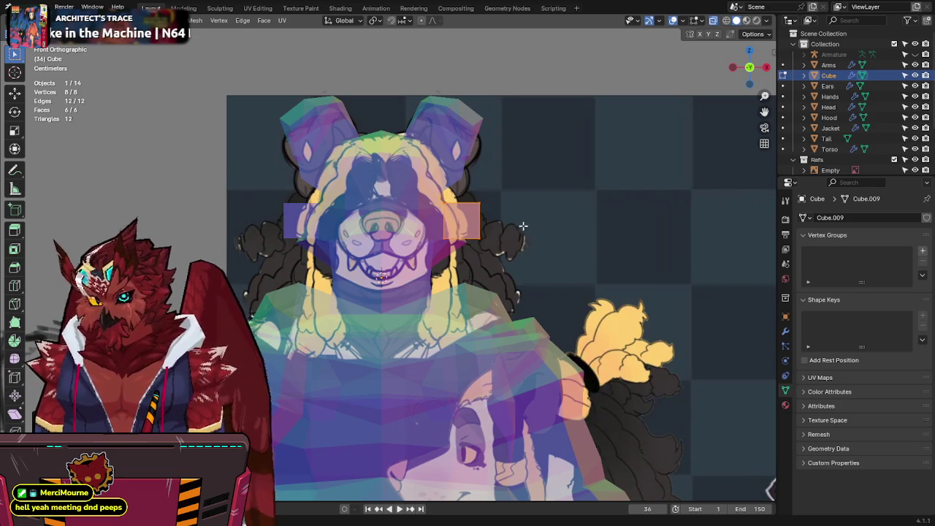
Step: Move the block down, then raise and resize its face vertically
key("g")
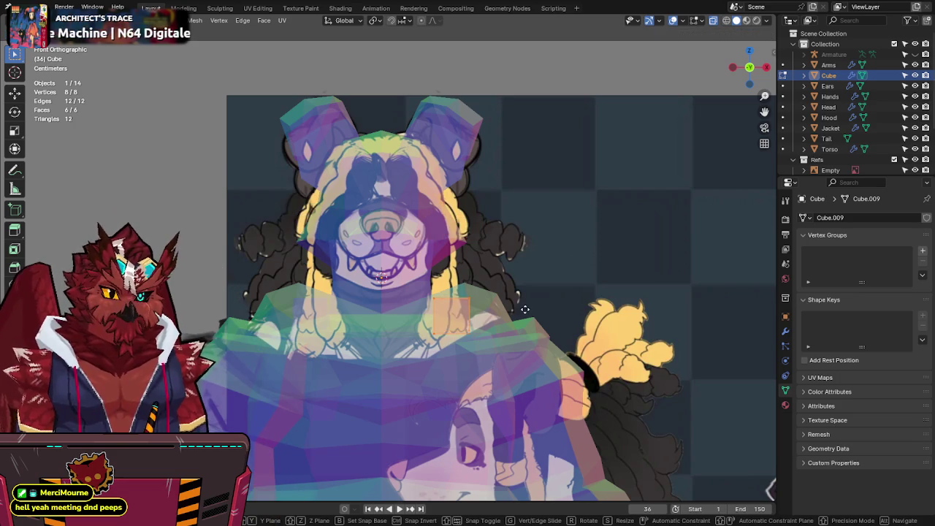
left_click(514, 320)
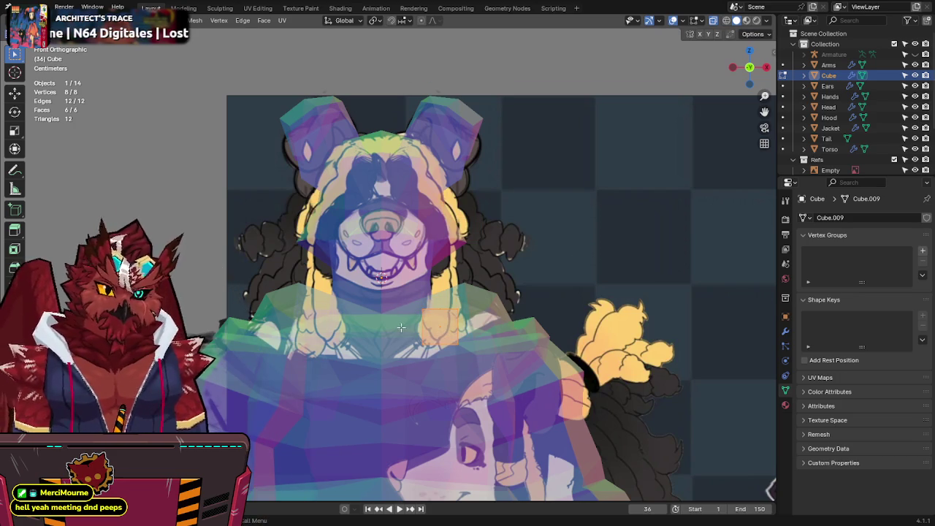
key("g")
key("z")
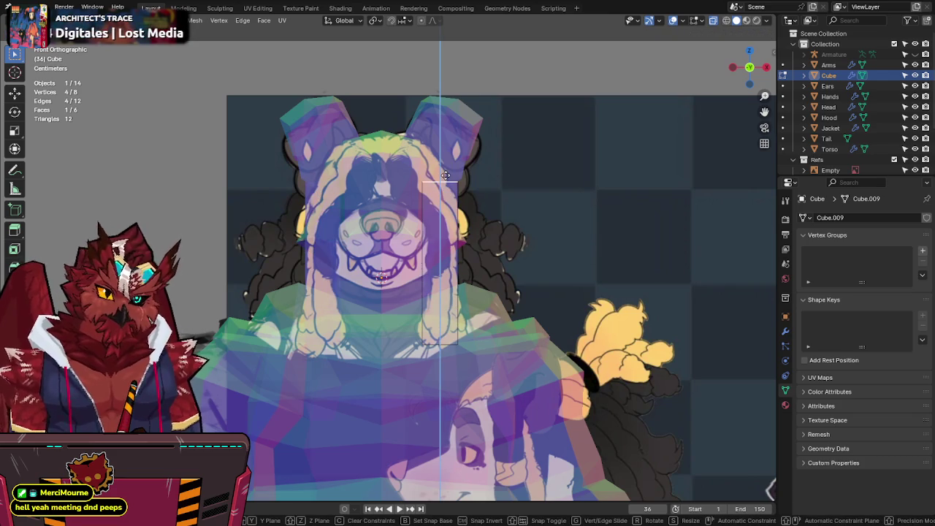
key("s")
left_click(513, 188)
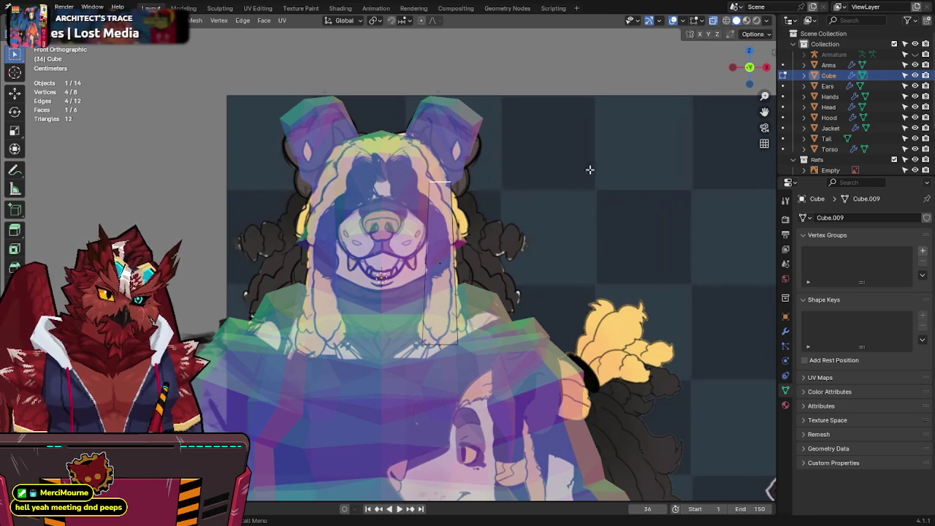
Step: Adjust the strip's bottom edge and face height from the right side view, then save
left_click(766, 66)
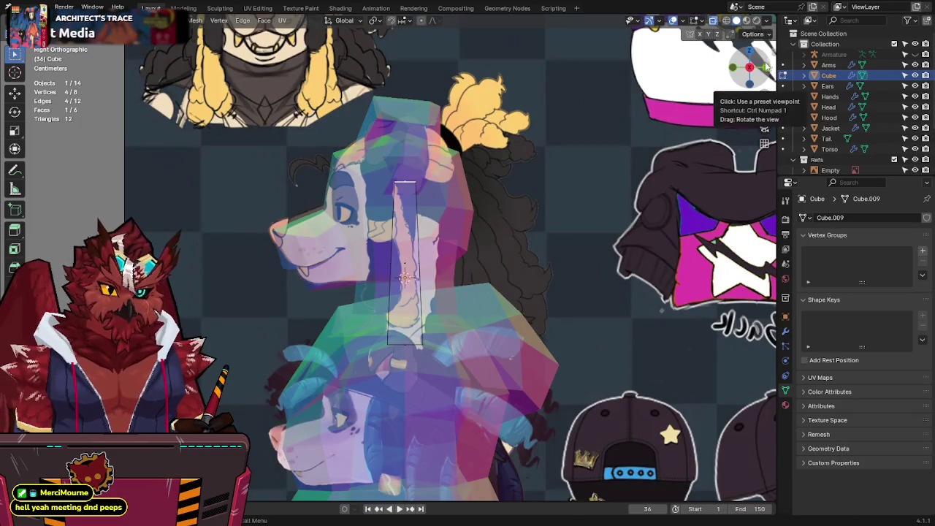
left_click_drag(406, 350, 405, 333)
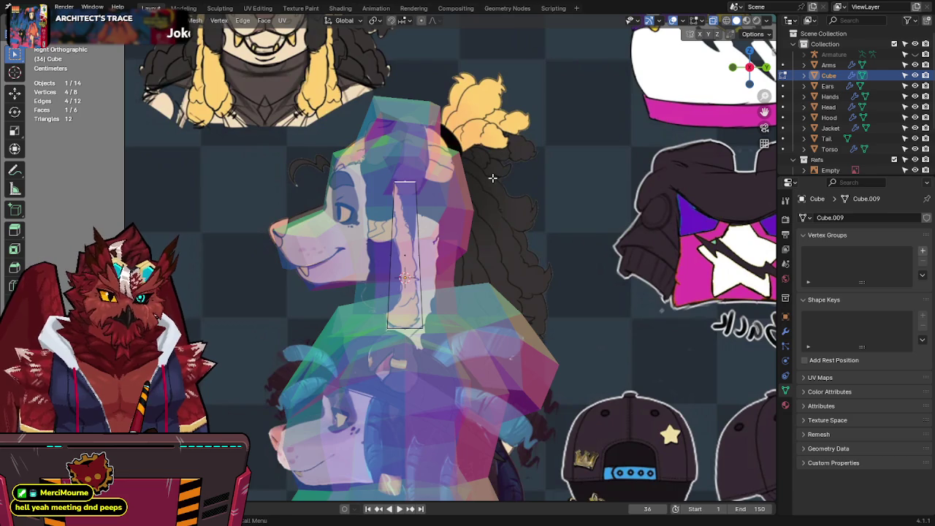
key("g")
key("z")
left_click(448, 161)
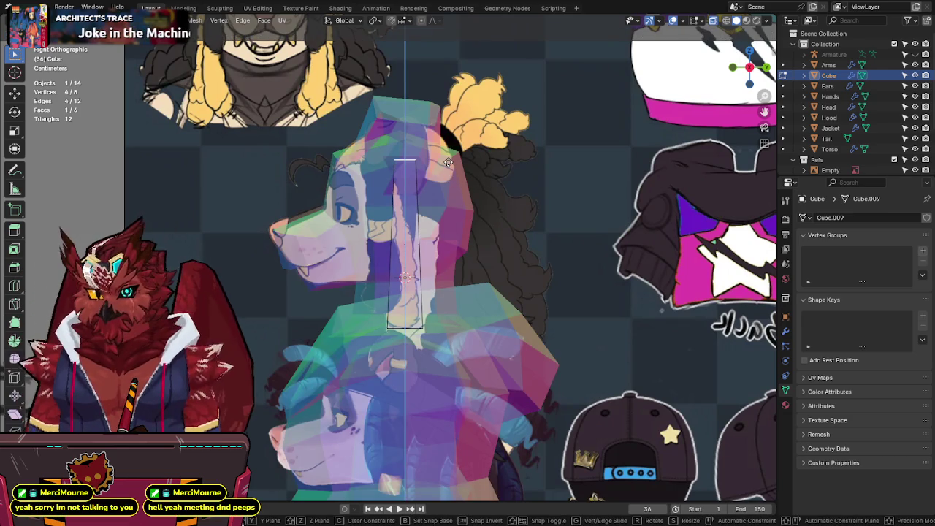
key("ctrl+s")
left_click(732, 70)
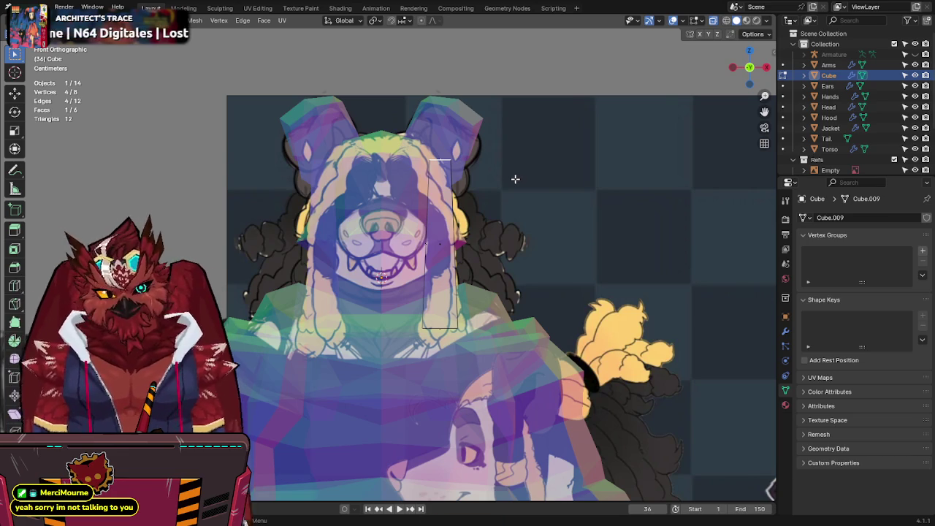
Step: Add horizontal loop cuts across the strip, select its bottom edge, and save
key("ctrl+r")
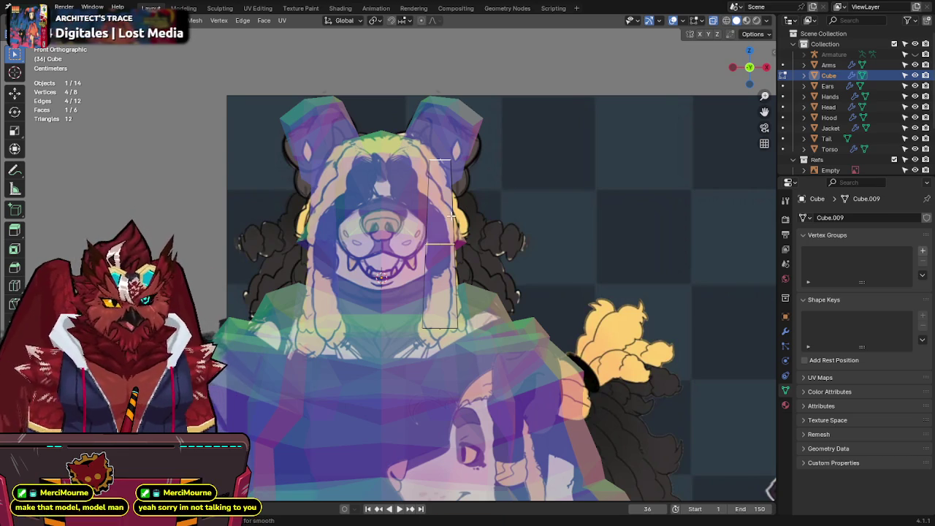
scroll(452, 216, "up", 1)
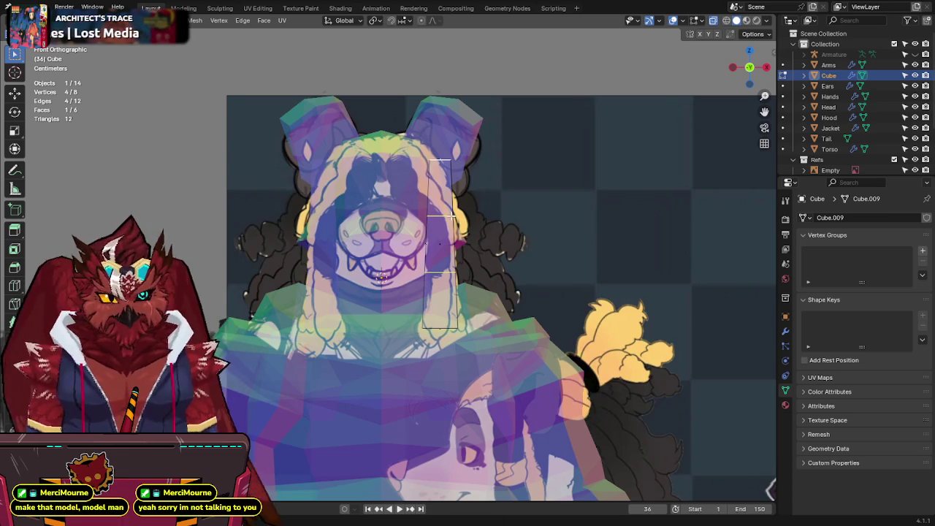
left_click(442, 329)
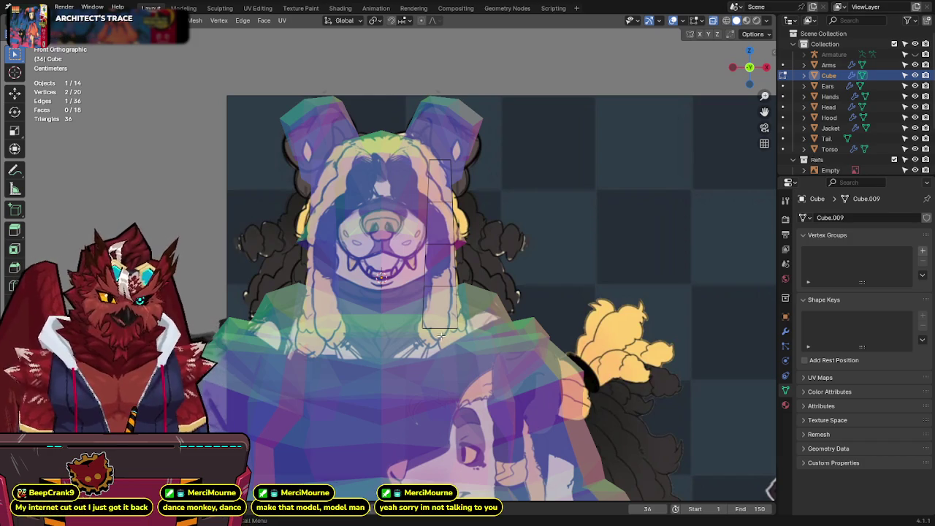
middle_click_drag(502, 299, 511, 280, "shift")
key("ctrl+s")
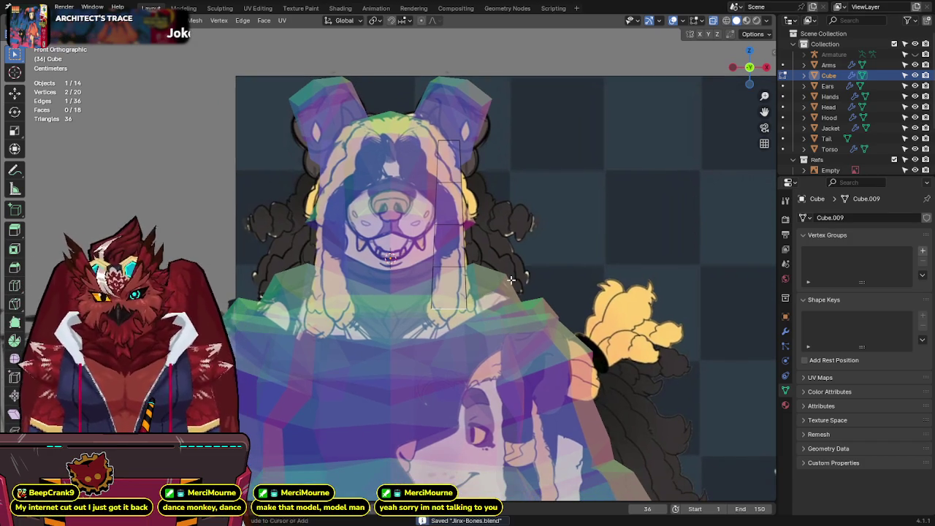
Step: Extrude and scale the strip's bottom edge downward, then resize its top face
scroll(528, 274, "up", 1)
key("e")
key("s")
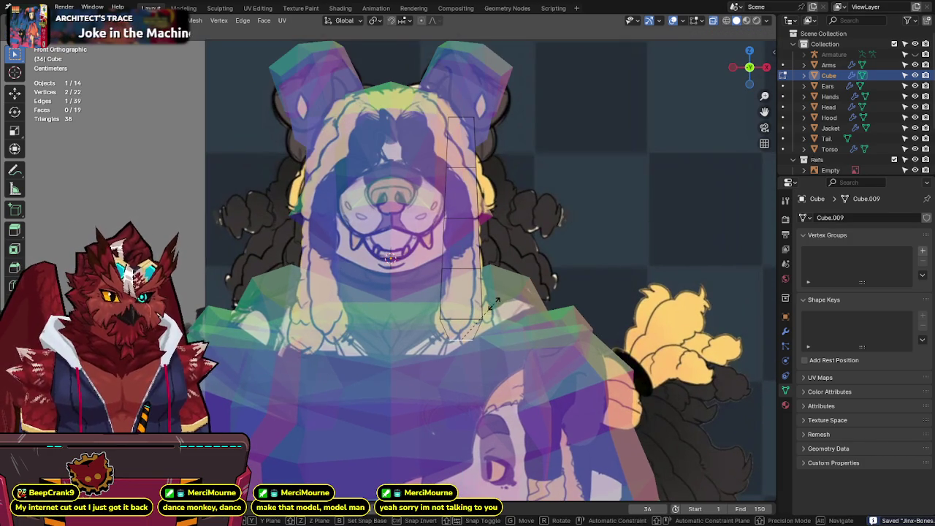
left_click(495, 300)
scroll(489, 213, "up", 4, "shift")
left_click_drag(446, 195, 447, 196)
key("s")
left_click(496, 173)
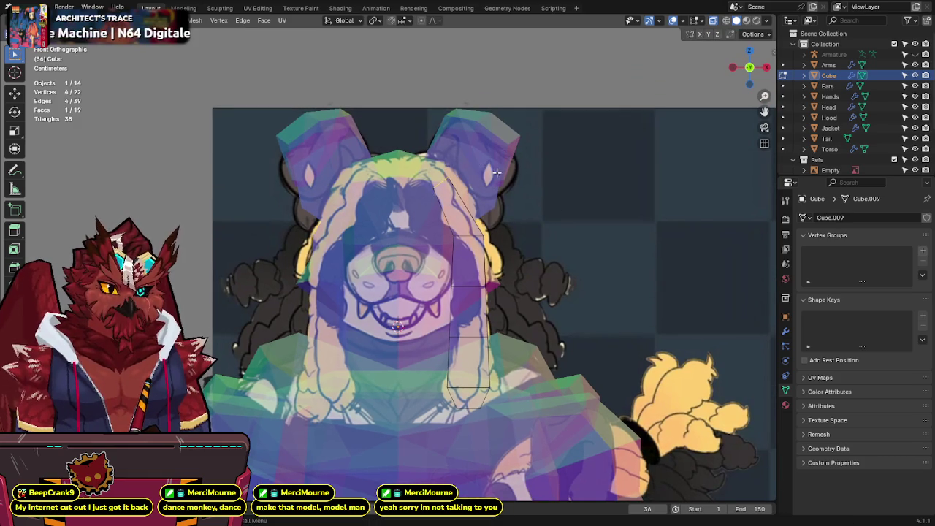
Step: Select the whole connected strip and shift it sideways along the X axis
left_click(504, 205)
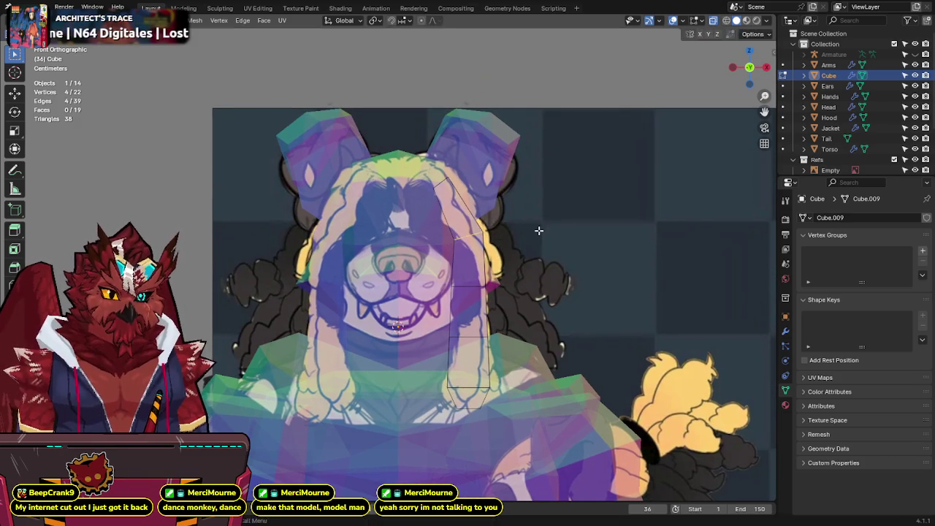
key("ctrl+l")
key("alt+z")
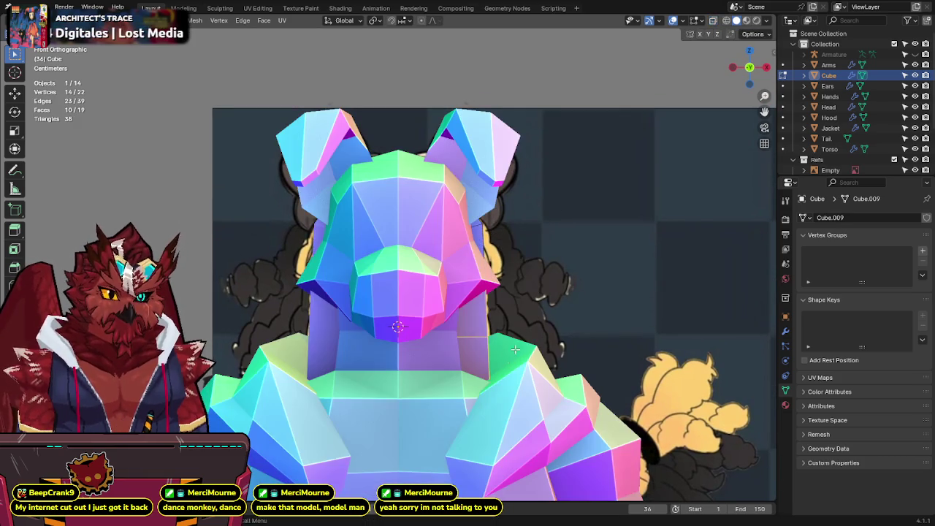
key("g")
key("x")
left_click(526, 344)
key("alt+z")
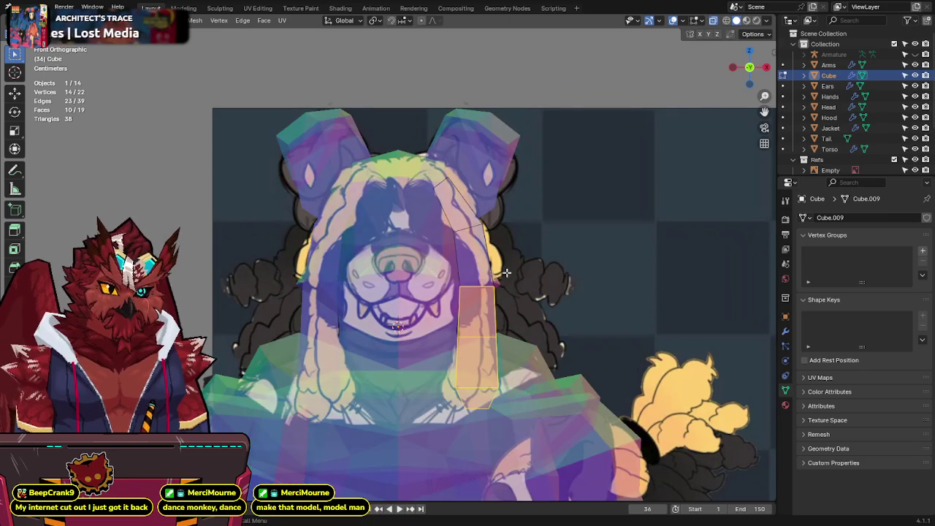
left_click_drag(490, 216, 752, 91)
Step: Inspect the strip from the right side and in perspective, then save
left_click(766, 68)
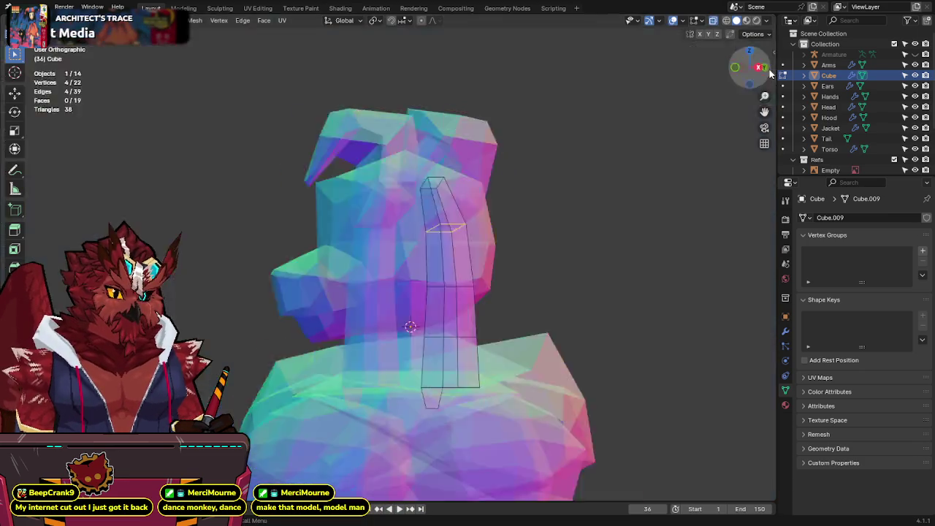
key("alt+z")
middle_click_drag(546, 148, 545, 171)
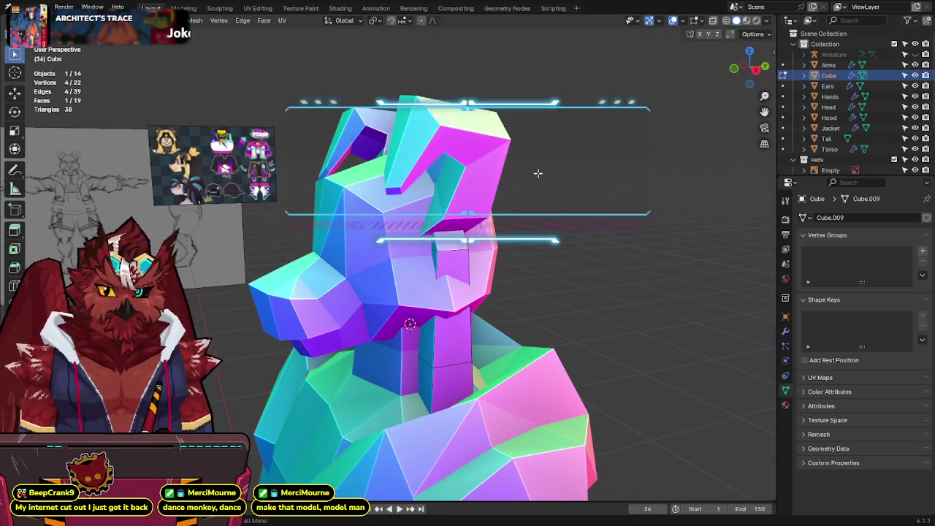
key("alt+z")
key("ctrl+s")
key("alt+z")
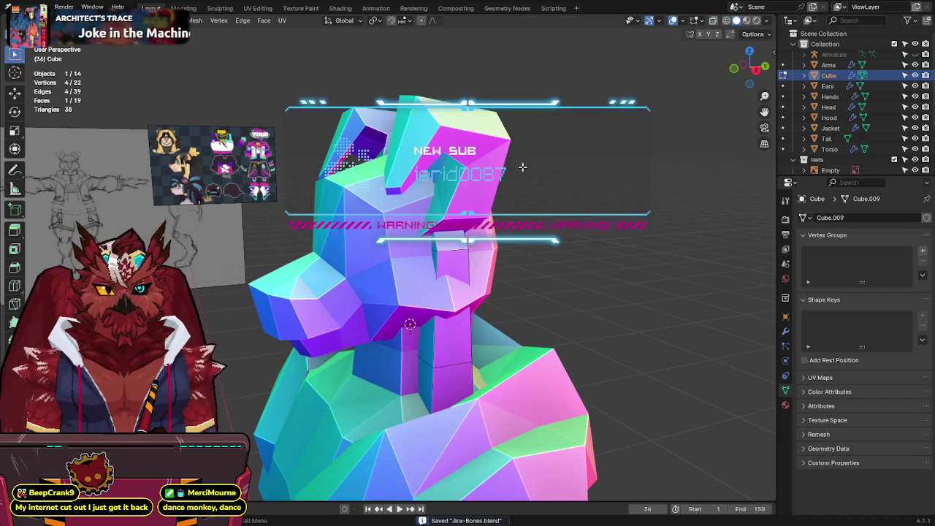
key("alt+z")
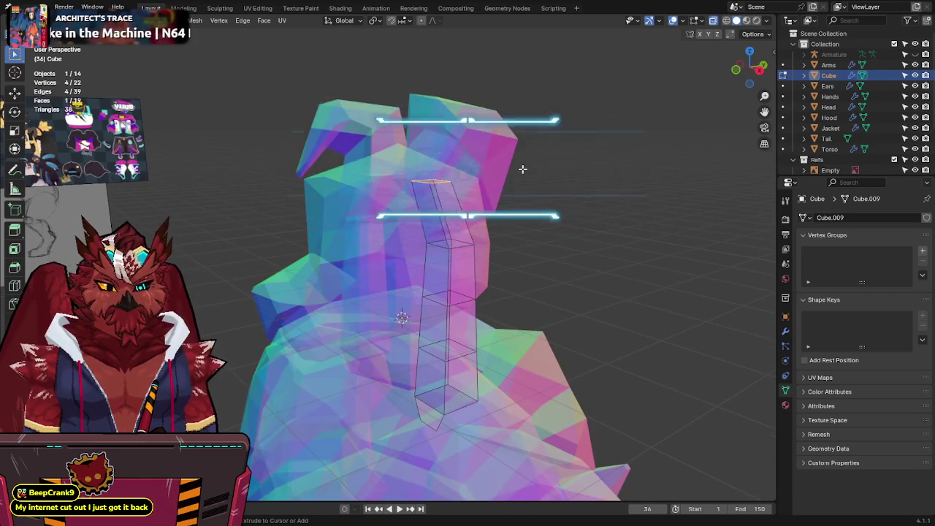
scroll(521, 168, "down", 2)
Step: Delete the unwanted extra face from the strip in face select mode
key("a")
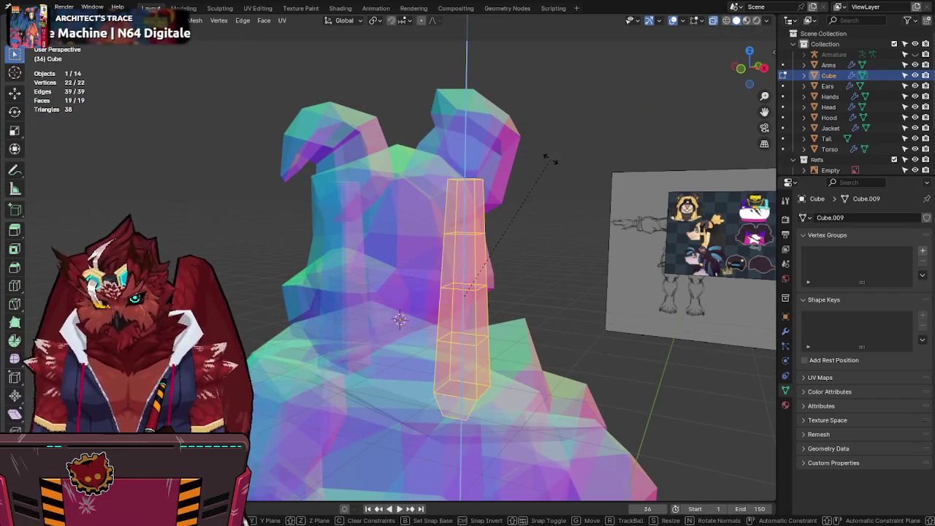
key("3")
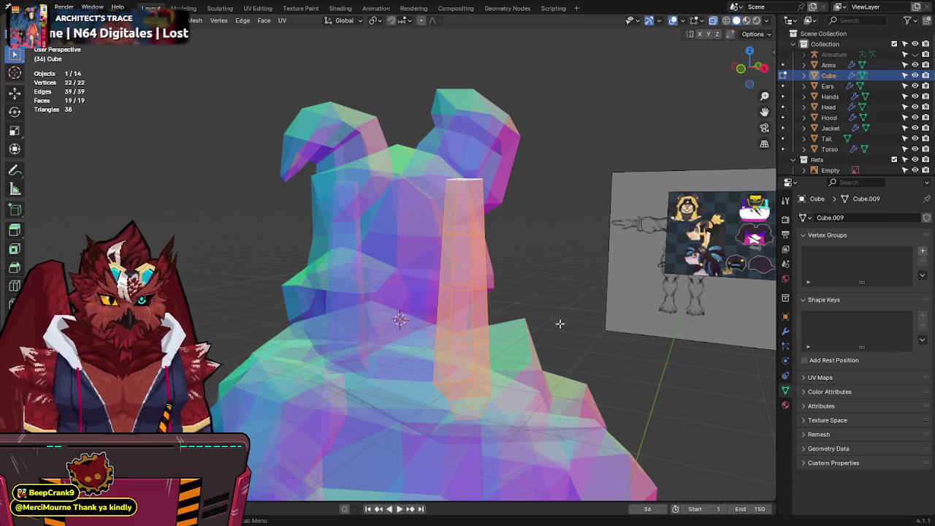
left_click(481, 422)
key("x")
left_click(442, 379)
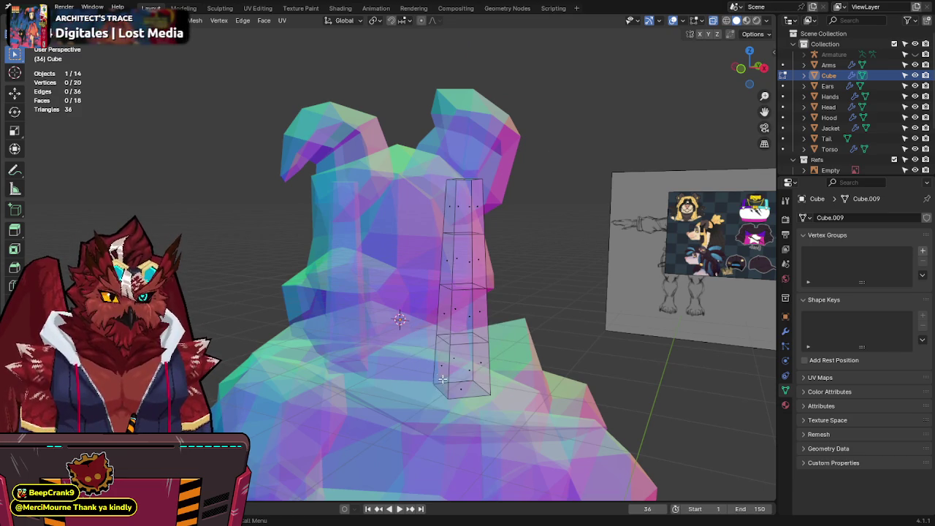
Step: In front view, extrude a new section downward and slant the top vertices inward; save
key("KP_1")
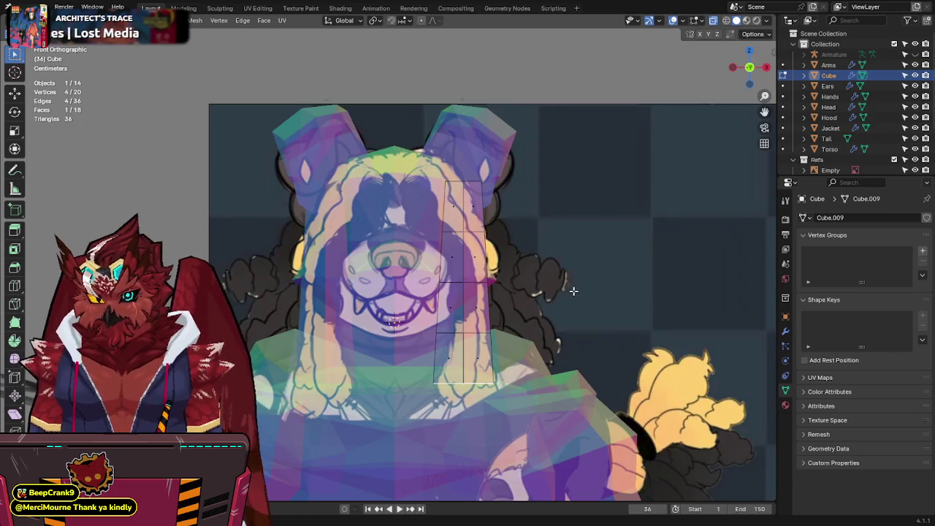
key("e")
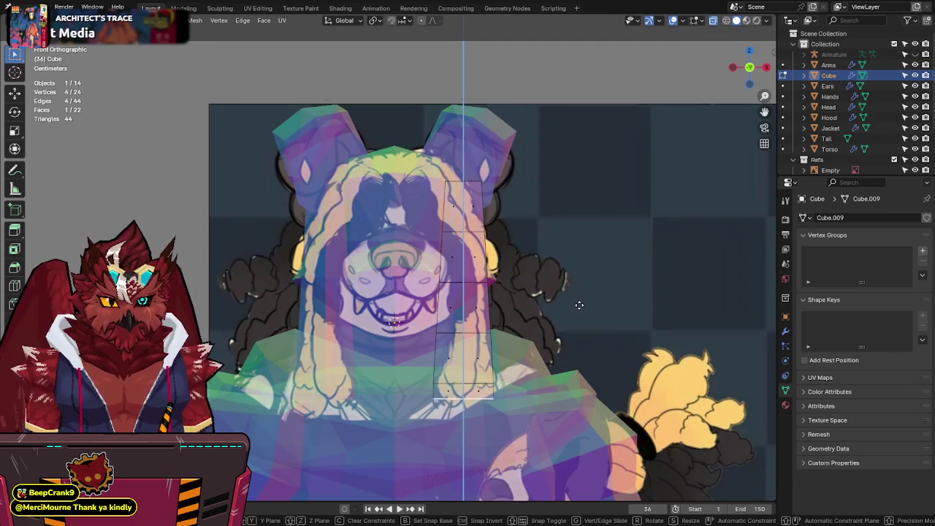
left_click(511, 347)
key("alt+z")
key("alt+z")
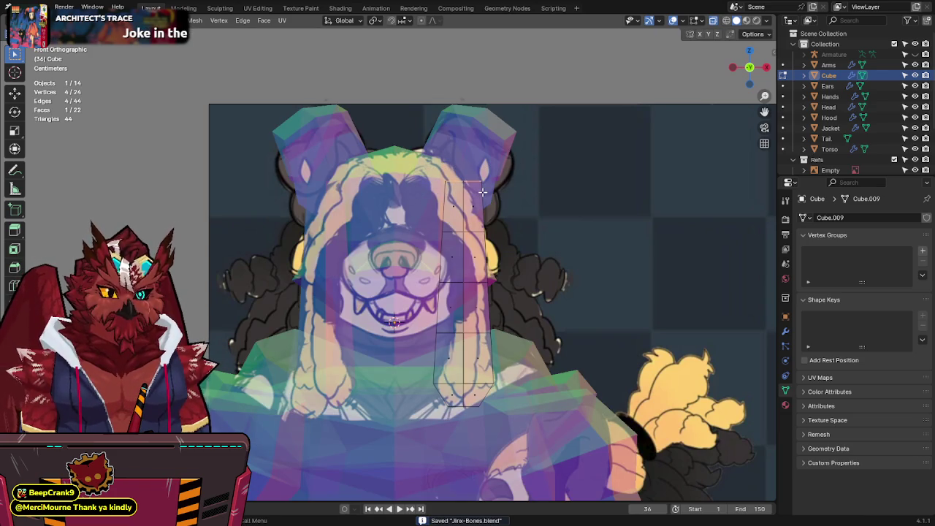
middle_click_drag(482, 191, 547, 224, "shift")
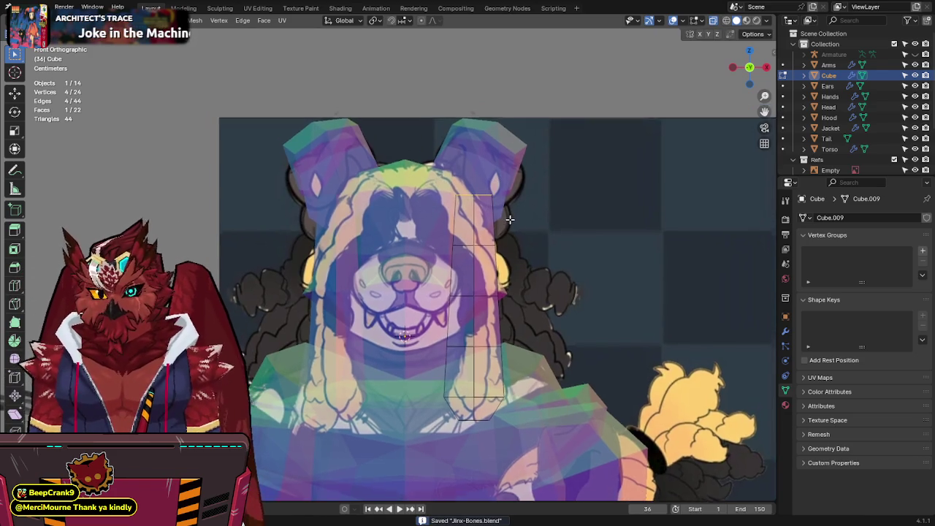
key("g")
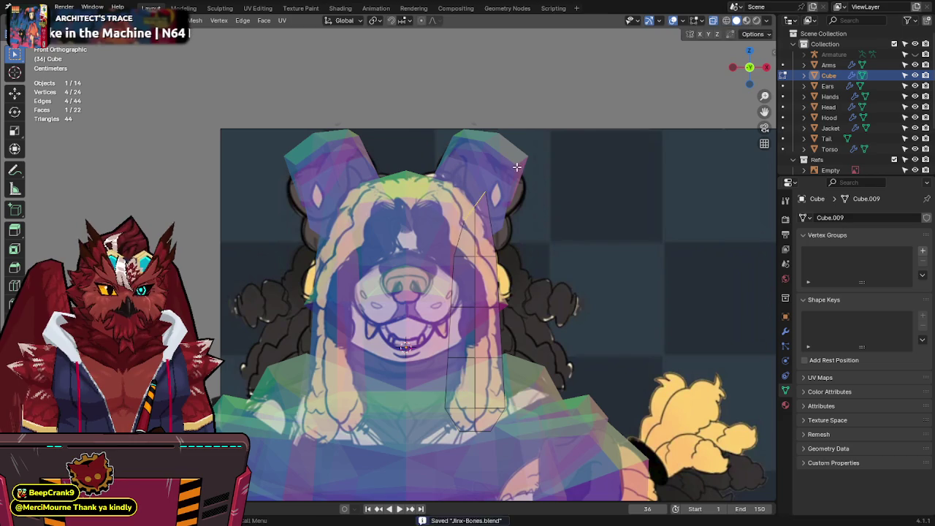
left_click(482, 191)
key("ctrl+s")
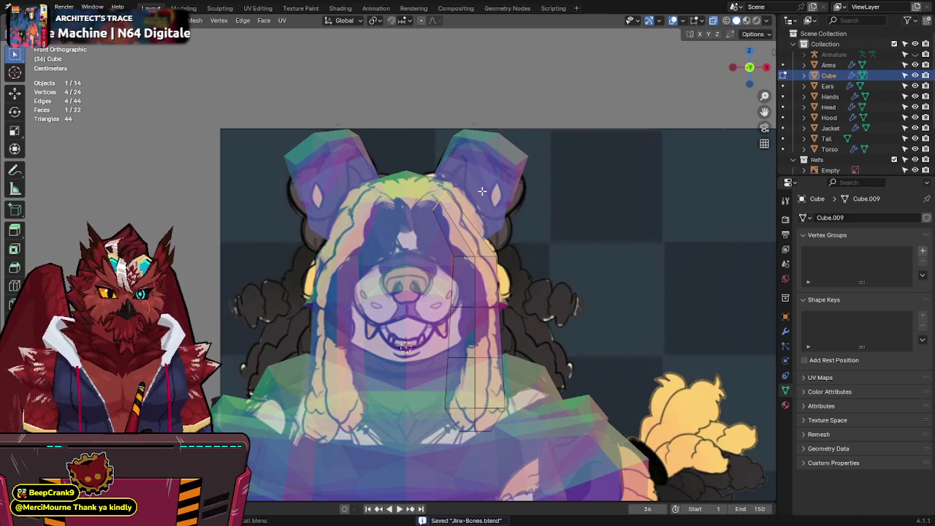
Step: Extend the strip's top edge up over the head and select the lower section
key("g")
left_click(518, 214)
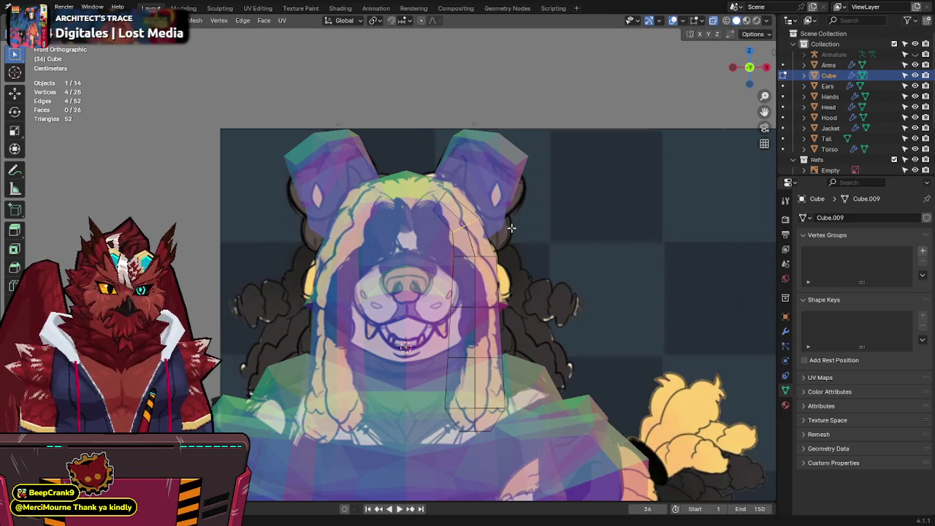
key("alt+z")
key("a")
key("alt+z")
left_click_drag(538, 241, 420, 444)
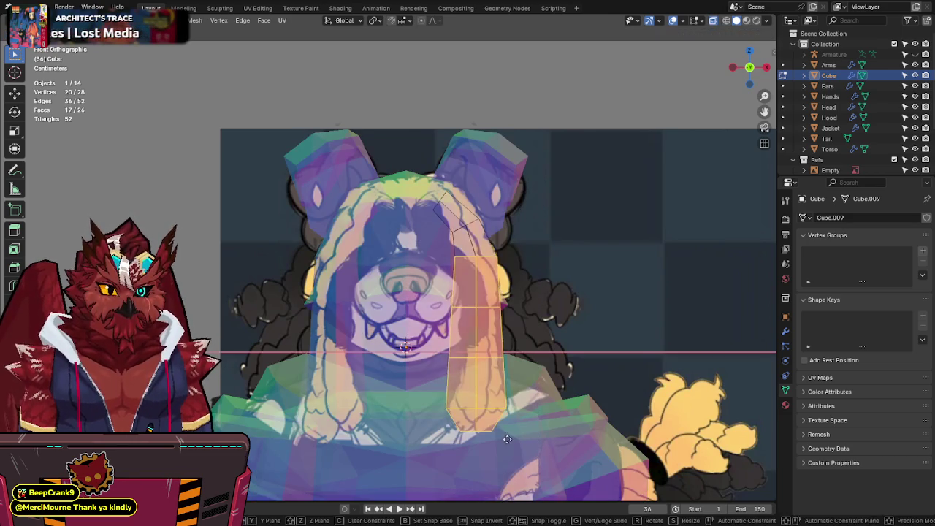
key("g")
key("x")
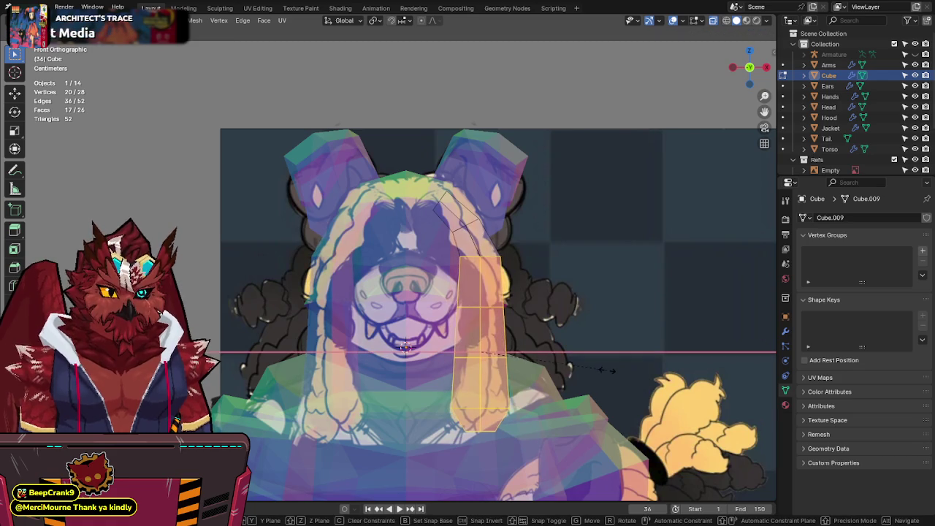
right_click(573, 355)
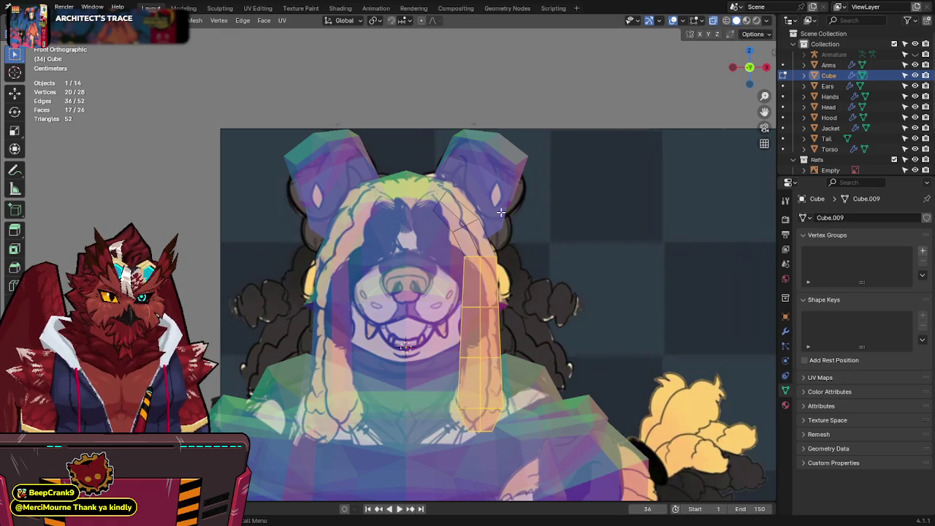
Step: Resize the arch's top edge twice, check it in perspective, and save
left_click_drag(501, 212, 438, 244)
key("s")
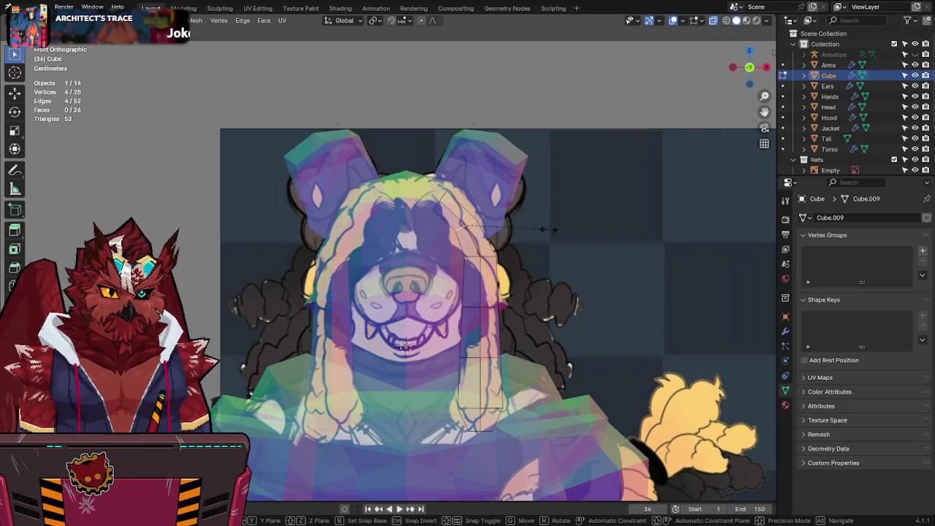
left_click(492, 209)
key("s")
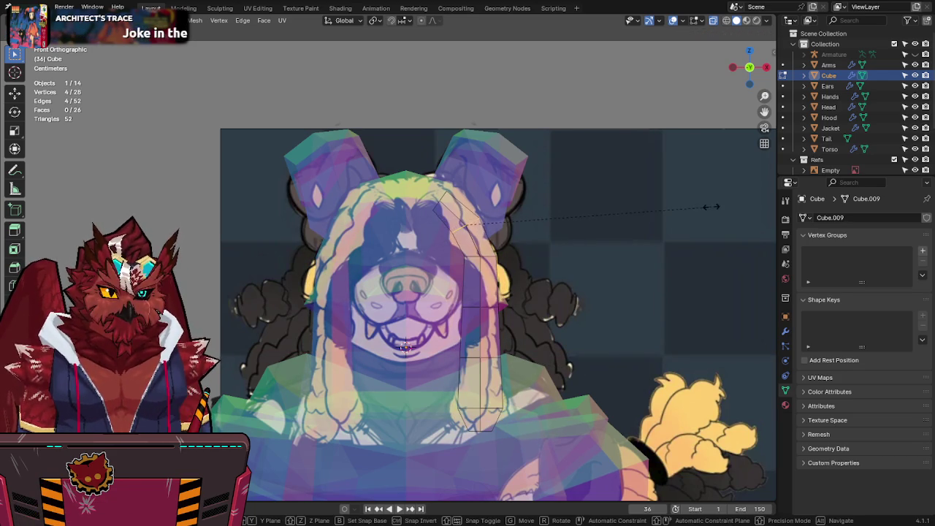
left_click(506, 192)
mouse_move(404, 214)
middle_mouse_down()
mouse_move(601, 256)
mouse_move(532, 250)
middle_mouse_up()
key("ctrl+s")
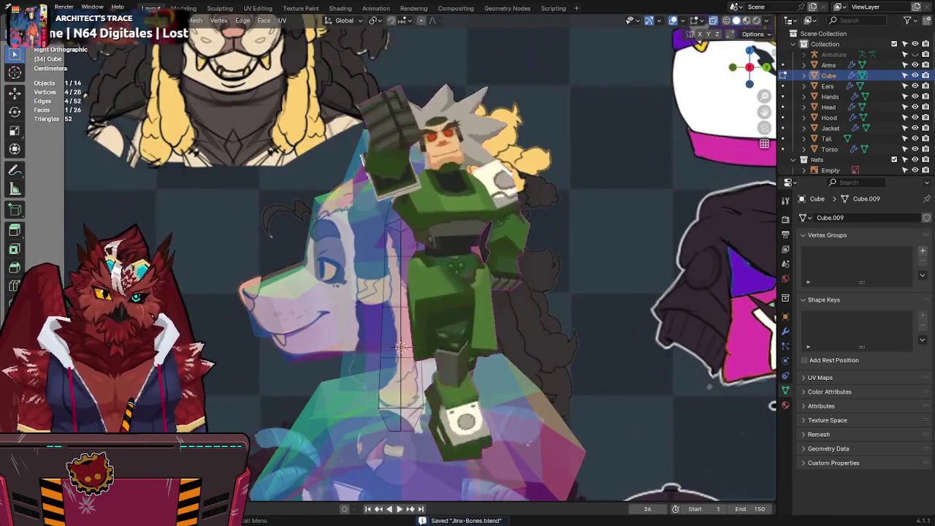
Step: Back in front view, grow the selection down the strip and move it sideways along X
key("Up")
key("KP_1")
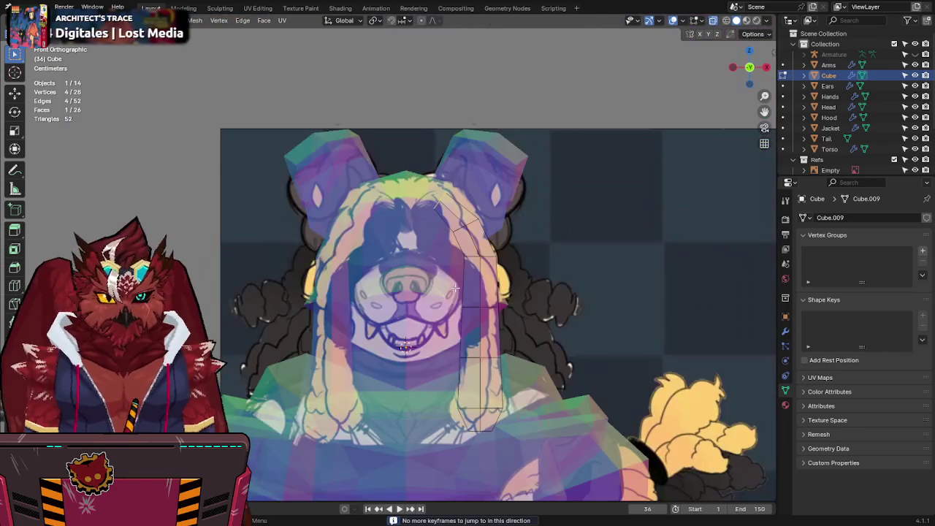
middle_click_drag(532, 292, 546, 246, "shift")
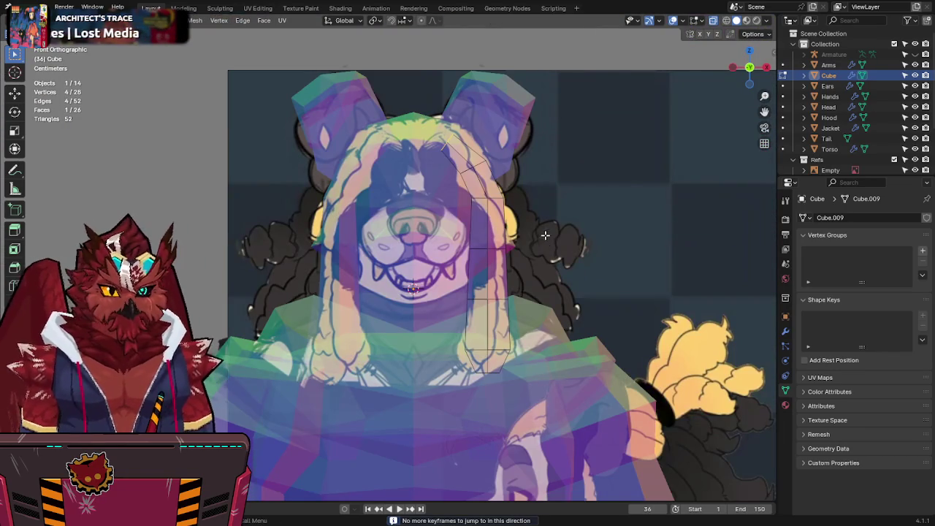
key("ctrl+l")
key("alt+z")
key("g")
key("x")
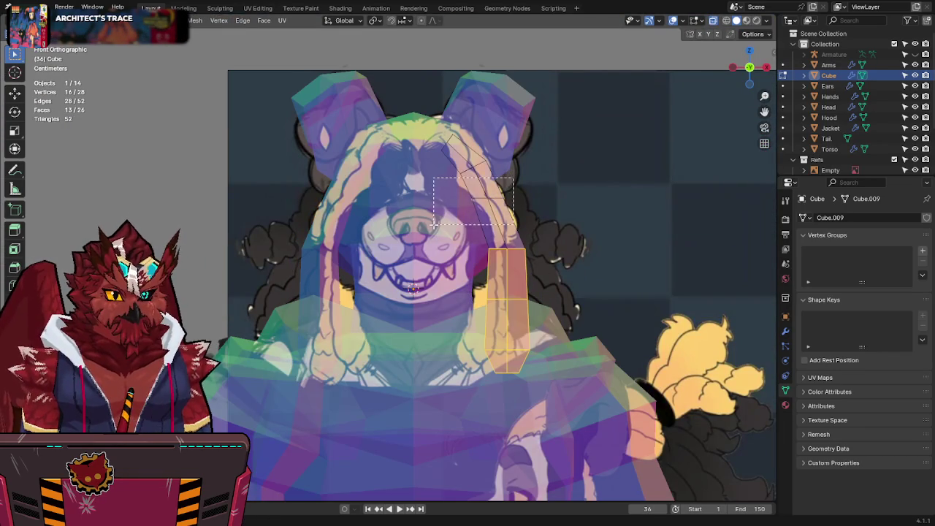
Step: Reposition a section of the hair strip, check it in perspective, and save
left_click_drag(433, 225, 433, 225)
key("g")
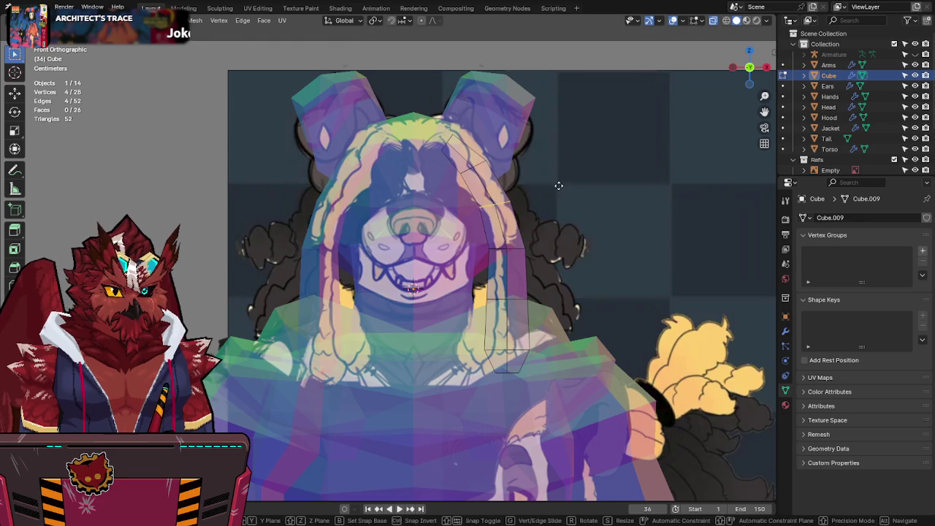
left_click(558, 186)
key("alt+z")
mouse_move(558, 186)
middle_mouse_down()
mouse_move(574, 207)
mouse_move(506, 220)
middle_mouse_up()
key("ctrl+s")
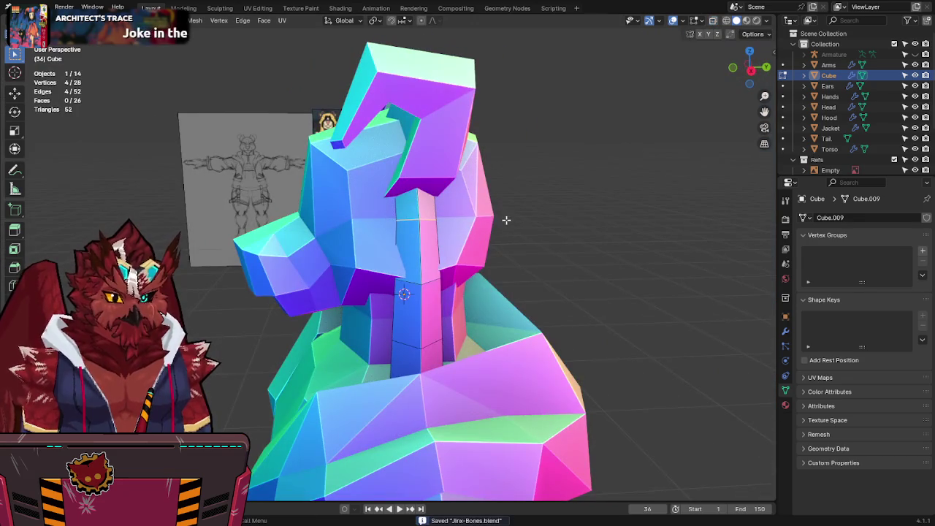
Step: In the right side X-ray view, nudge one edge loop of the hair strip along Y
key("KP_3")
key("alt+z")
key("a")
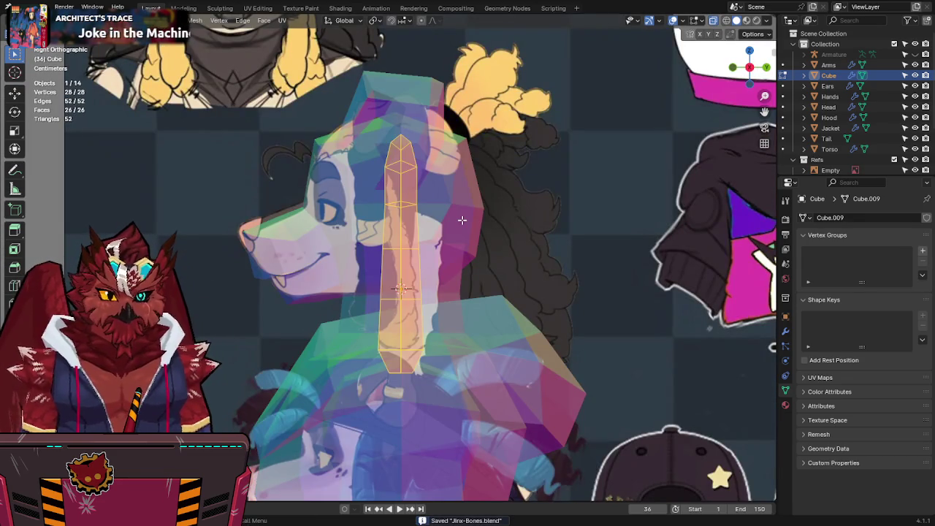
key("g")
key("y")
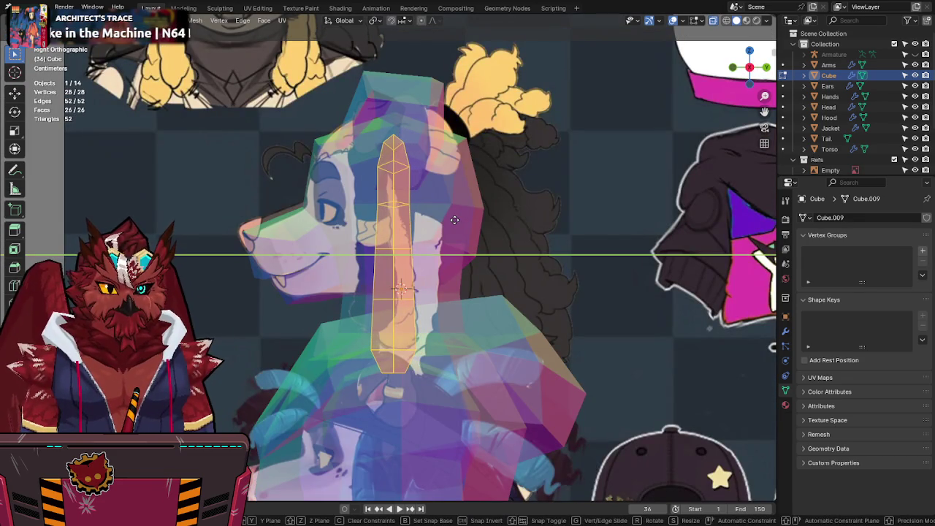
key("Escape")
left_click(406, 205, "alt")
key("y")
left_click(322, 233)
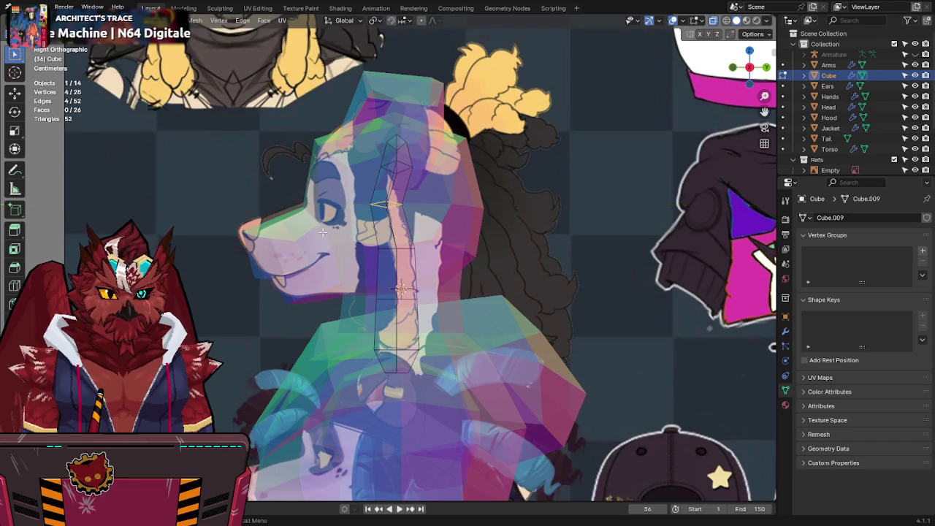
Step: Reposition the strip's top cap and its topmost face front-to-back along the Y axis
left_click_drag(443, 134, 358, 181)
key("g")
key("y")
left_click(426, 112)
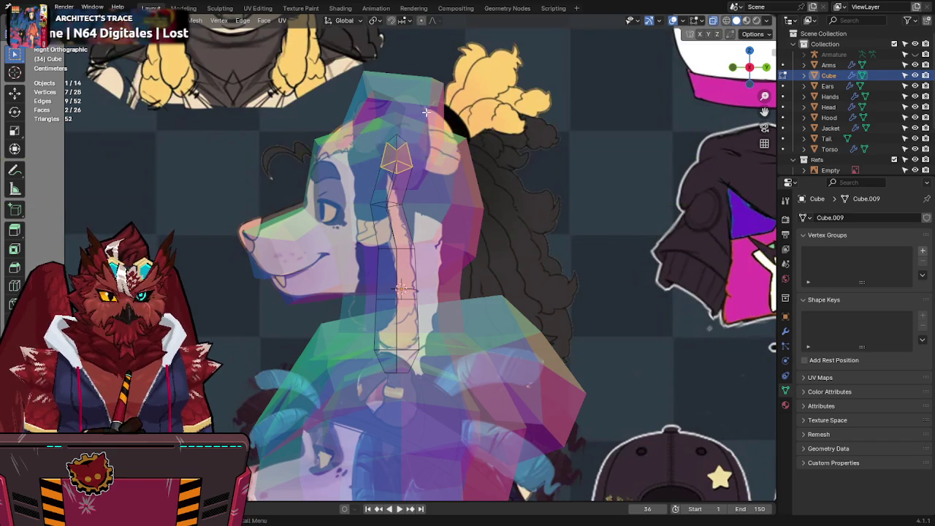
key("g")
key("y")
left_click(346, 178)
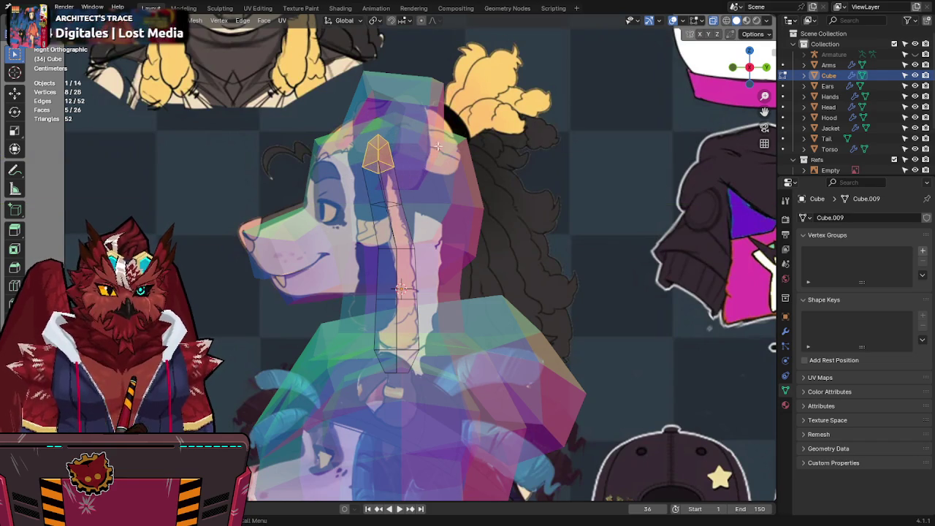
left_click_drag(357, 151, 355, 152)
key("g")
key("y")
left_click(355, 152)
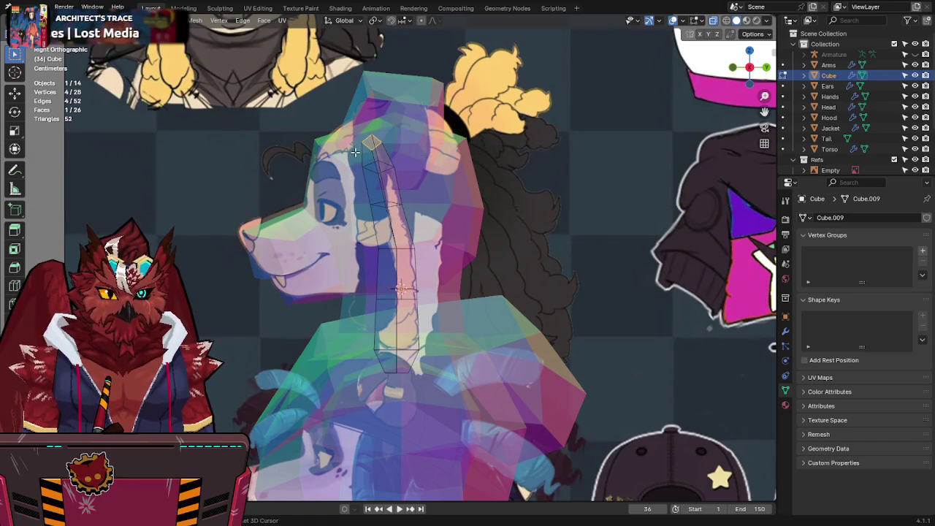
key("g")
key("y")
key("Escape")
key("alt+z")
key("alt+z")
Step: Return to Object Mode, check the model from the front and save the blend file
left_click_drag(422, 189, 347, 220)
key("Tab")
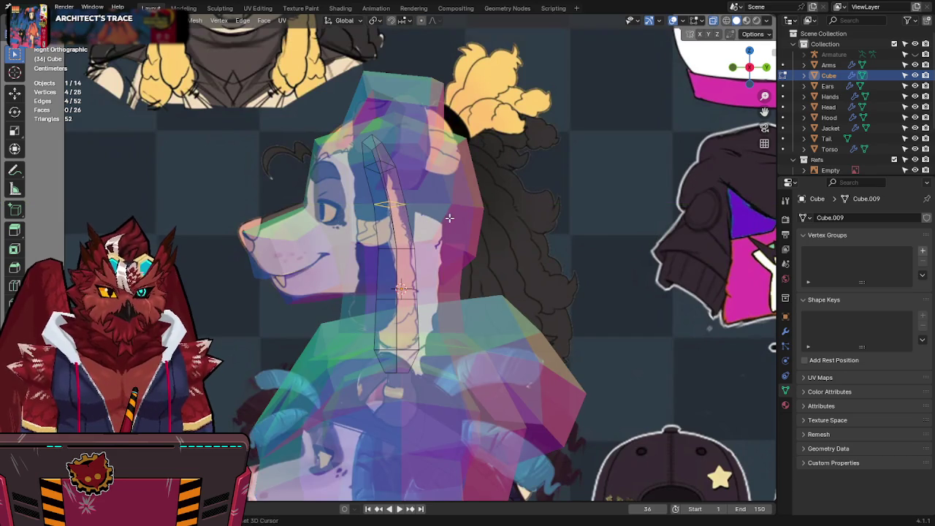
key("alt+z")
scroll(442, 226, "down", 5)
middle_click_drag(442, 226, 510, 235)
key("KP_1")
key("ctrl+s")
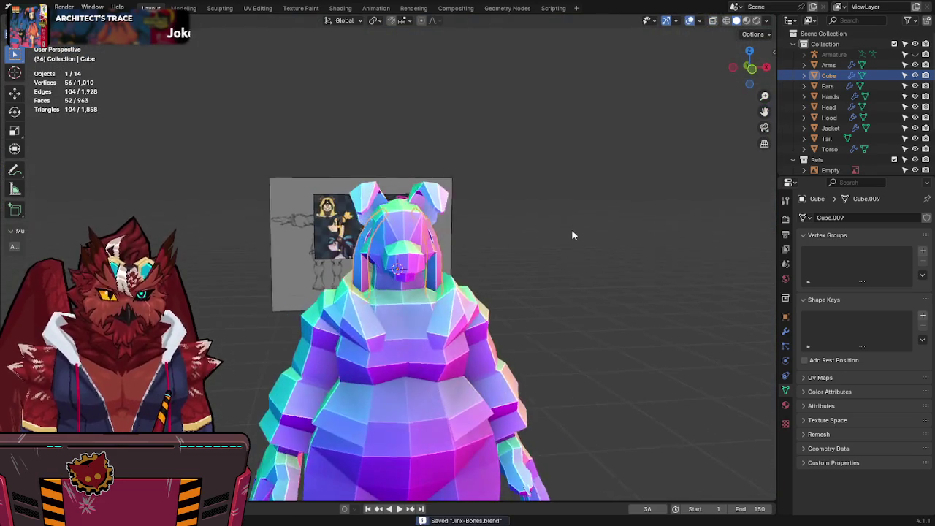
scroll(571, 232, "up", 2)
scroll(571, 234, "up", 2)
scroll(570, 236, "up", 2)
key("alt+z")
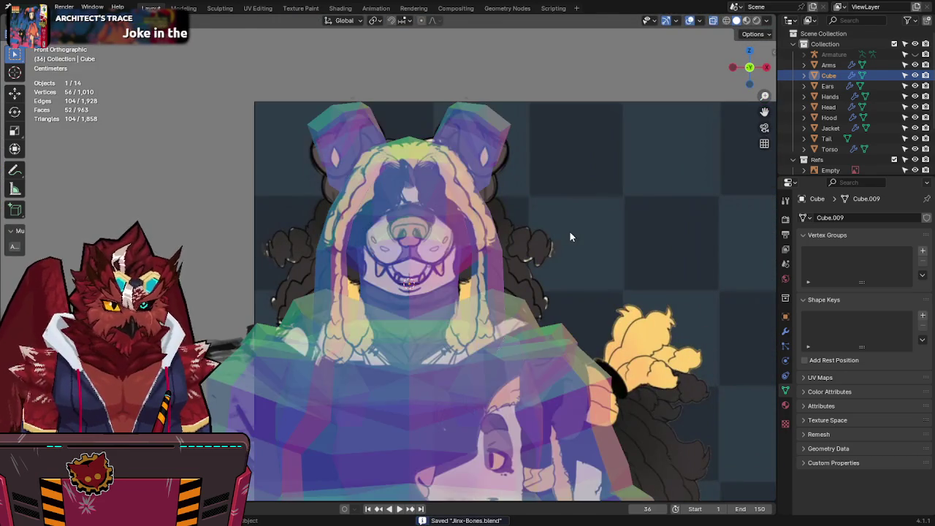
key("alt+z")
Step: Back in Edit Mode, inspect the hair strand from side, front and orbit views
key("Tab")
key("alt+z")
key("KP_3")
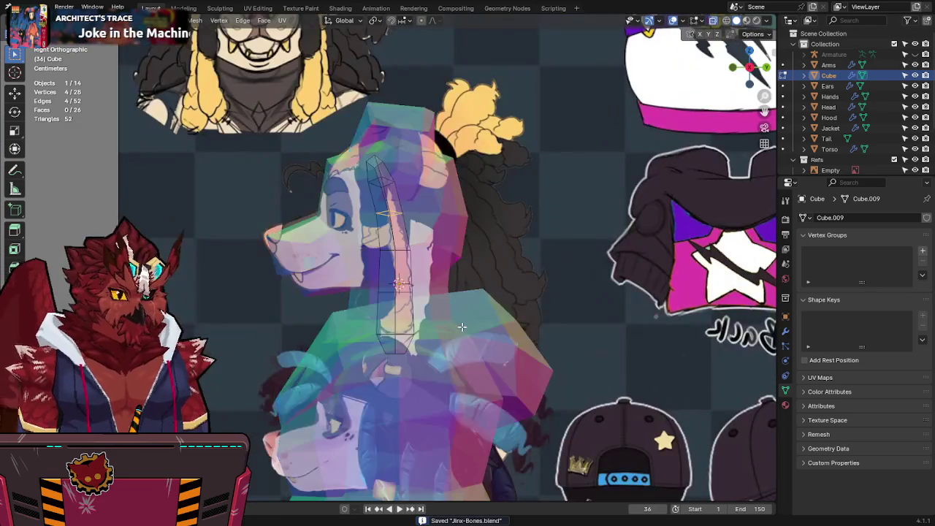
key("z")
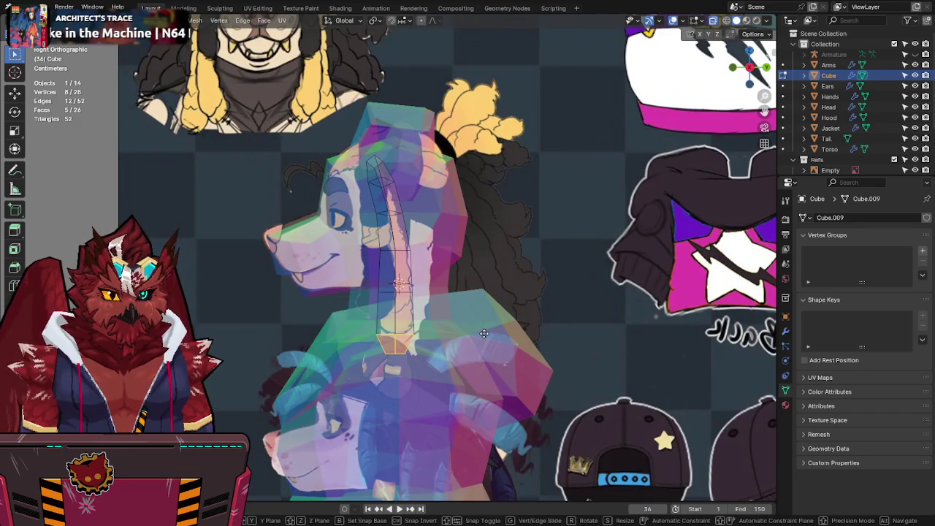
key("alt+z")
mouse_move(450, 347)
middle_mouse_down()
mouse_move(560, 219)
mouse_move(563, 186)
middle_mouse_up()
key("alt+z")
key("KP_1")
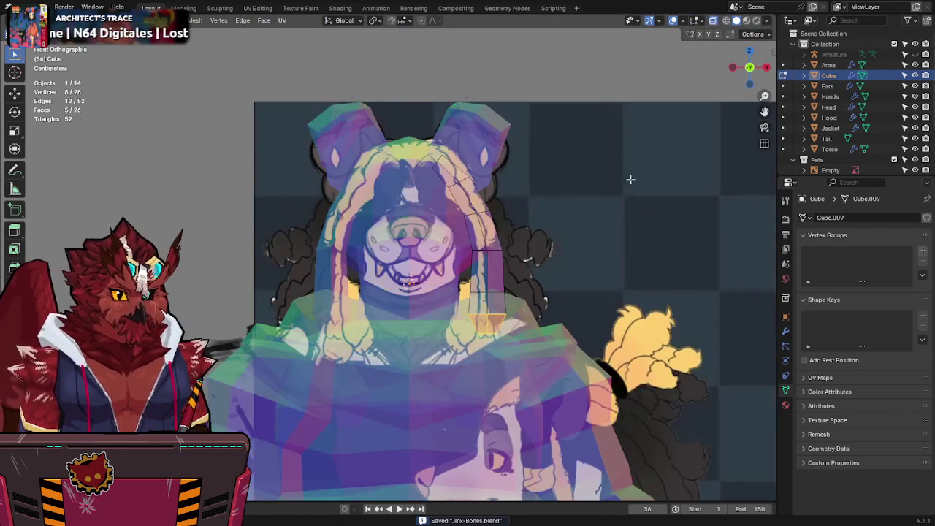
key("alt+z")
mouse_move(497, 298)
middle_mouse_down()
mouse_move(582, 270)
mouse_move(599, 241)
middle_mouse_up()
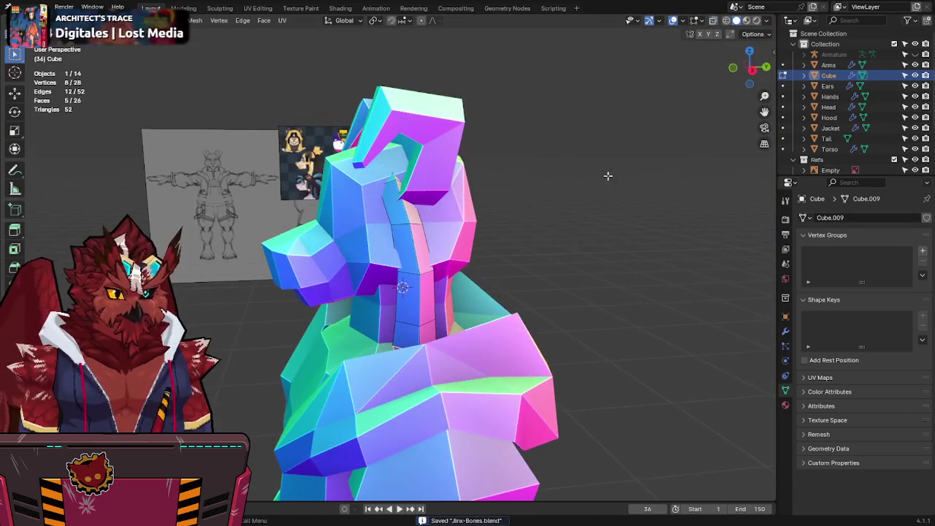
left_click(753, 69)
key("alt+z")
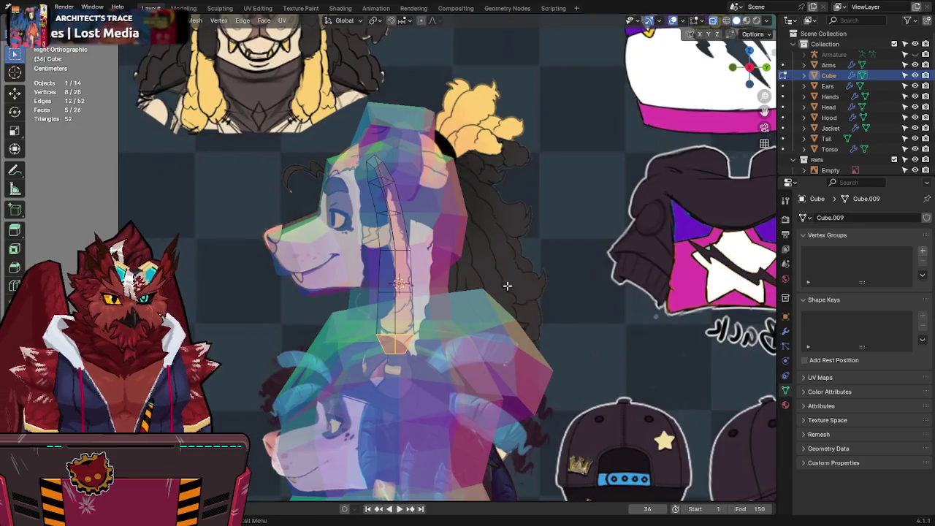
Step: Extrude a new segment from the strand's bottom end down toward the shoulder
left_click_drag(356, 374, 356, 374)
key("e")
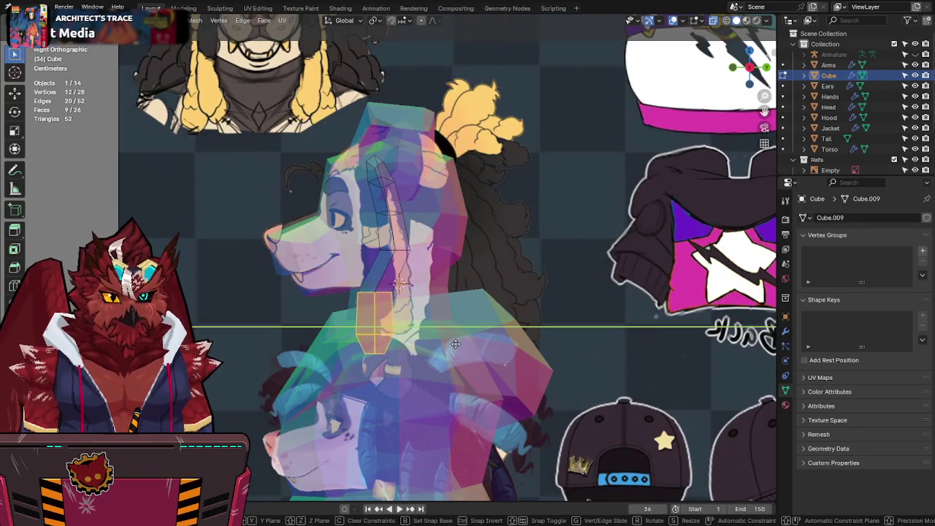
left_click(475, 264)
key("alt+z")
middle_click_drag(475, 264, 511, 259)
key("alt+z")
Step: Select the strand's end segment and shift its tip along the Y axis
left_click_drag(514, 322, 454, 358)
middle_click_drag(568, 319, 585, 236)
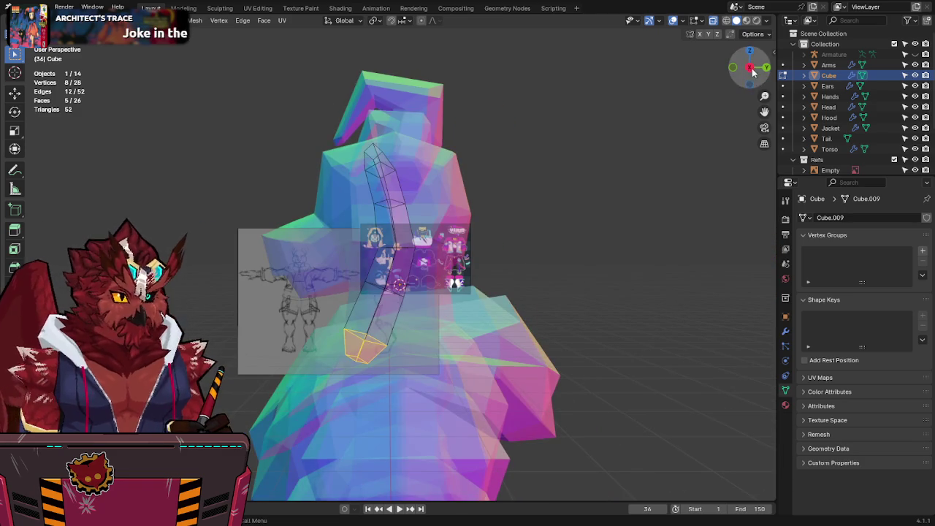
left_click(753, 71)
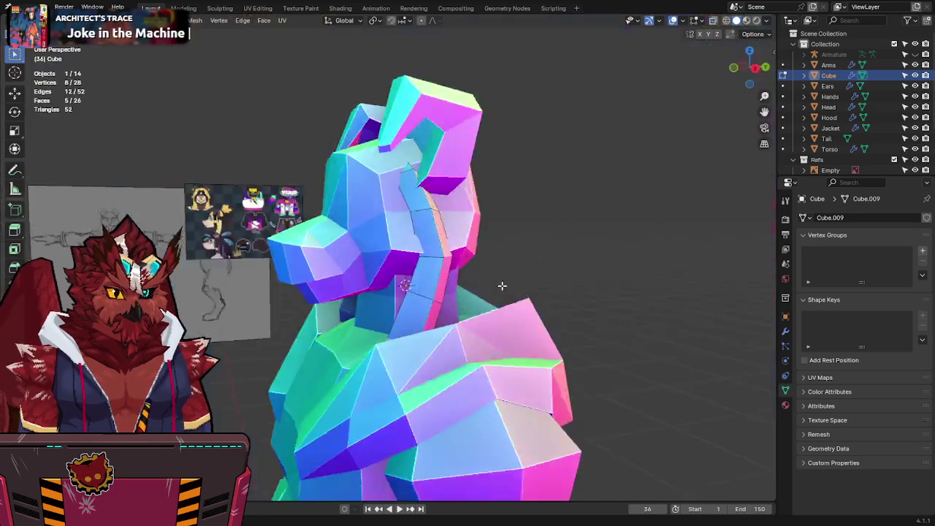
left_click_drag(734, 69, 501, 285)
key("alt+z")
key("g")
key("y")
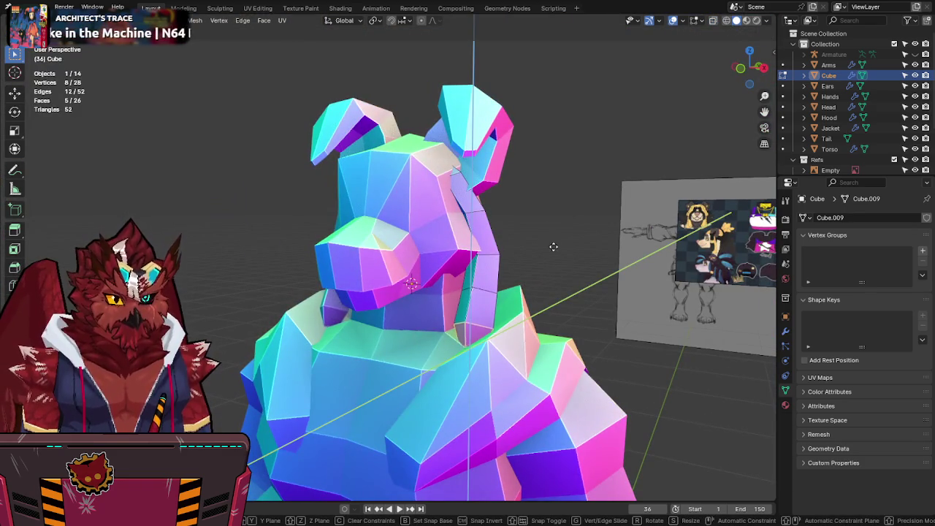
left_click(549, 232)
middle_click_drag(549, 233, 559, 234)
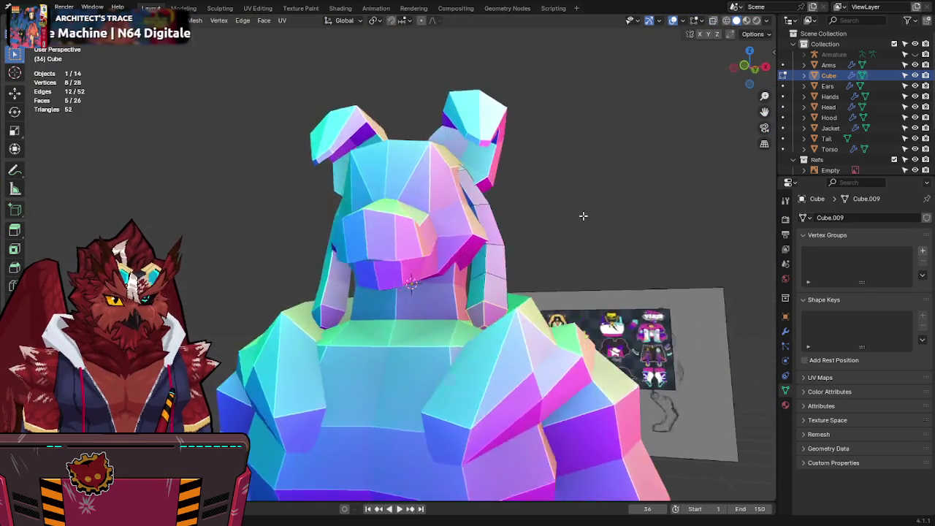
Step: Select the whole hair strand in side view and duplicate it
key("KP_1")
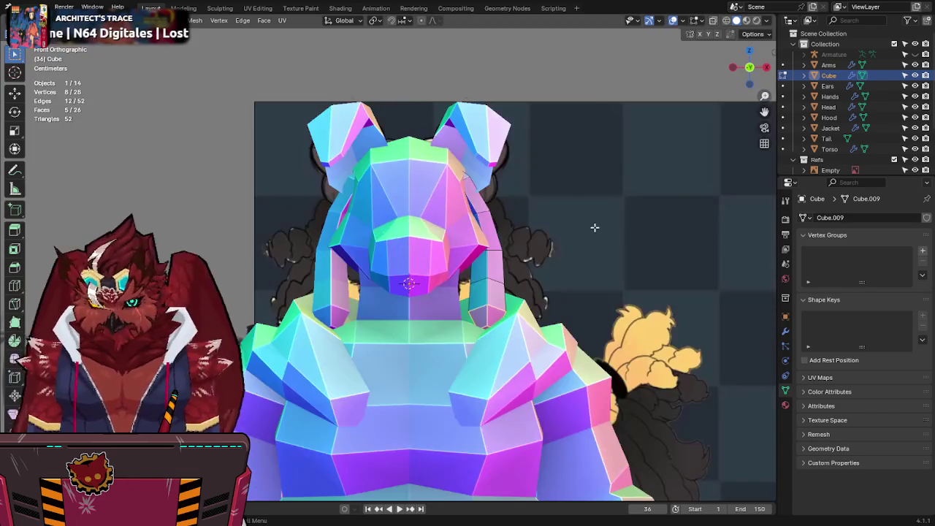
key("alt+z")
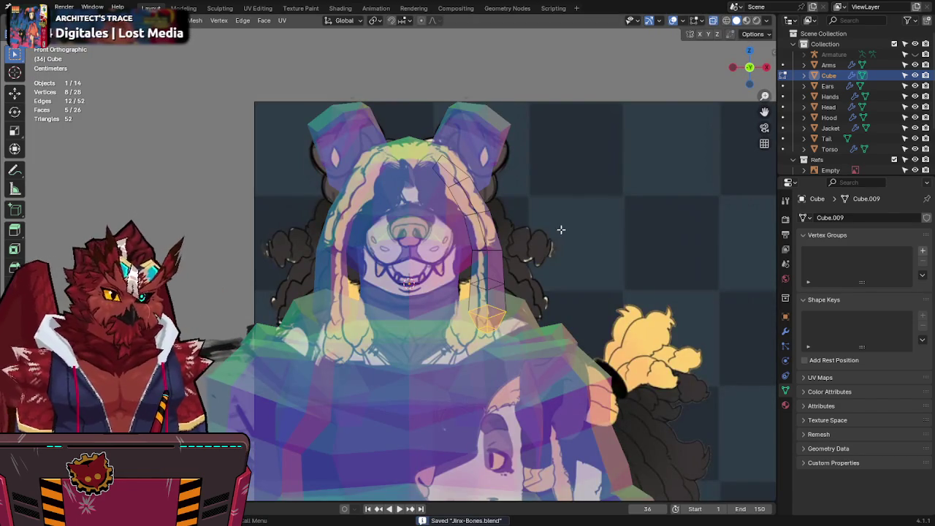
key("a")
mouse_move(501, 212)
middle_mouse_down()
mouse_move(507, 198)
mouse_move(480, 203)
mouse_move(496, 183)
mouse_move(569, 161)
middle_mouse_up()
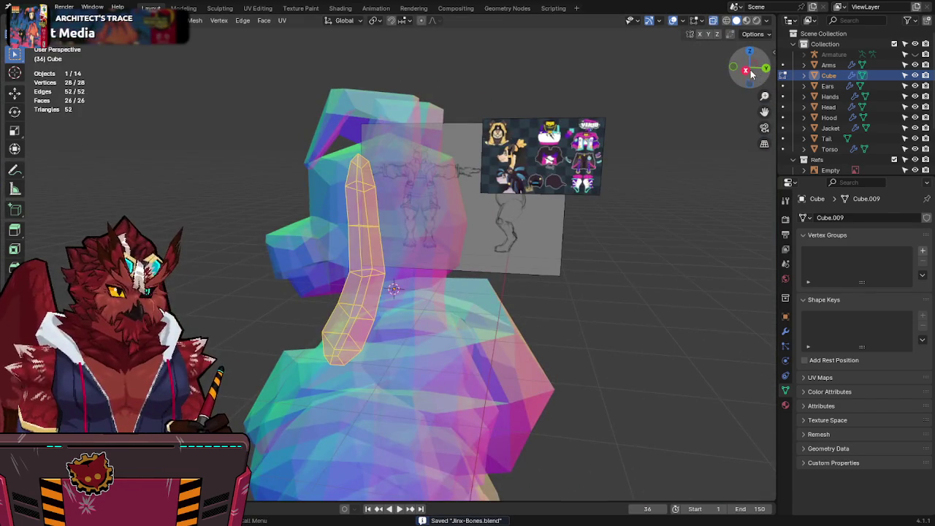
left_click(751, 74)
key("shift+d")
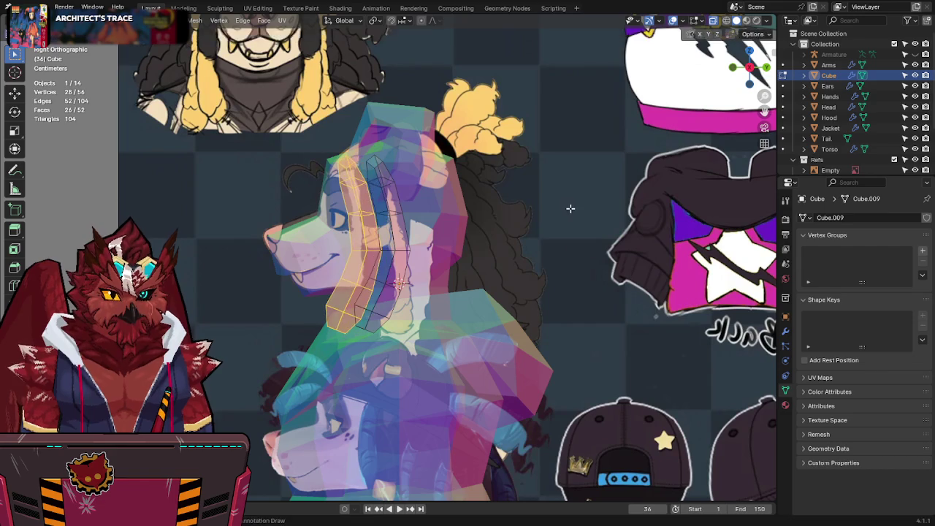
Step: Place the duplicated strand beside the first and drop its lower faces lower and forward
left_click(577, 307)
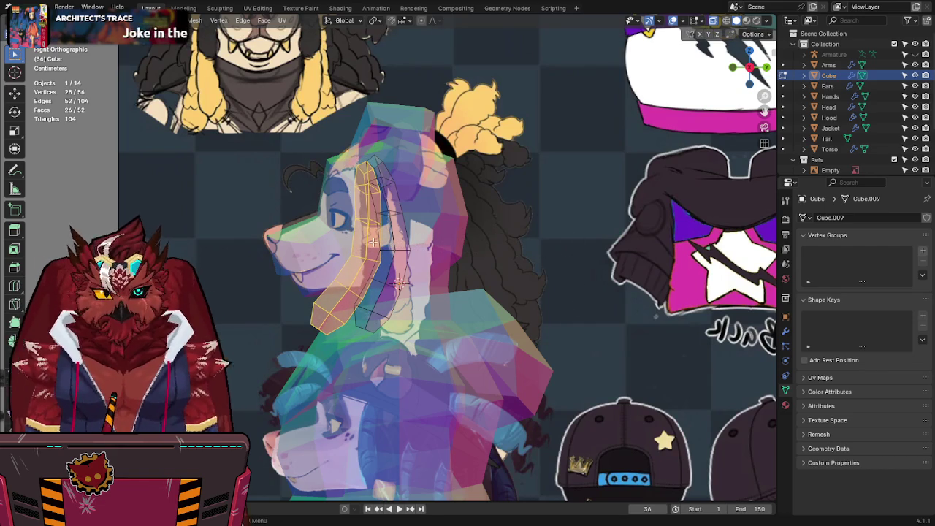
left_click(363, 178, "alt")
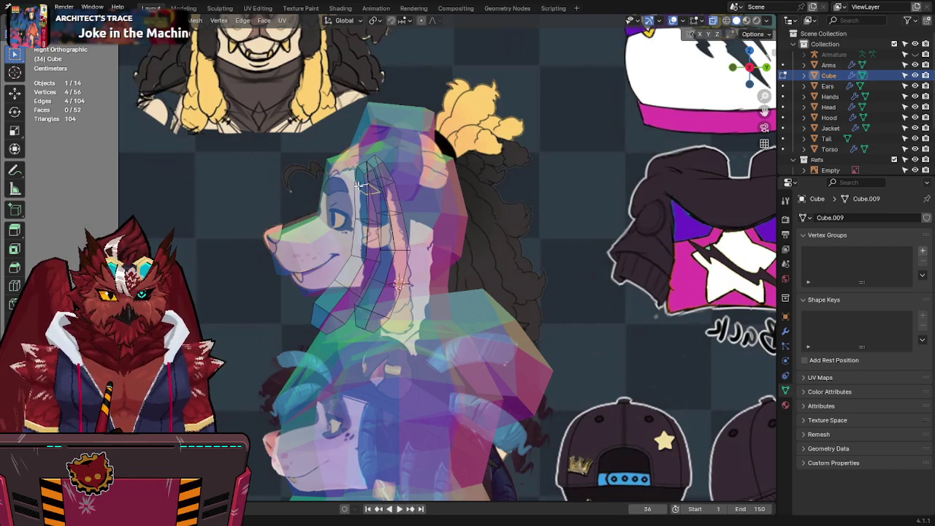
left_click(364, 219, "alt")
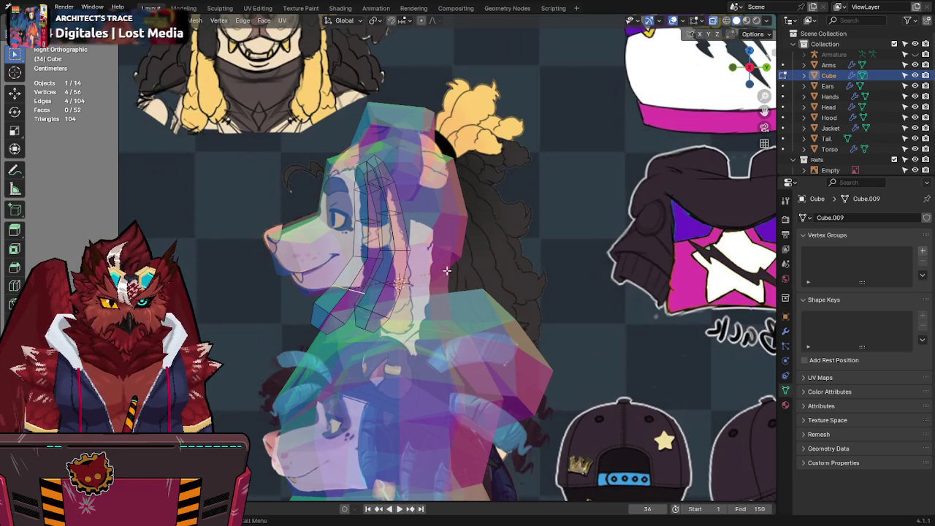
left_click_drag(296, 349, 296, 349)
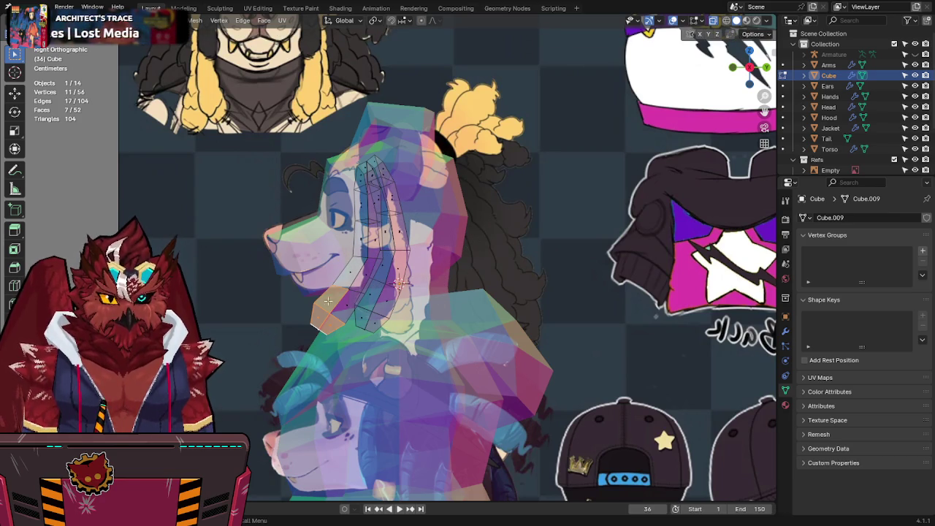
key("g")
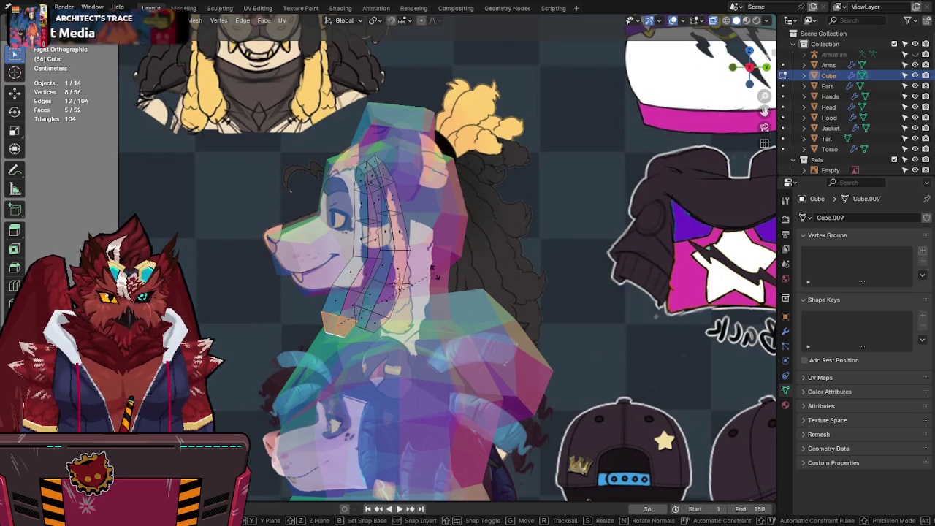
left_click(372, 297)
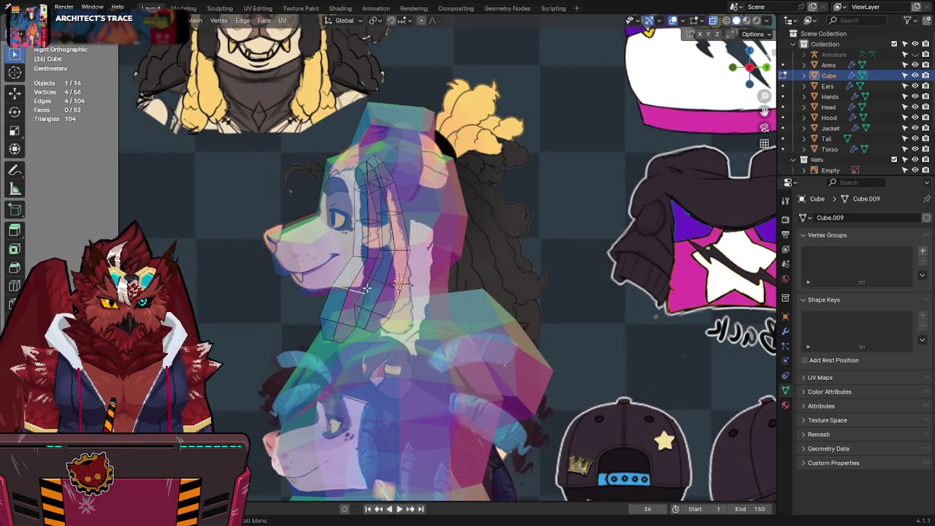
Step: Shift an edge loop of the copied strand along the X axis
mouse_move(365, 289)
middle_mouse_down()
mouse_move(493, 242)
mouse_move(452, 324)
middle_mouse_up()
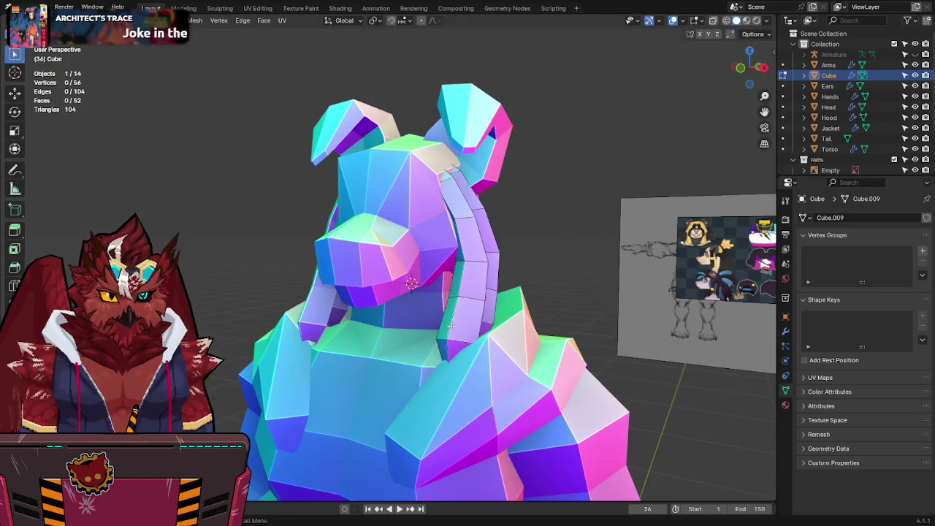
key("alt+z")
key("alt+z")
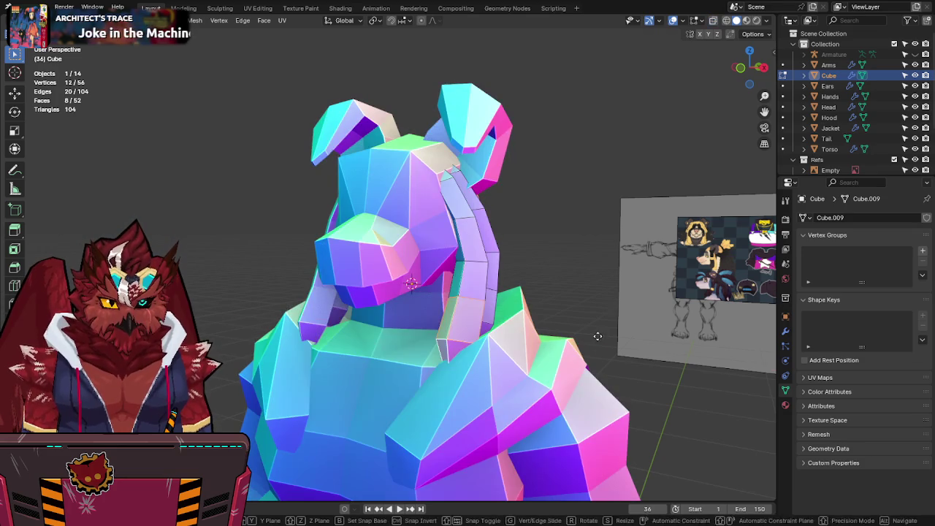
left_click(484, 261, "alt")
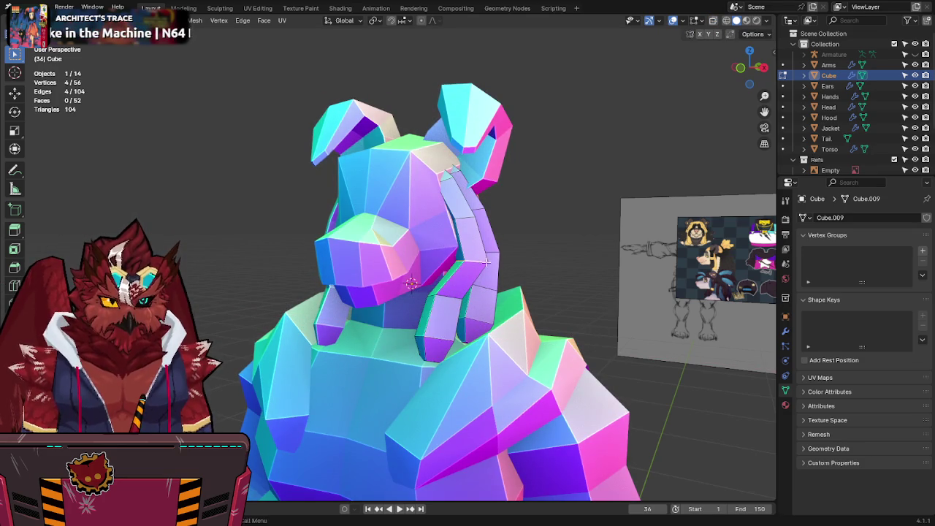
key("g")
key("x")
left_click(484, 262)
Step: Check the strands from the front in X-ray, then leave Edit Mode and save
middle_click_drag(484, 261, 547, 258)
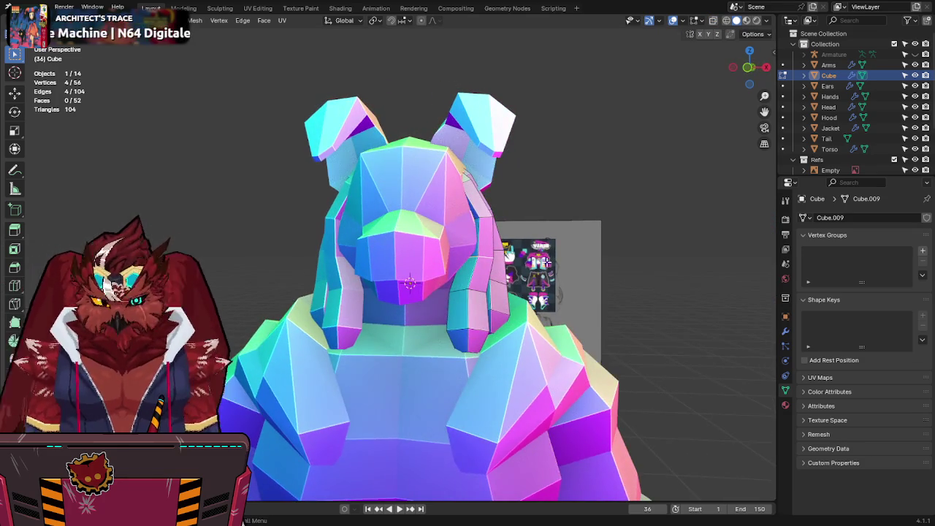
key("KP_1")
key("alt+z")
key("alt+z")
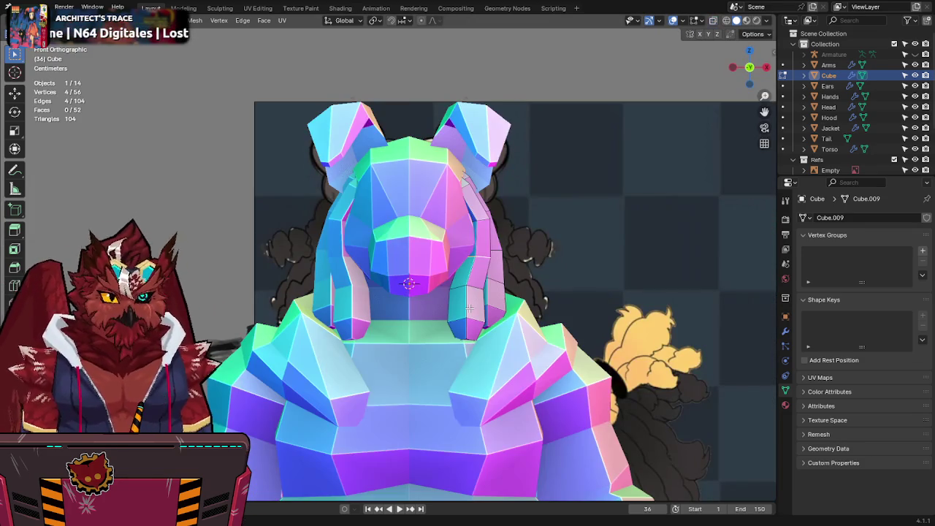
mouse_move(469, 314)
middle_mouse_down()
mouse_move(469, 292)
mouse_move(393, 273)
mouse_move(438, 277)
middle_mouse_up()
key("Tab")
key("ctrl+s")
Step: Move the selected strand vertices twice along the X axis, then save the file again
key("Tab")
mouse_move(497, 285)
middle_mouse_down()
mouse_move(385, 303)
mouse_move(598, 265)
mouse_move(483, 272)
middle_mouse_up()
key("g")
key("x")
left_click(637, 264)
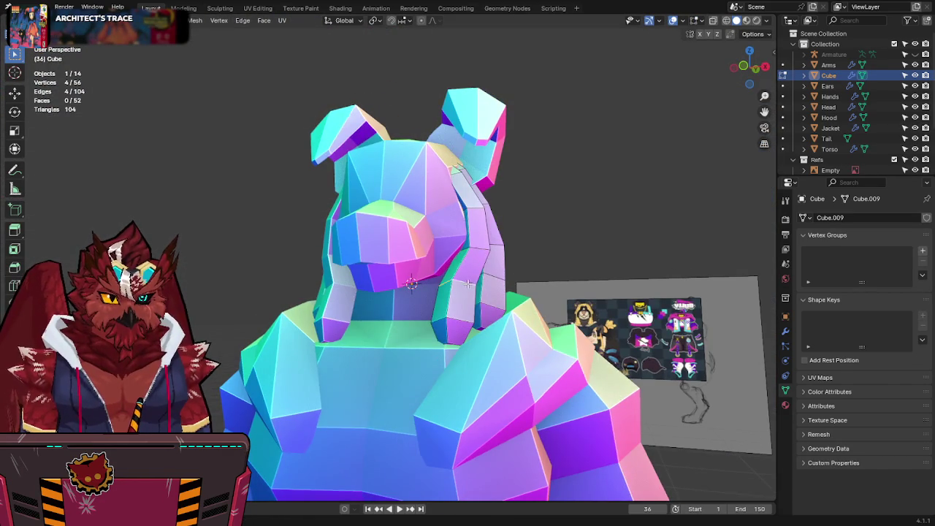
key("g")
key("x")
left_click(548, 274)
key("Tab")
mouse_move(559, 267)
middle_mouse_down()
mouse_move(529, 299)
mouse_move(459, 280)
mouse_move(569, 275)
middle_mouse_up()
key("ctrl+s")
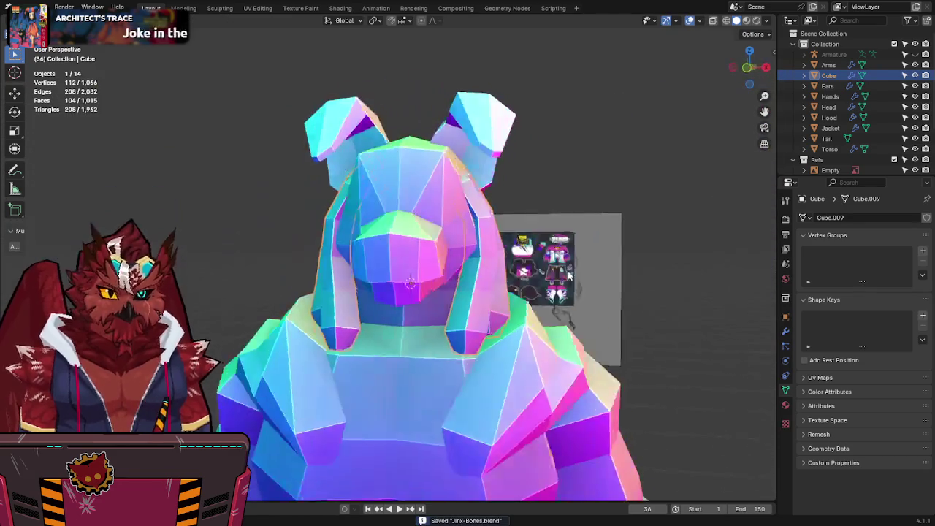
Step: Review both strands from front and side views, toggling X-ray, and re-enter Edit Mode
key("KP_1")
key("alt+z")
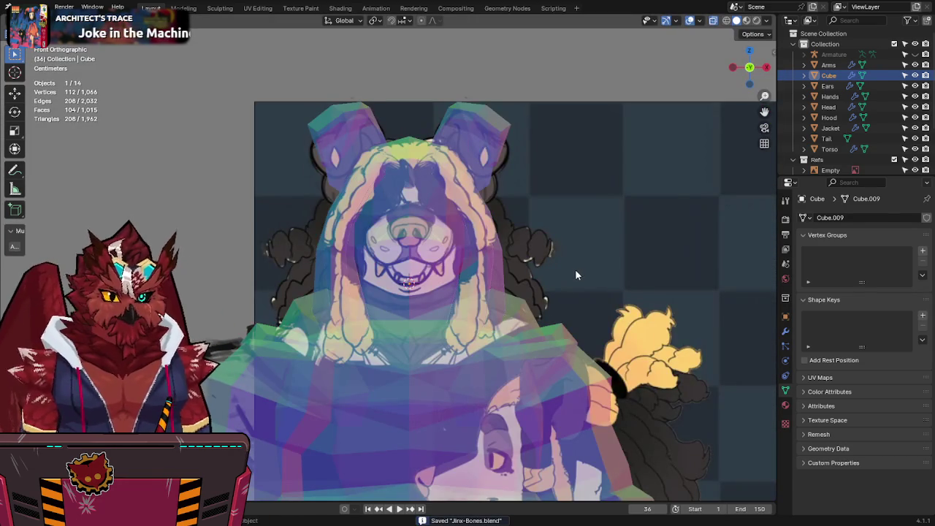
left_click(766, 66)
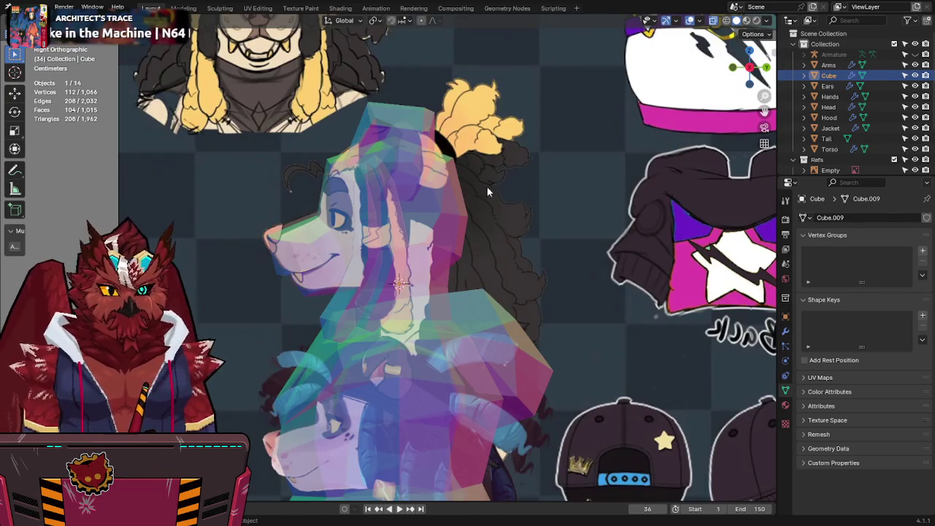
key("alt+z")
key("alt+z")
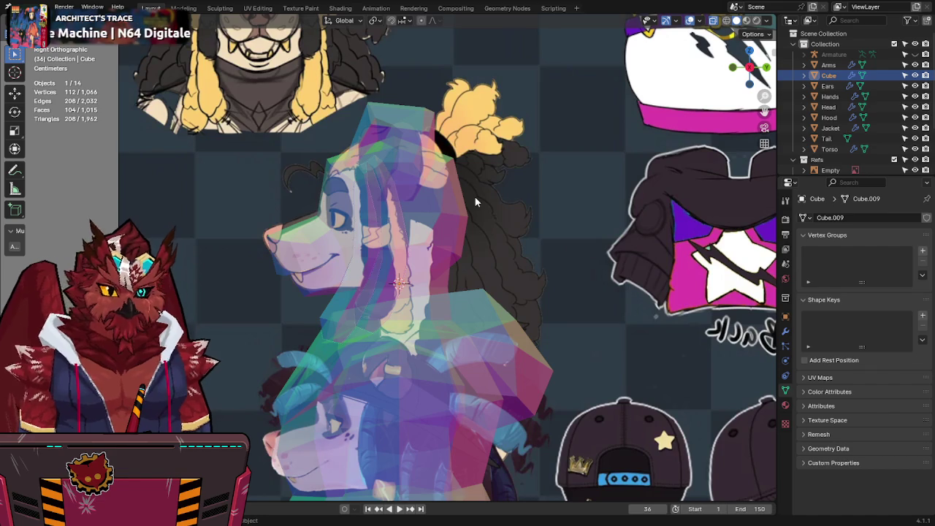
key("alt+z")
key("alt+z")
key("alt+z")
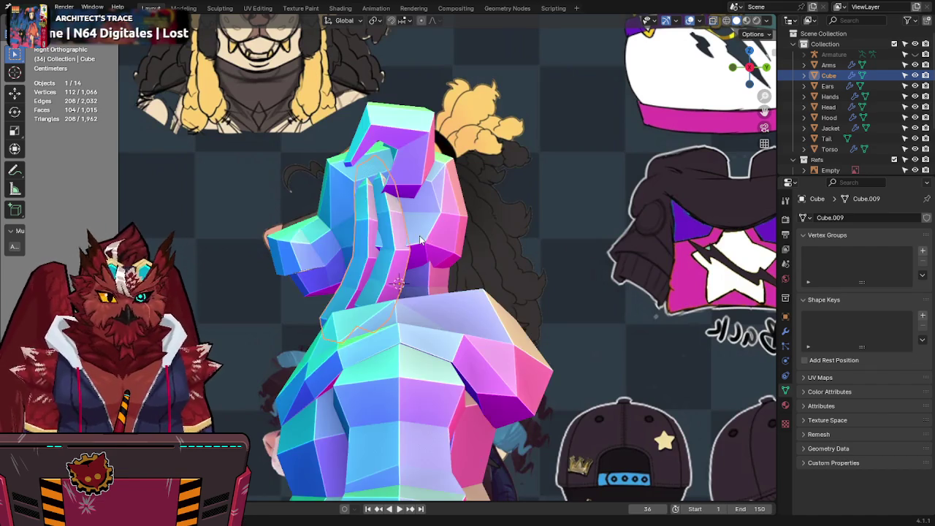
key("Tab")
key("alt+z")
Step: Raise a connected strand piece along Z, then check it in perspective and save
key("l")
key("g")
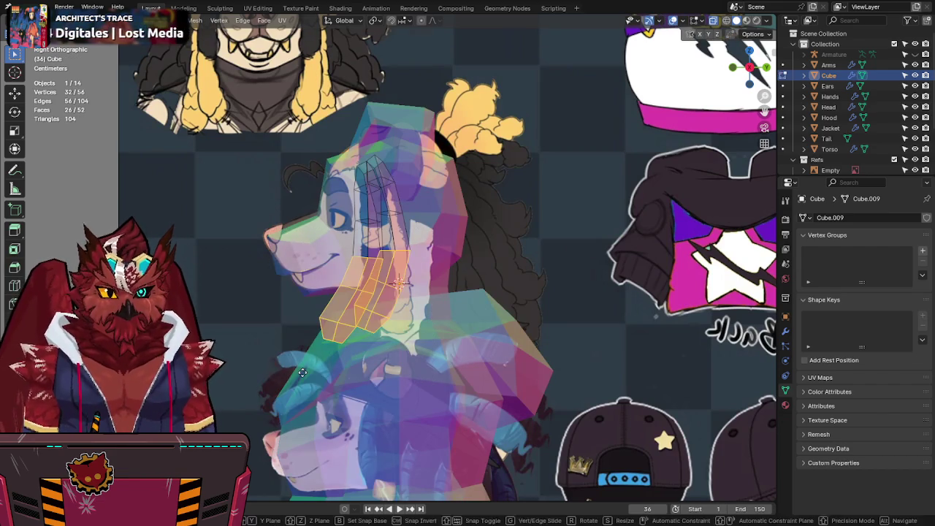
key("z")
left_click(307, 301)
key("alt+z")
mouse_move(307, 301)
middle_mouse_down()
mouse_move(596, 225)
mouse_move(521, 236)
middle_mouse_up()
key("Tab")
key("ctrl+s")
Step: Check the strands in front and right side views, then clear the selection
key("KP_1")
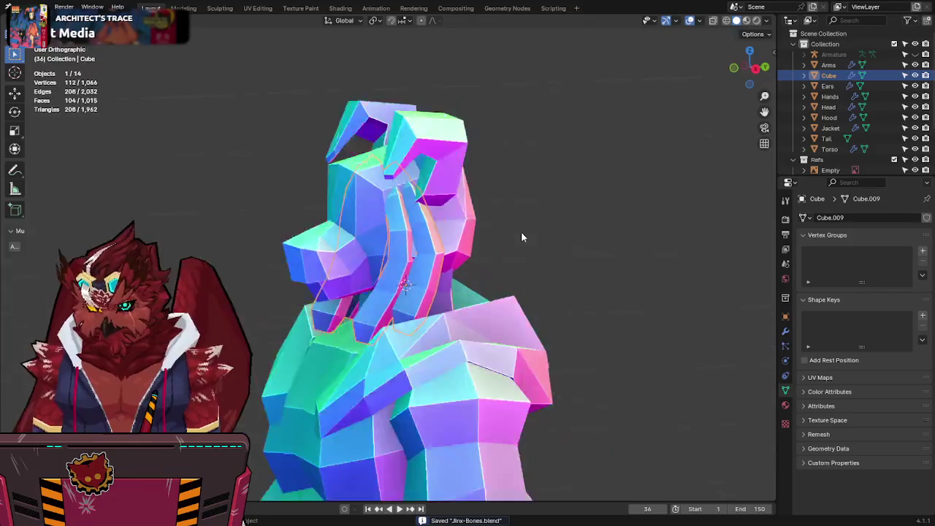
key("alt+z")
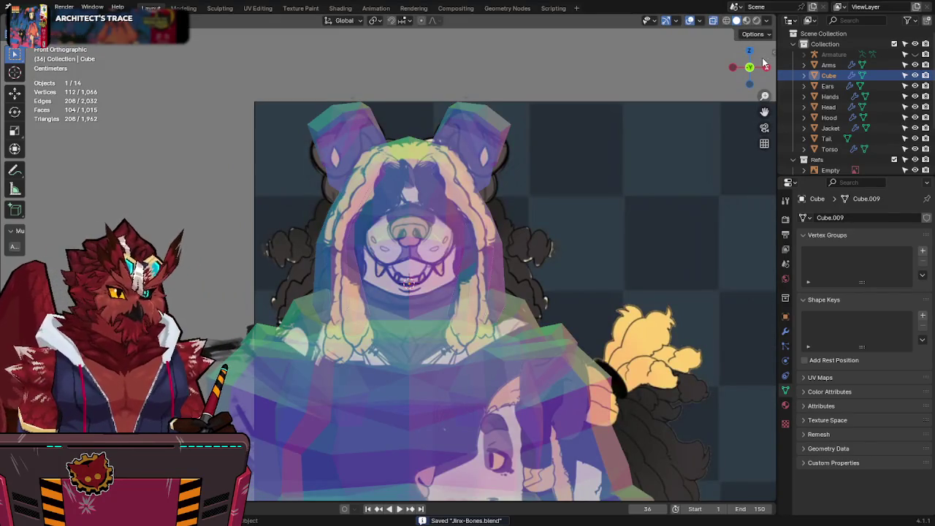
left_click_drag(764, 64, 752, 62)
key("KP_3")
key("alt+z")
key("Tab")
key("alt+a")
key("alt+z")
Step: Duplicate a strand as the third strand and keep only its bottom loop selected
key("l")
key("shift+d")
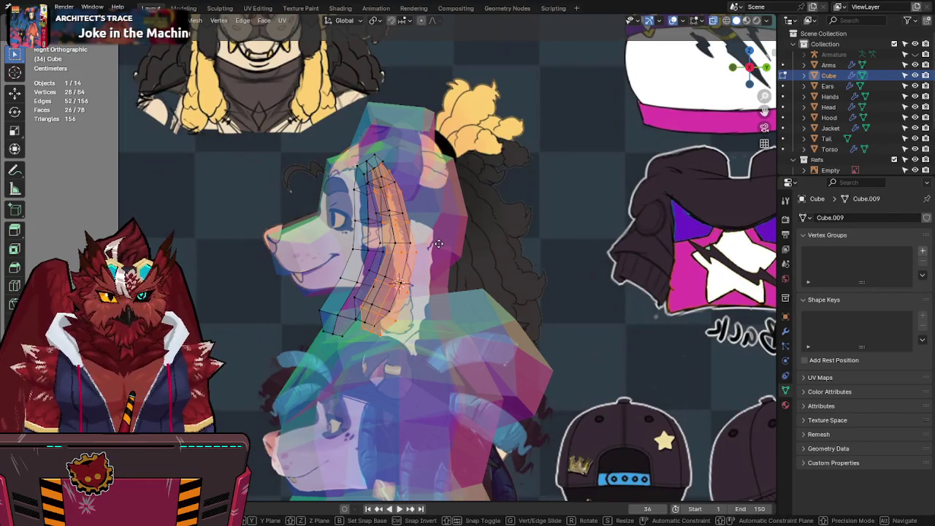
left_click(436, 243)
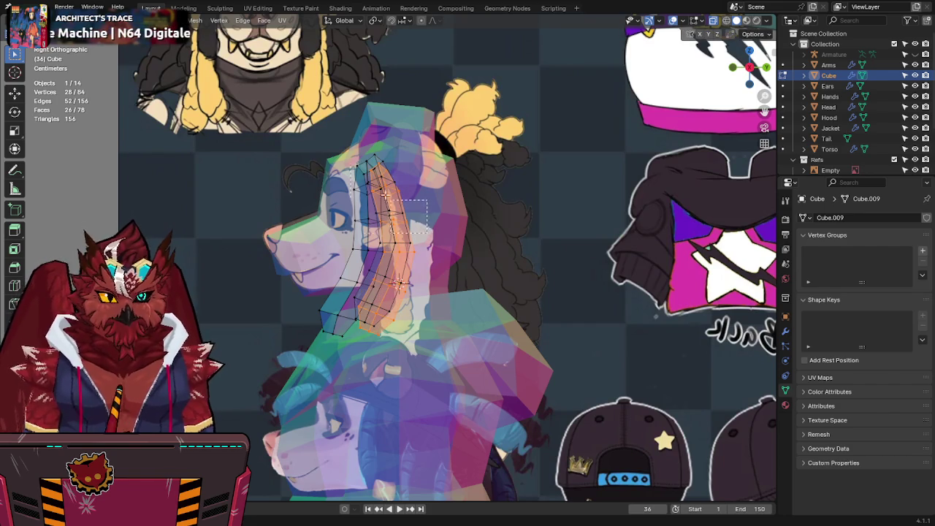
left_click_drag(385, 193, 387, 196, "ctrl")
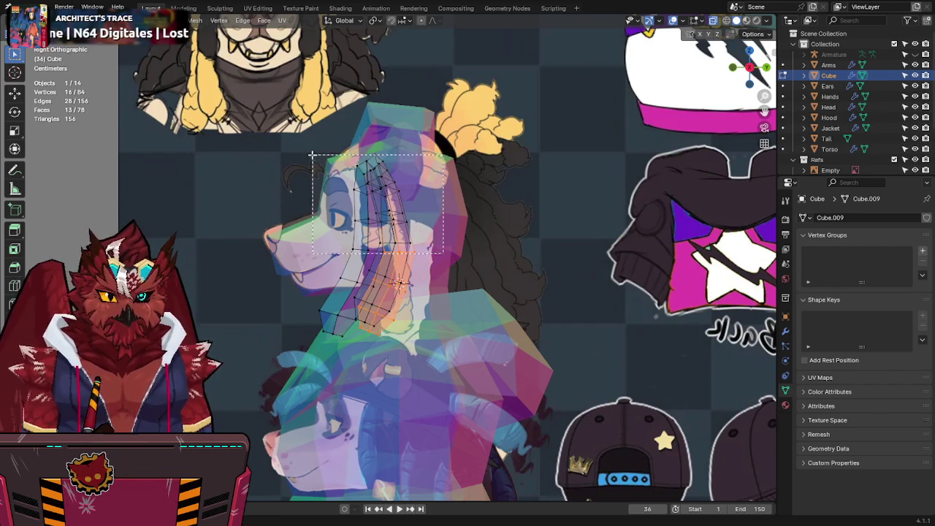
left_click_drag(440, 283, 308, 152, "ctrl")
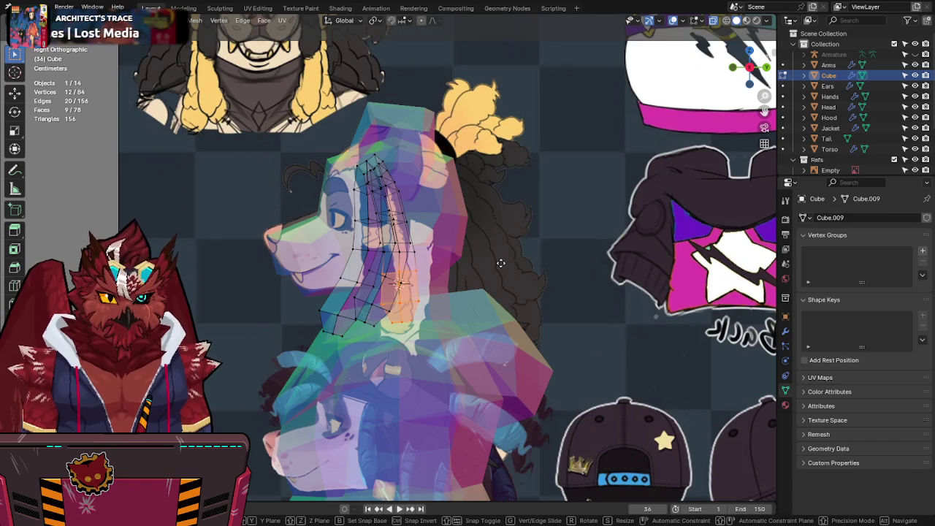
left_click_drag(407, 251, 431, 329, "ctrl")
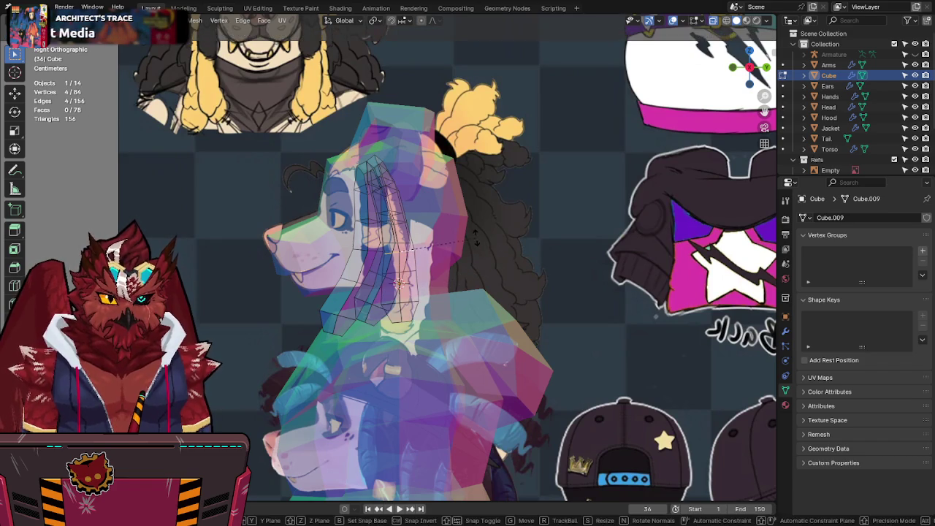
mouse_move(464, 182)
middle_mouse_down()
mouse_move(488, 253)
mouse_move(413, 268)
middle_mouse_up()
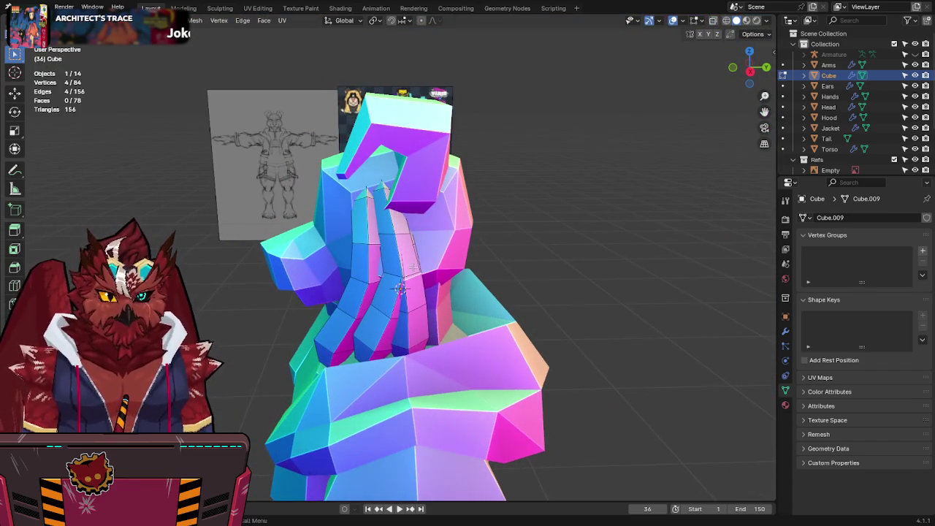
Step: Try moving the bottom loop along Y, cancel it, and save the file
key("g")
key("y")
right_click(471, 271)
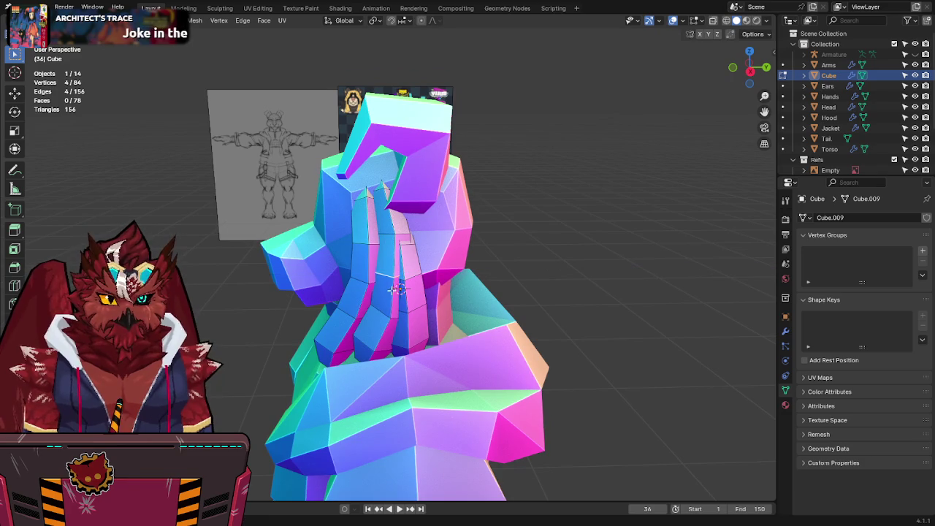
key("g")
key("y")
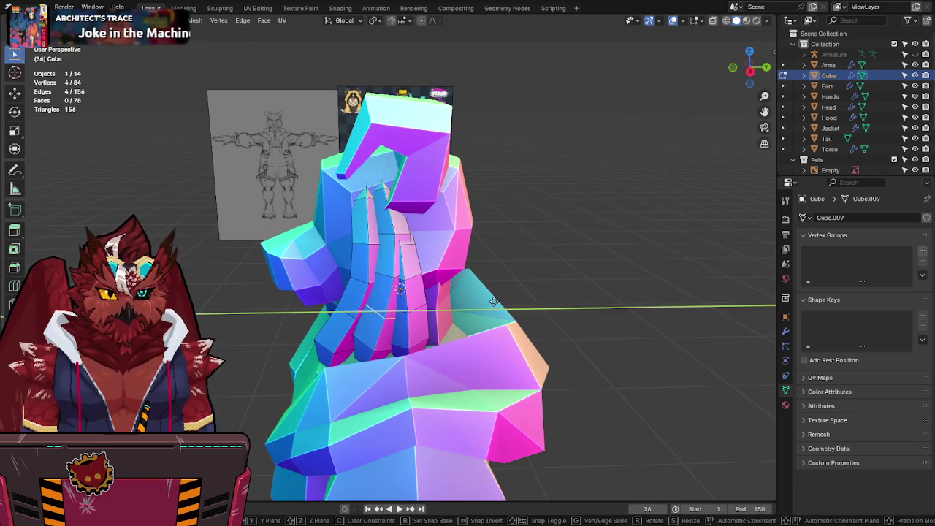
key("Escape")
key("alt+z")
mouse_move(410, 226)
middle_mouse_down()
mouse_move(460, 218)
mouse_move(402, 248)
middle_mouse_up()
key("alt+z")
key("ctrl+s")
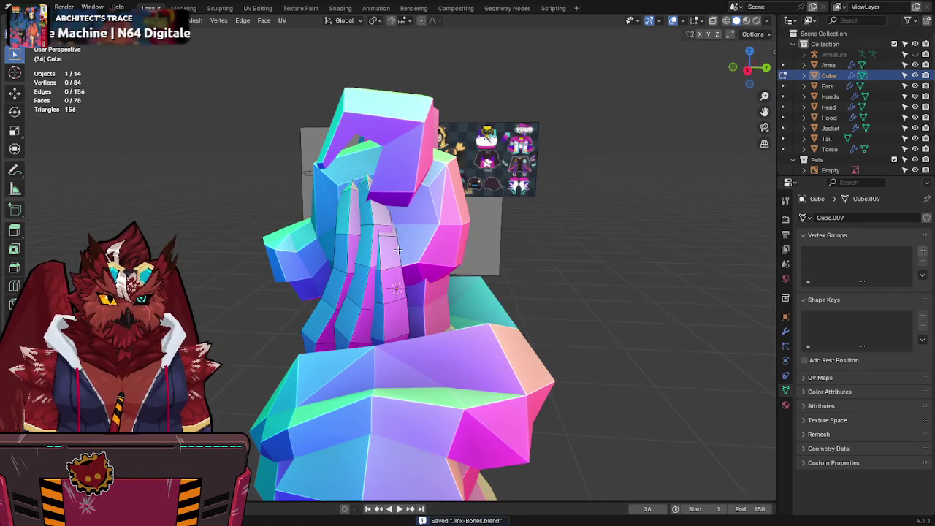
Step: Bend the new strand's lower rings along Y to follow the shoulder, then save
left_click(404, 316, "alt+shift")
key("alt+z")
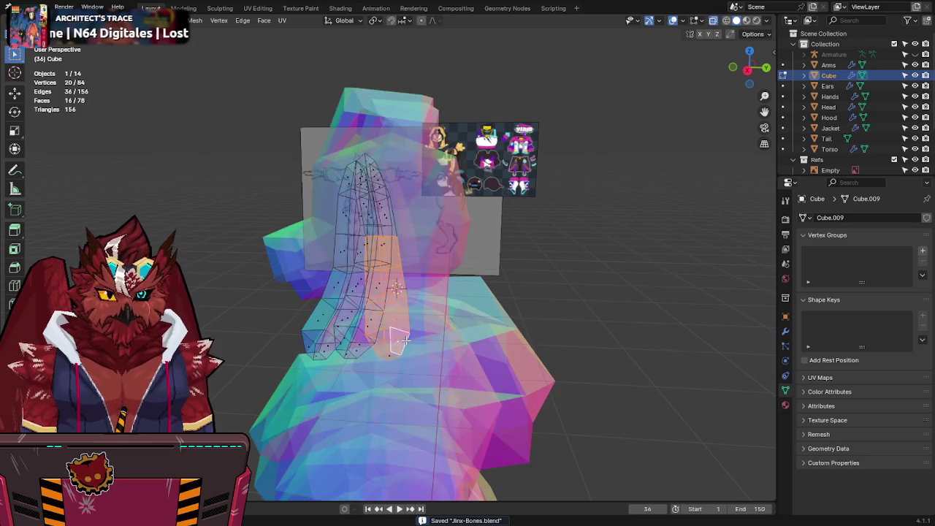
key("alt+z")
key("g")
key("y")
left_click(482, 266)
mouse_move(482, 267)
middle_mouse_down()
mouse_move(504, 221)
mouse_move(455, 231)
mouse_move(409, 219)
middle_mouse_up()
key("ctrl+s")
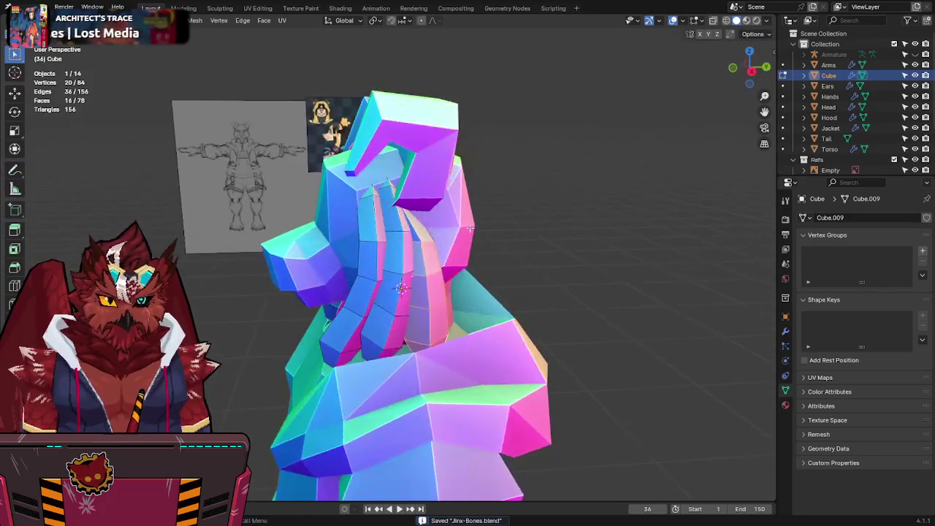
Step: Reposition a loop near the strand's top in right side view, then save
key("alt+z")
left_click(398, 200, "alt")
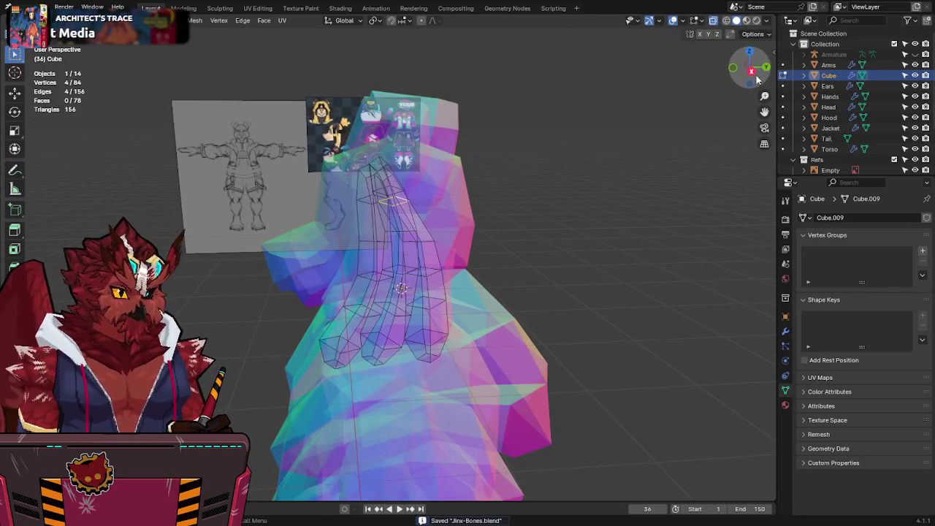
left_click(751, 71)
key("g")
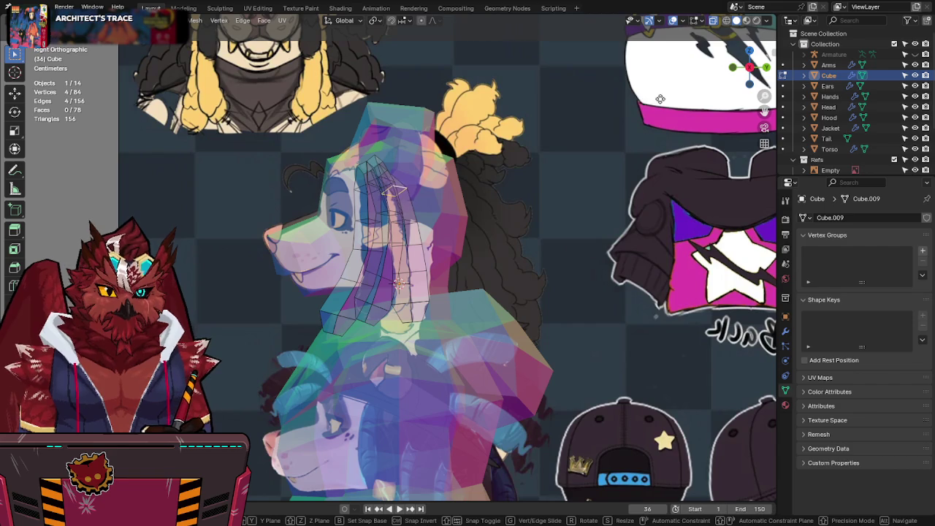
left_click(660, 99)
key("alt+z")
mouse_move(660, 98)
middle_mouse_down()
mouse_move(526, 175)
mouse_move(574, 169)
middle_mouse_up()
key("ctrl+s")
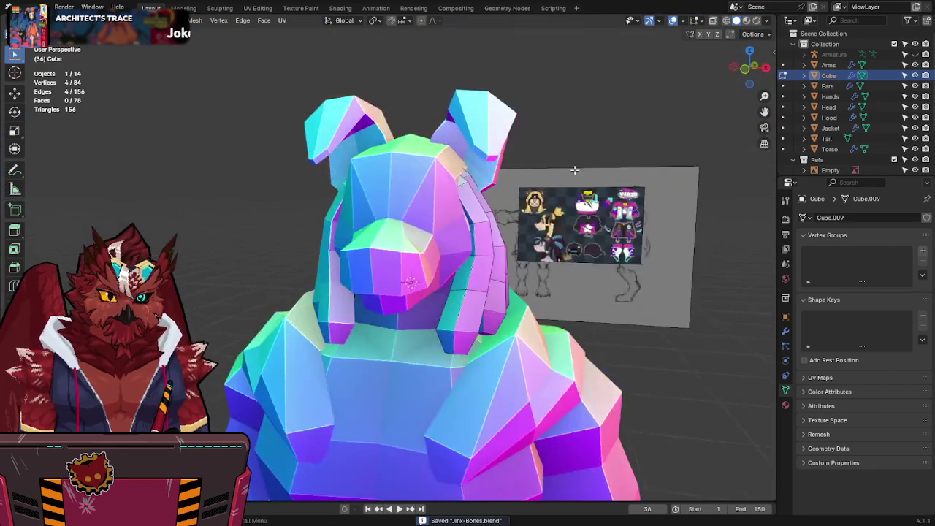
Step: Clear the selection and review the strand from the front and above
left_click(746, 74)
key("alt+z")
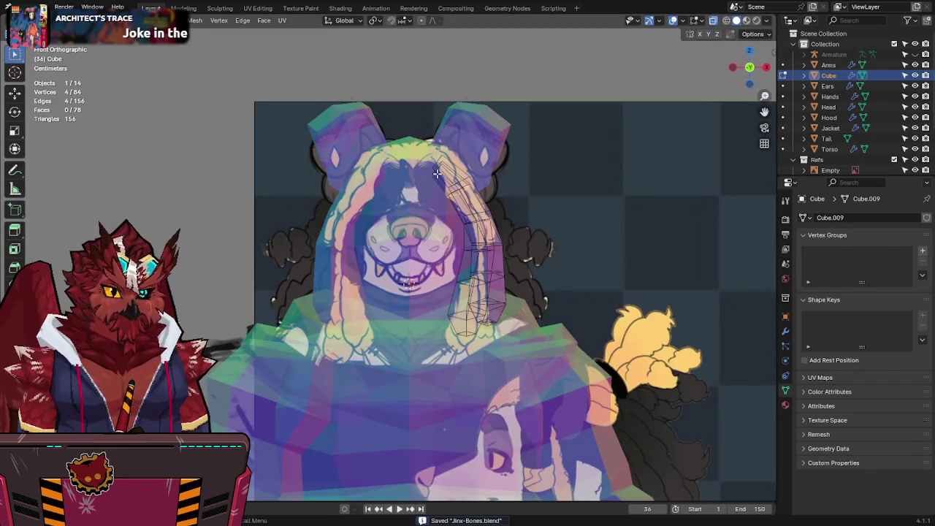
key("alt+a")
middle_click_drag(437, 173, 557, 160)
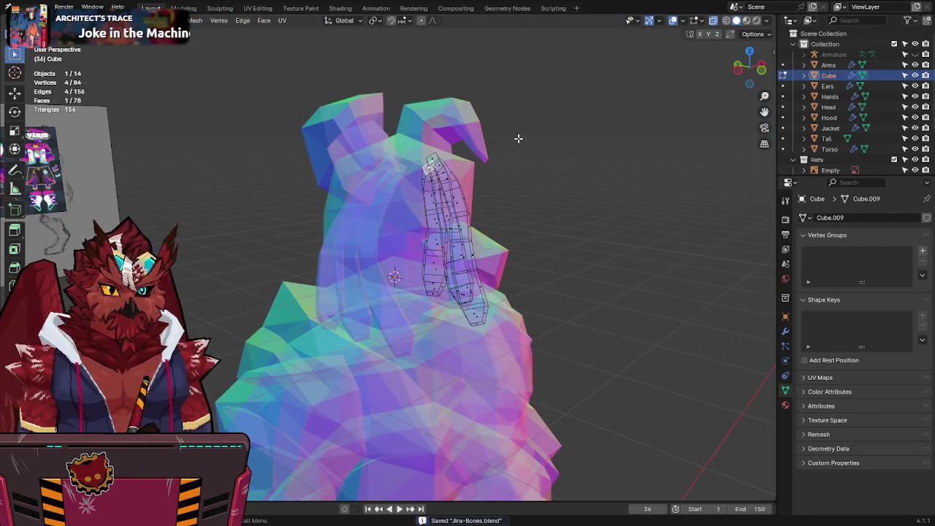
left_click(747, 73)
key("g")
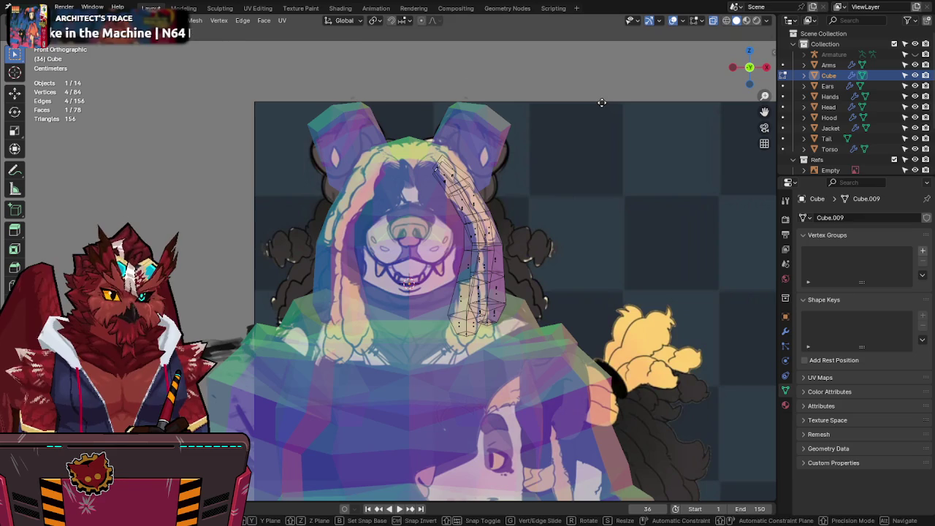
right_click(601, 102)
Step: Leave Edit Mode, save, and compare the strands in front and right views
left_click(767, 69)
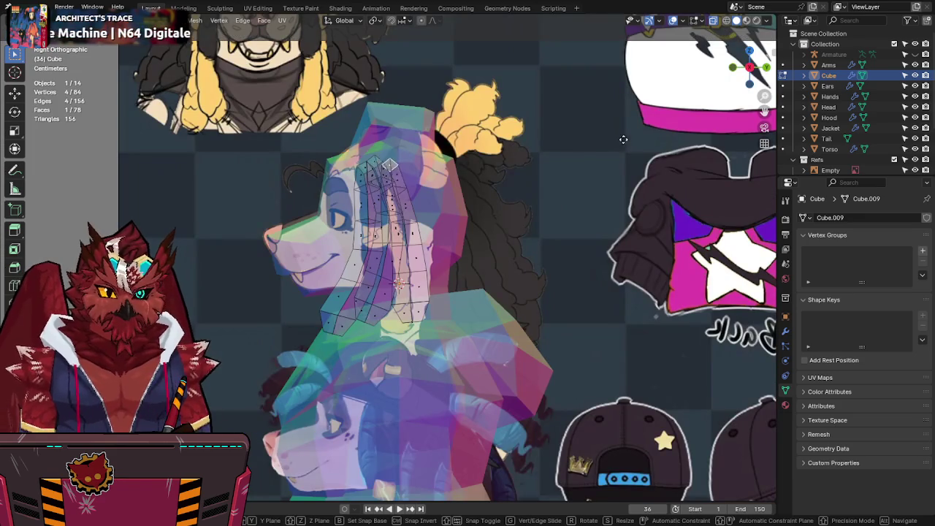
key("alt+z")
key("Tab")
mouse_move(540, 146)
middle_mouse_down()
mouse_move(532, 153)
mouse_move(613, 152)
middle_mouse_up()
key("ctrl+s")
left_click(748, 67)
key("alt+z")
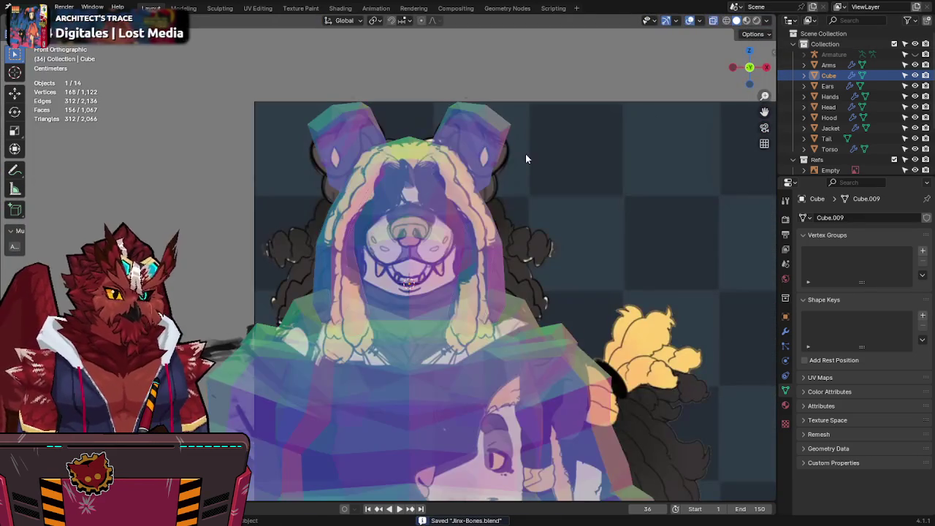
left_click(767, 67)
Step: Orbit toward the back of the head and enter Edit Mode on the hair mesh
key("alt+z")
key("alt+z")
middle_click_drag(368, 159, 446, 159)
key("alt+z")
key("alt+z")
key("alt+z")
mouse_move(470, 159)
middle_mouse_down()
mouse_move(447, 182)
mouse_move(430, 182)
middle_mouse_up()
left_click(447, 183)
key("Tab")
key("alt+z")
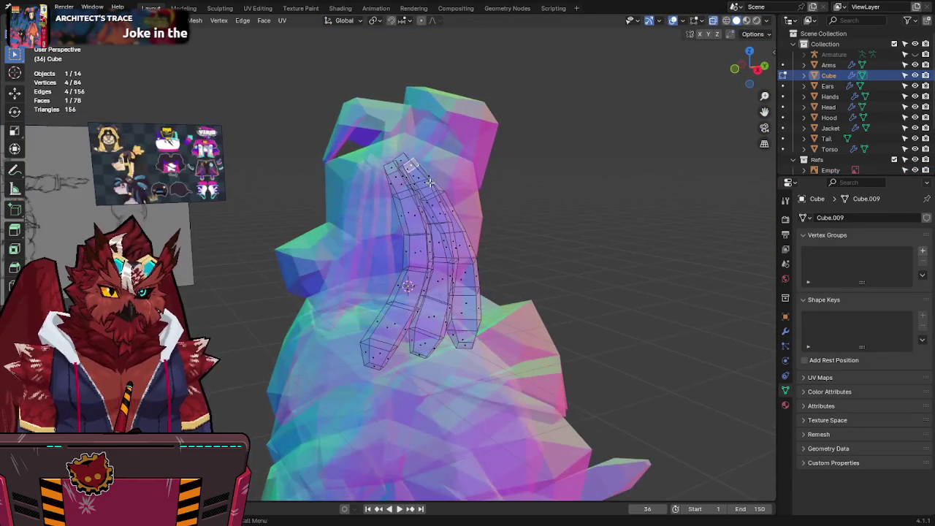
Step: Move a selected strand loop up along Z
key("alt+z")
key("g")
key("z")
left_click(481, 222)
key("alt+z")
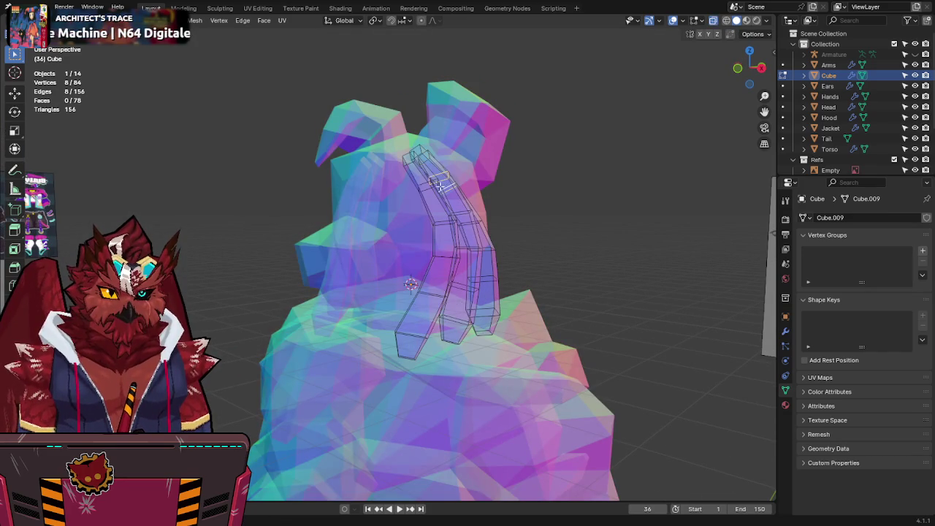
Step: Add another edge loop, raise both along Z, and save
left_click(422, 182, "alt+shift")
key("g")
key("z")
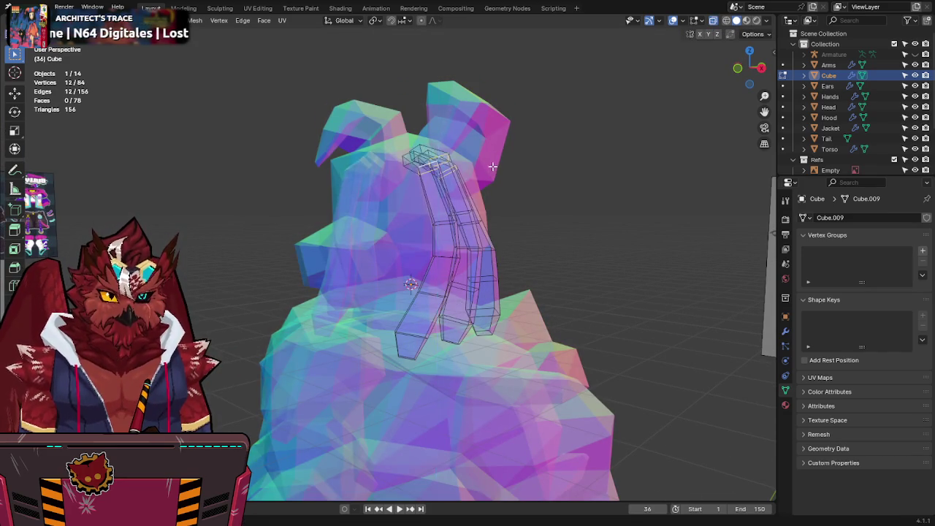
key("alt+z")
left_click(492, 102)
mouse_move(492, 103)
middle_mouse_down()
mouse_move(551, 131)
mouse_move(631, 125)
mouse_move(444, 260)
middle_mouse_up()
key("ctrl+s")
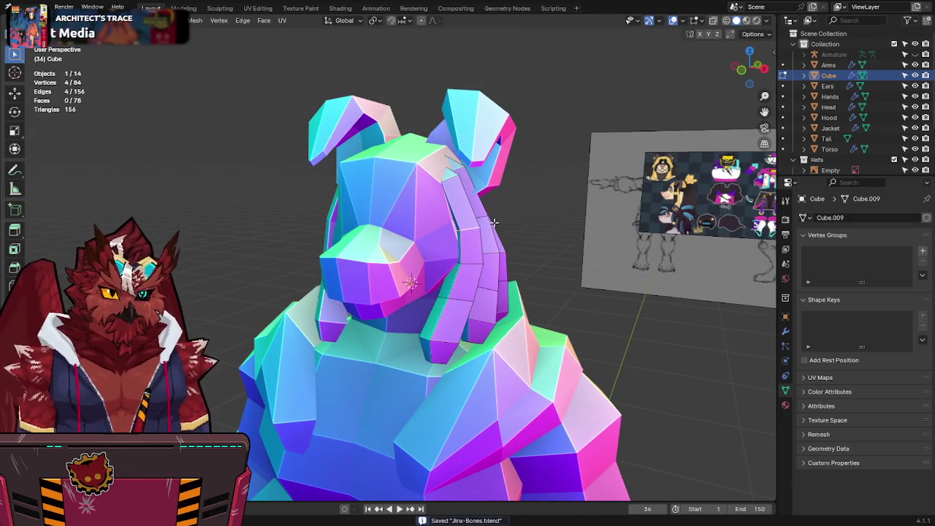
Step: Raise two more strand loops along Z, exit Edit Mode, and save
middle_click_drag(489, 219, 435, 195)
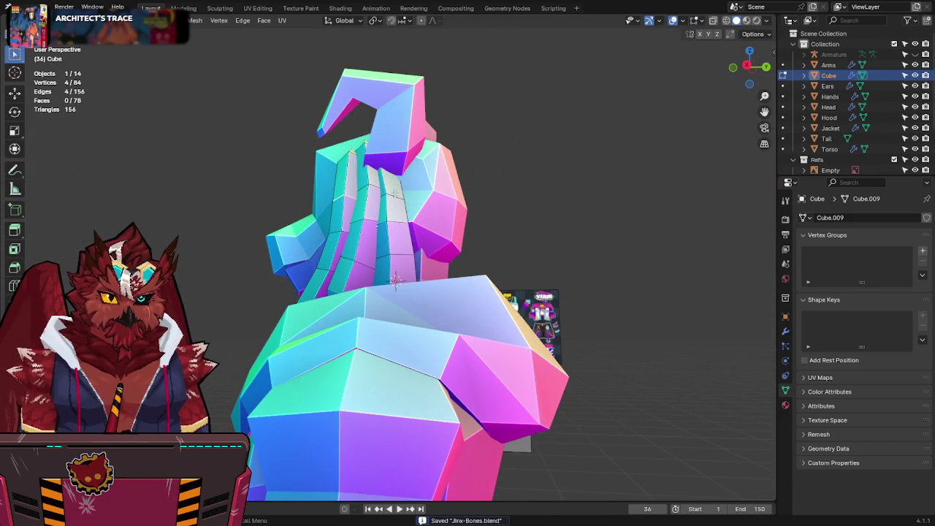
left_click(378, 189, "alt+shift")
key("alt+z")
key("g")
key("z")
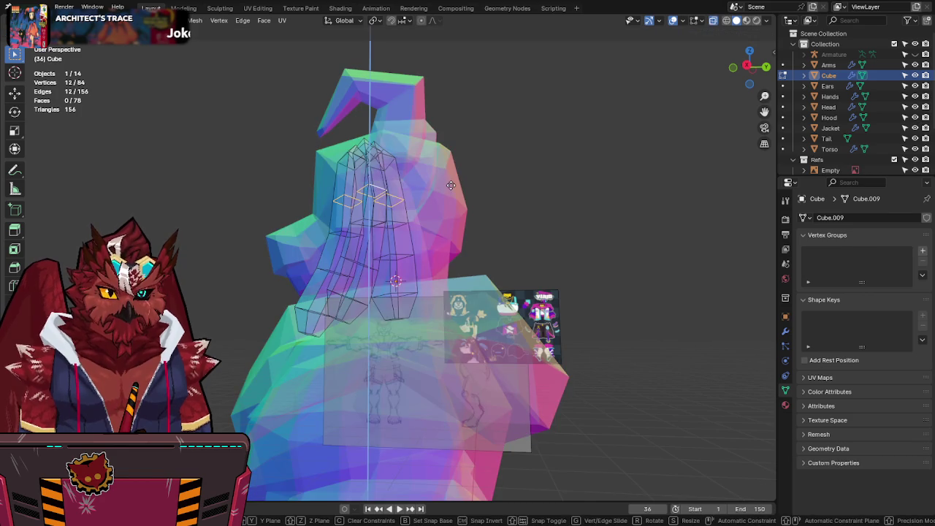
left_click(450, 173)
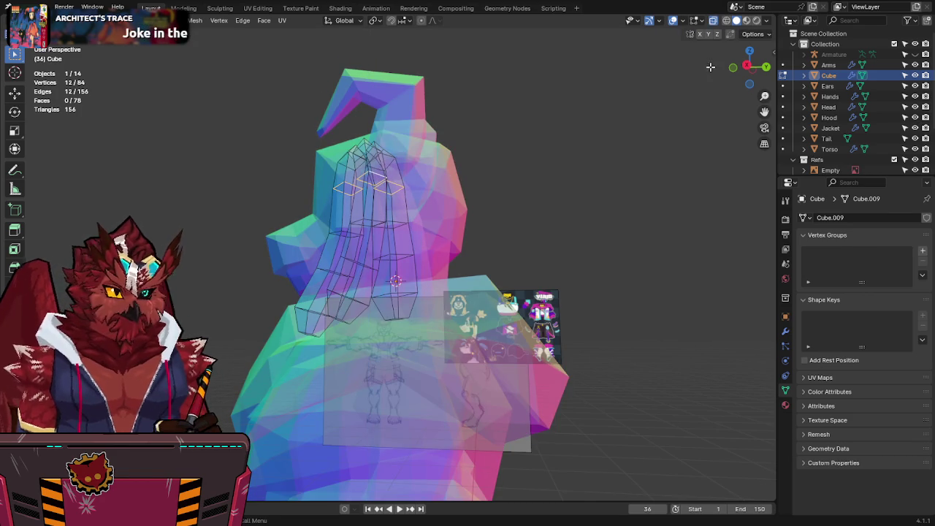
left_click(733, 68)
key("alt+z")
key("Tab")
key("ctrl+s")
Step: Line up the bear's right side view with the reference in X-ray and save
mouse_move(632, 142)
middle_mouse_down()
mouse_move(597, 219)
mouse_move(479, 212)
middle_mouse_up()
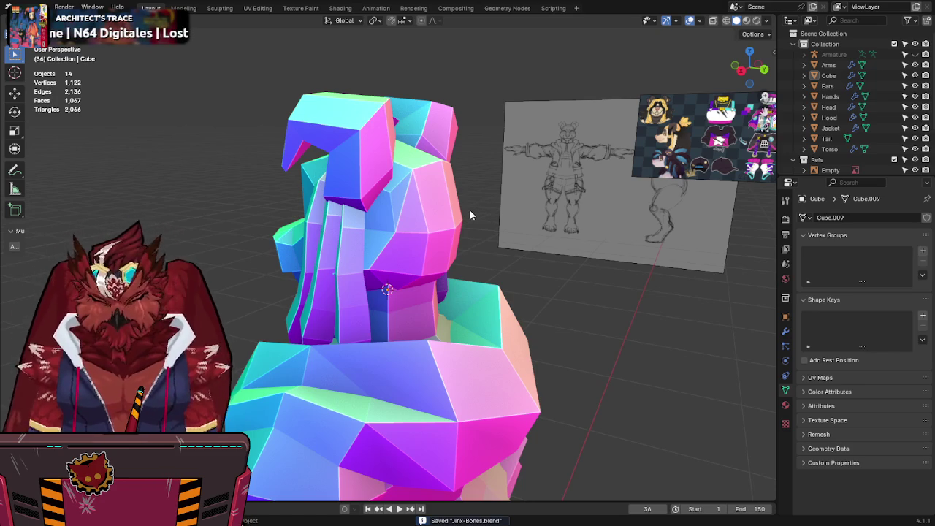
key("KP_3")
key("alt+z")
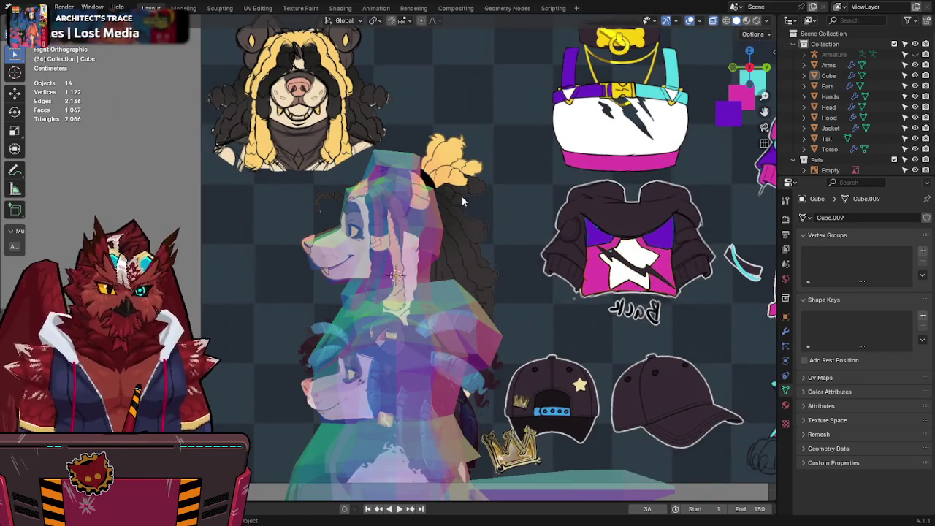
key("alt+z")
key("ctrl+s")
key("alt+z")
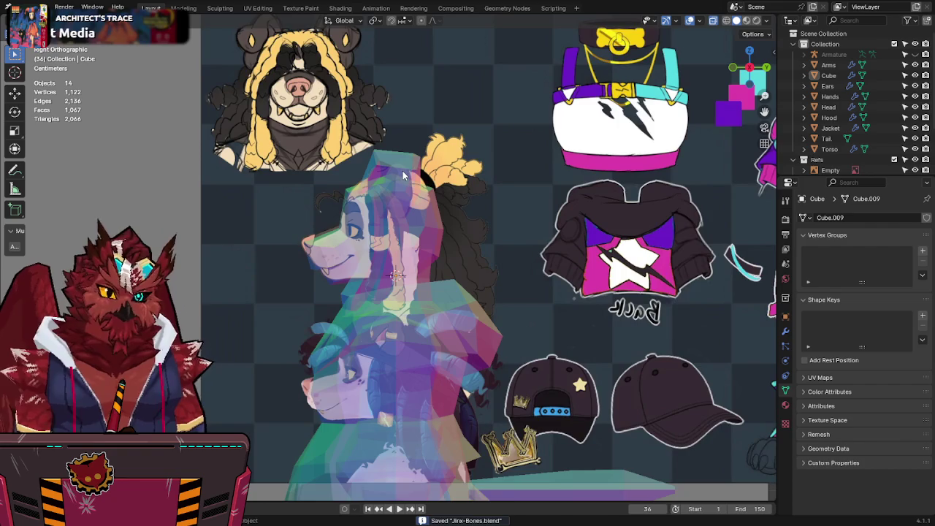
scroll(402, 171, "up", 1)
key("alt+z")
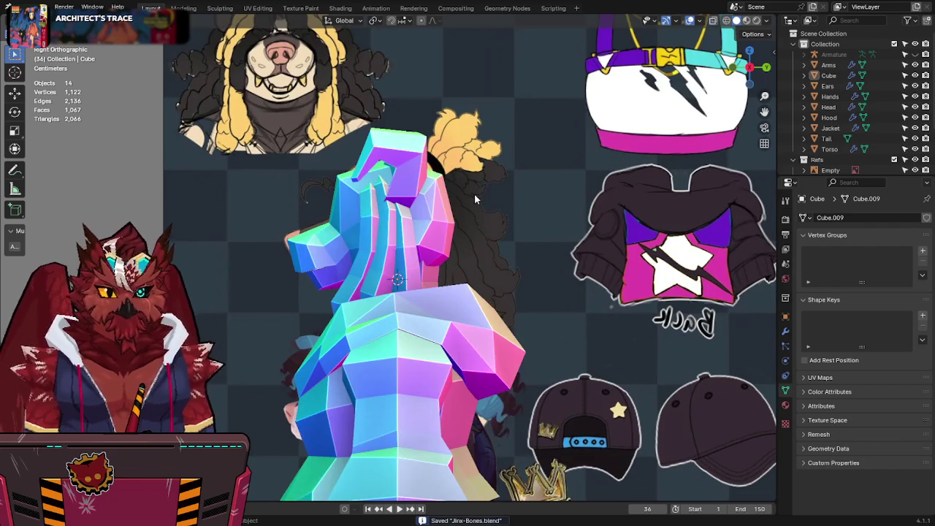
middle_click_drag(474, 193, 463, 164, "shift")
key("shift+a")
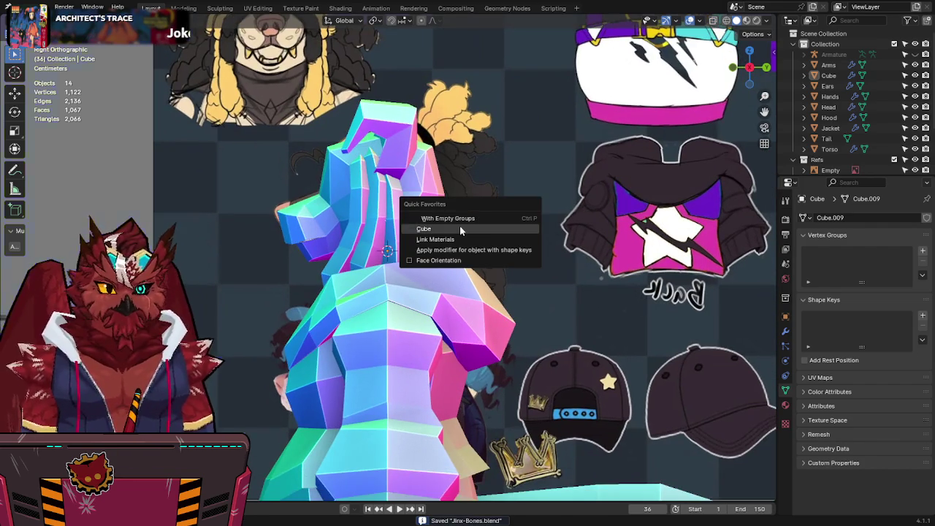
Step: Add a new cube, shrink it to a small block and place it behind the bear's head
left_click(460, 226)
key("s")
left_click(437, 238)
key("Tab")
key("alt+z")
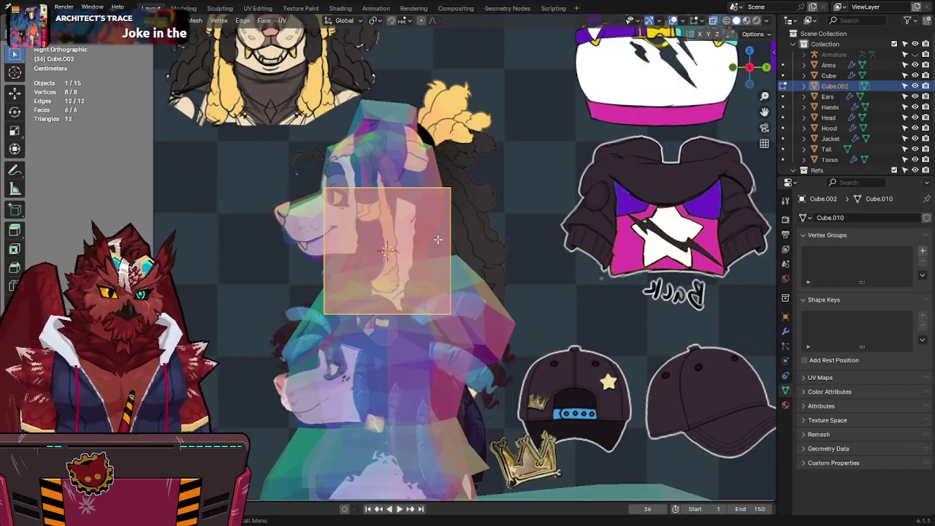
key("g")
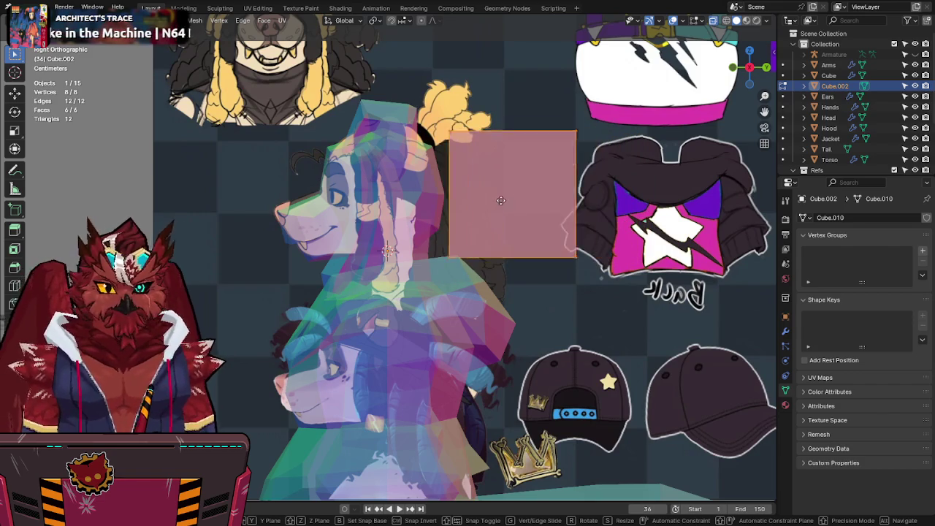
left_click(418, 200)
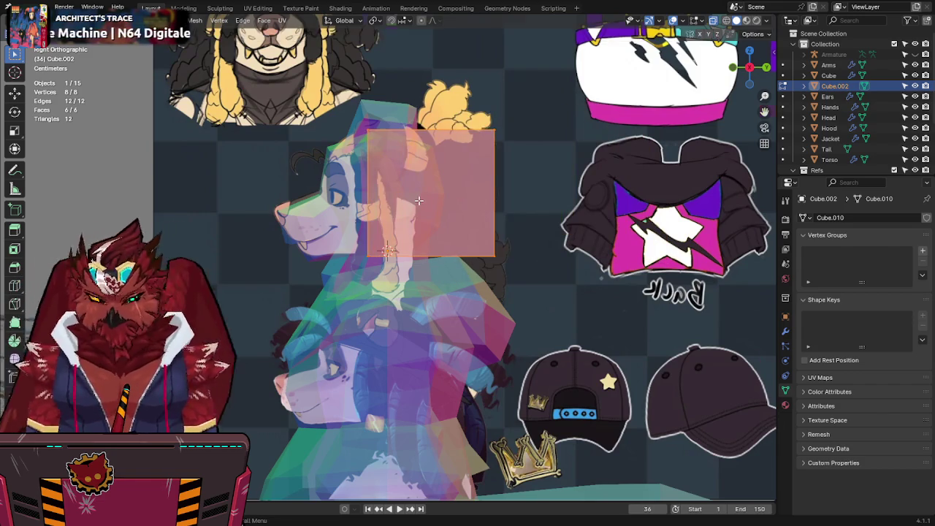
Step: Split the block down the middle, delete its left half and mirror it across the centre
key("KP_1")
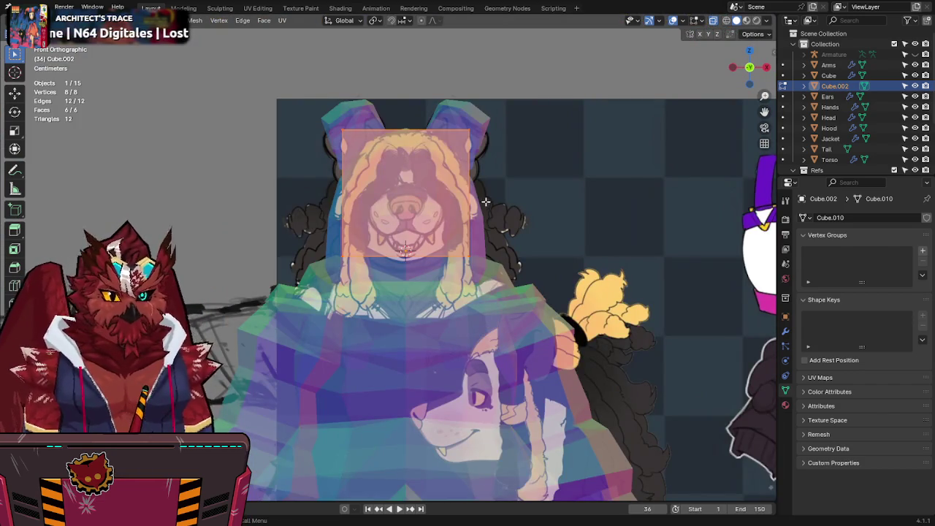
left_click(427, 117)
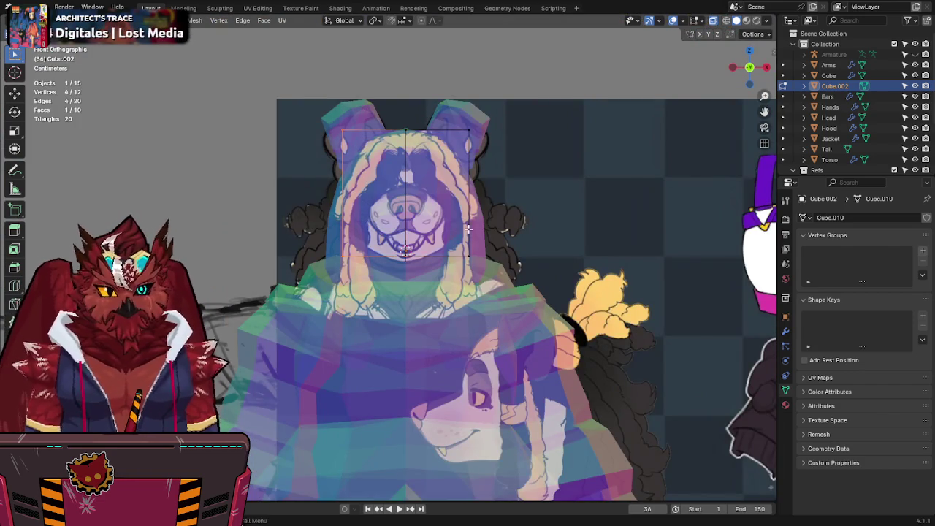
key("x")
left_click(457, 205)
right_click(457, 205)
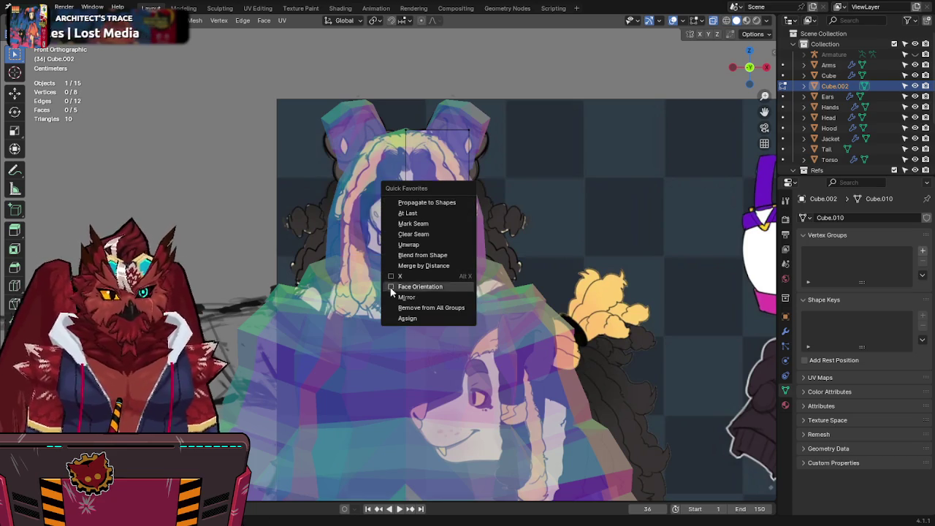
left_click(402, 295)
Step: Move a face and the outer edge of the block to widen it
left_click(432, 224)
key("g")
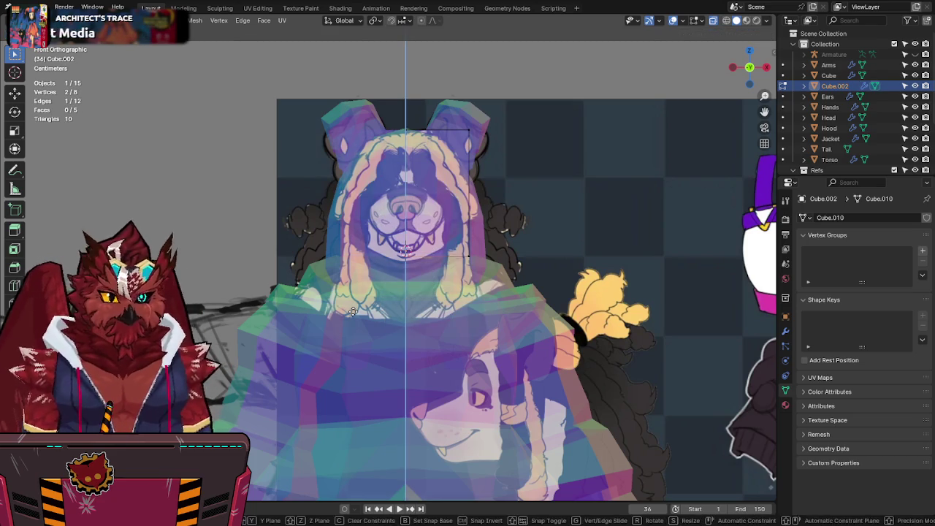
left_click(435, 329)
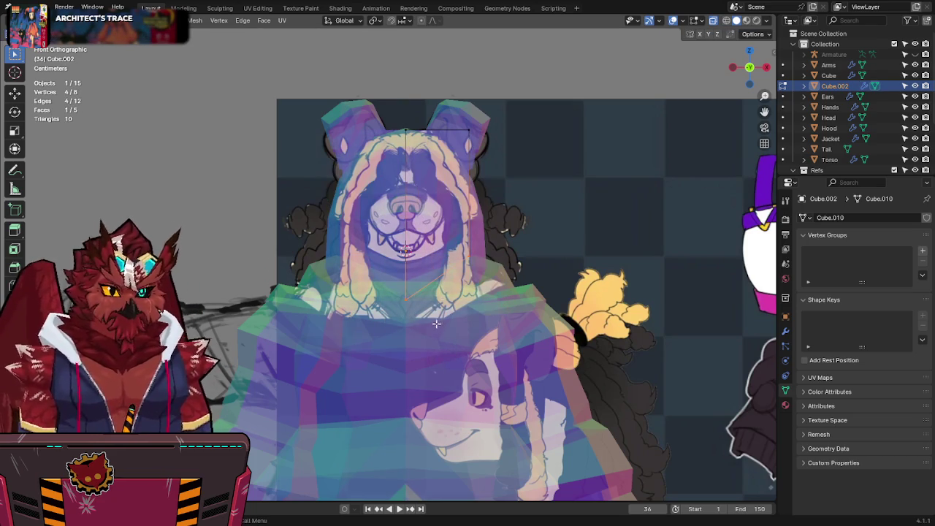
left_click(513, 228)
key("g")
left_click(495, 304)
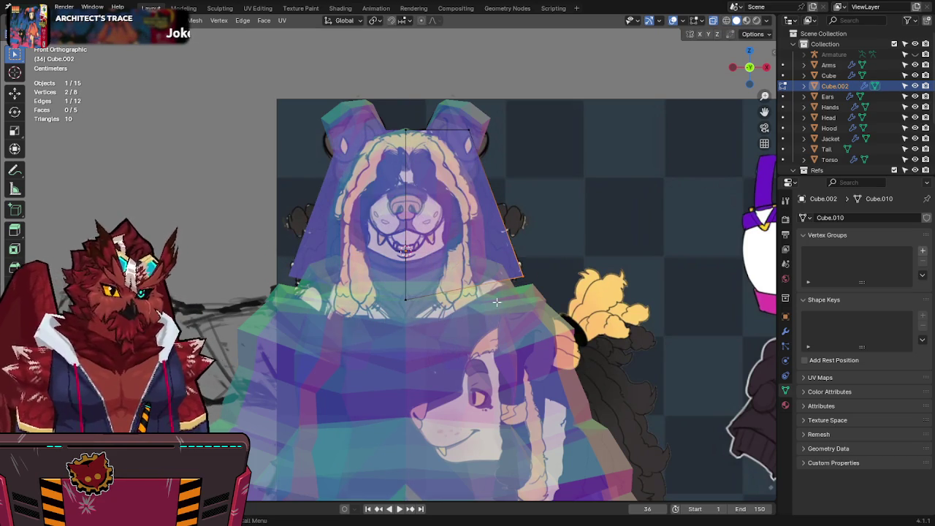
Step: Add a centred edge loop across the block, reposition it, and lower the top outer corner
key("ctrl+r")
left_click(489, 189)
right_click(489, 188)
key("g")
left_click(432, 243)
left_click(476, 120)
key("g")
left_click(471, 166)
Step: From the right side view, shift the block's vertices front to back along Y, then save
left_click(764, 67)
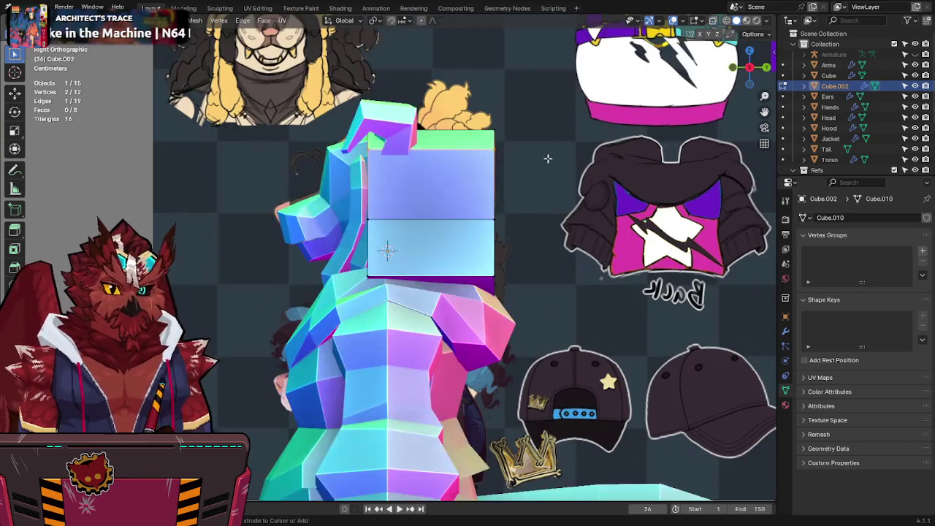
key("ctrl+s")
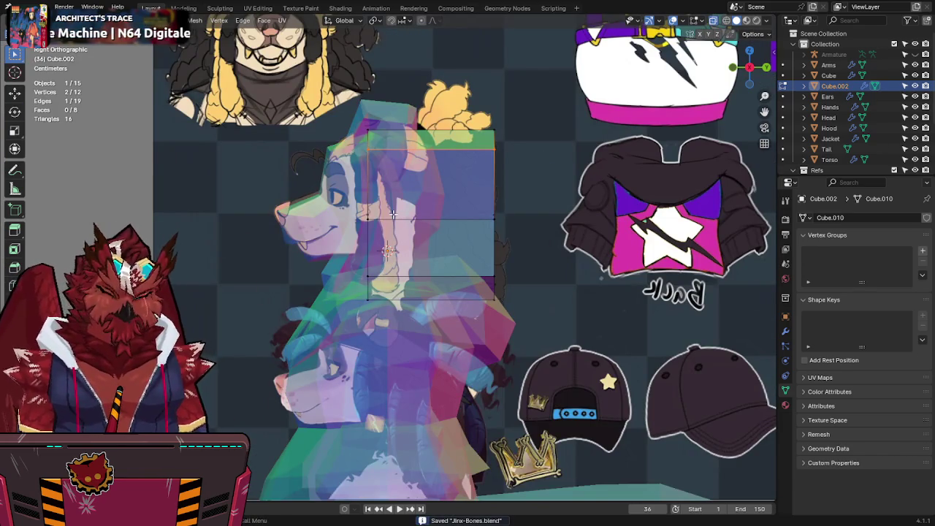
key("alt+z")
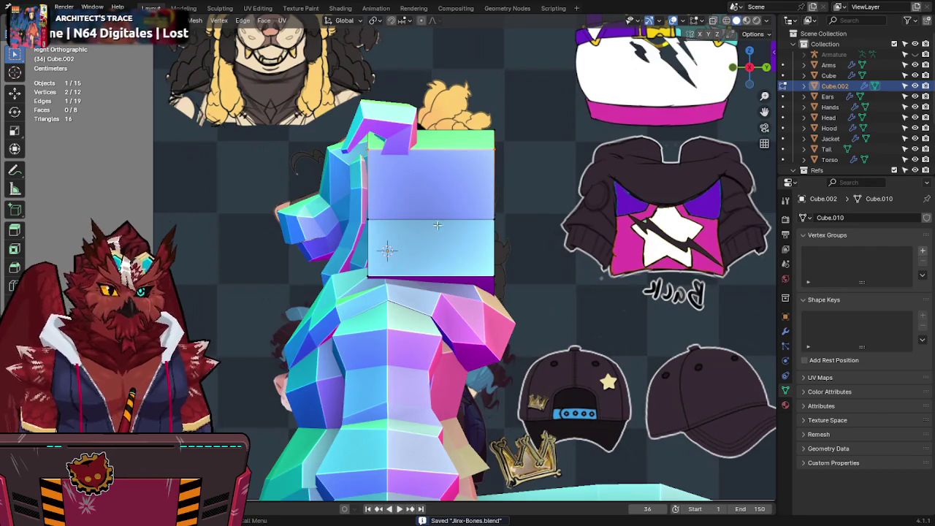
key("g")
key("y")
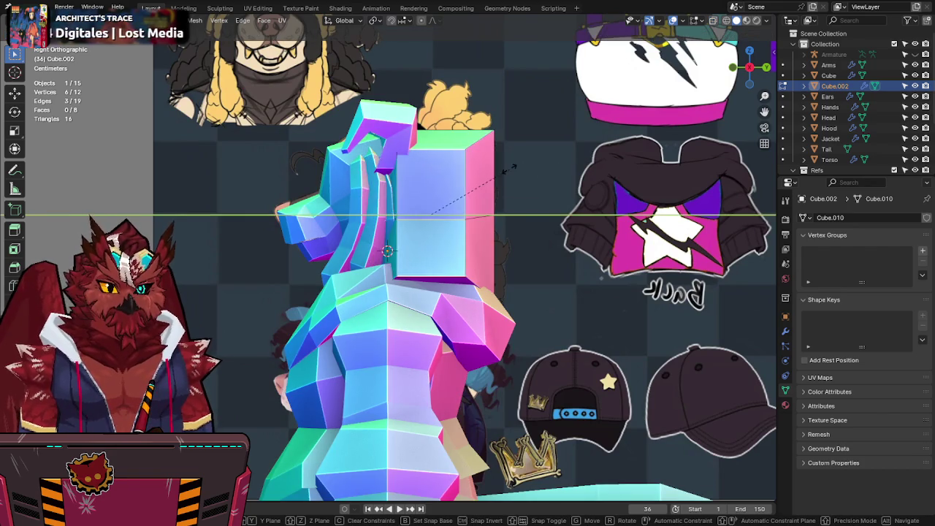
left_click(527, 170)
mouse_move(508, 175)
middle_mouse_down()
mouse_move(475, 292)
mouse_move(460, 313)
middle_mouse_up()
key("g")
key("y")
left_click(442, 299)
key("ctrl+s")
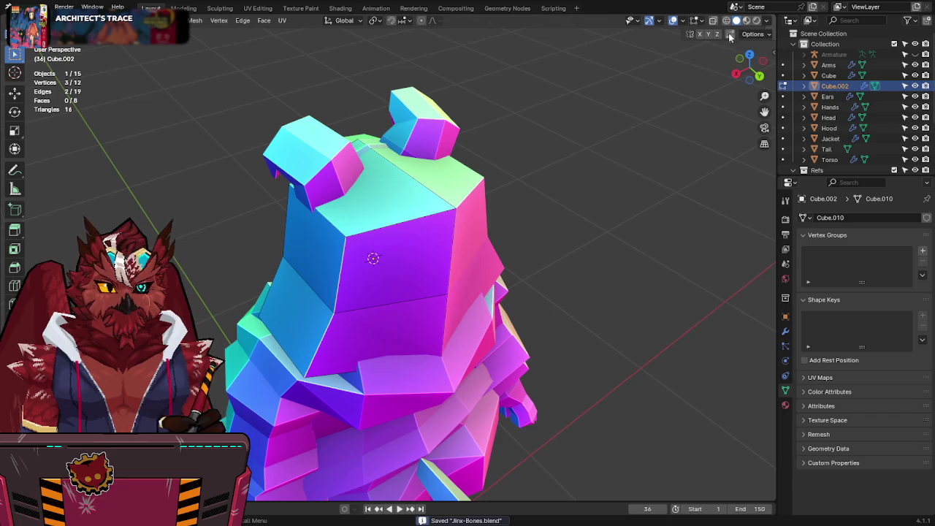
Step: Delete the unwanted faces of the block in right side view and save
left_click(736, 75)
scroll(532, 220, "down", 3, "shift")
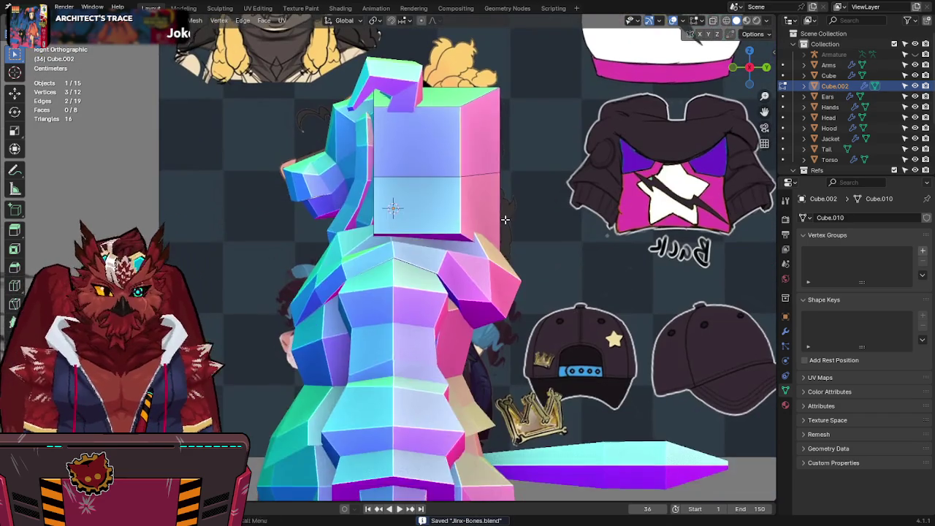
key("alt+z")
key("x")
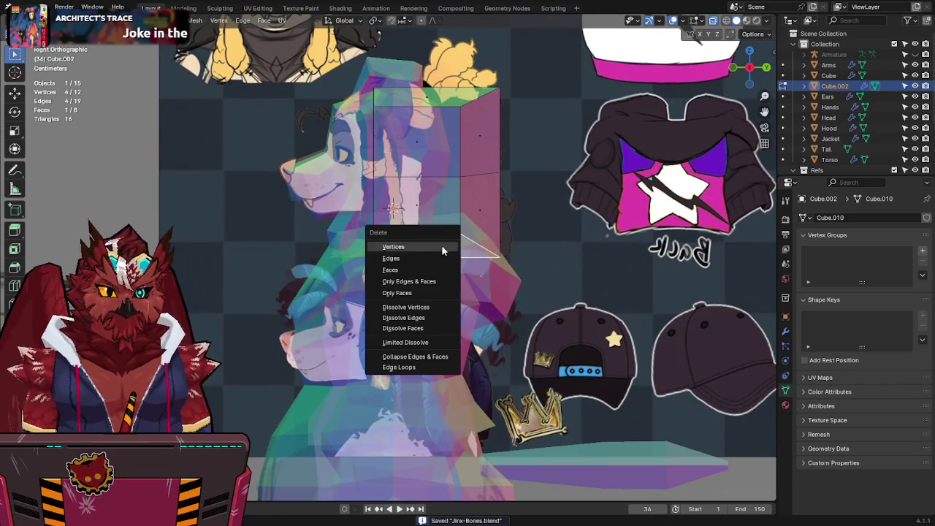
left_click(394, 271)
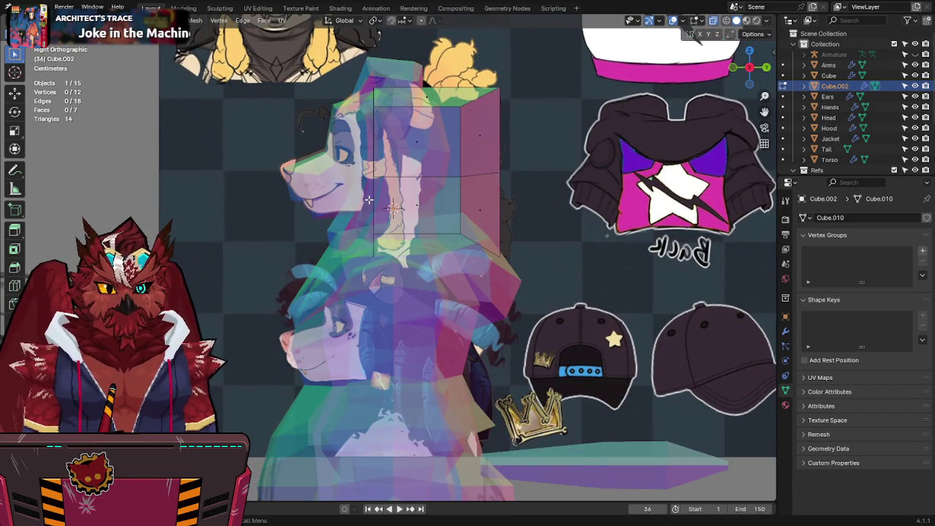
key("x")
left_click(372, 128)
key("alt+z")
mouse_move(373, 128)
middle_mouse_down()
mouse_move(458, 158)
mouse_move(417, 170)
middle_mouse_up()
key("ctrl+s")
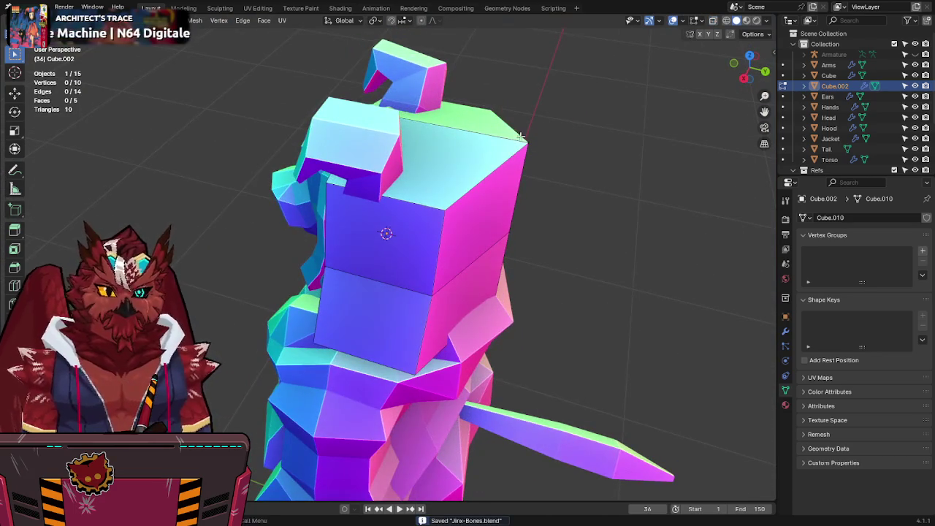
Step: Move a vertex front to back along Y, save, and select a vertex in top view
key("g")
key("y")
left_click(483, 217)
key("ctrl+s")
key("KP_3")
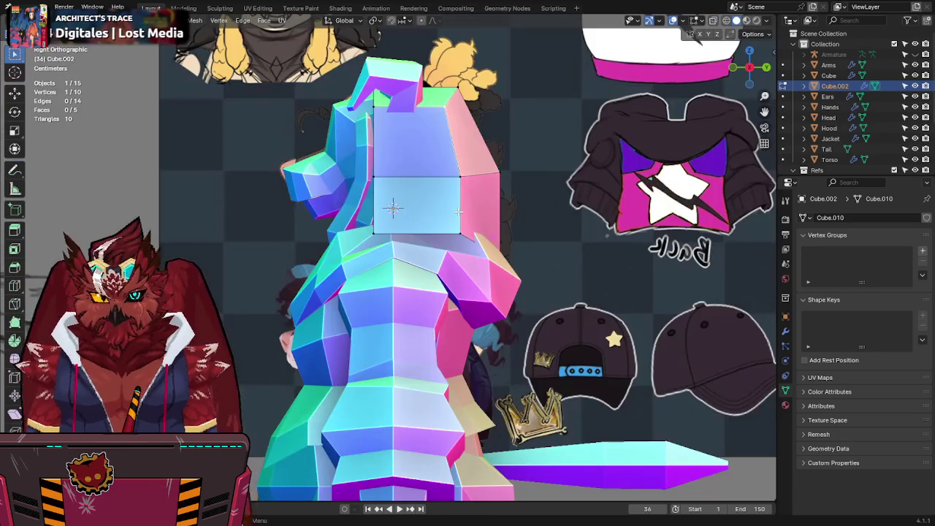
key("alt+z")
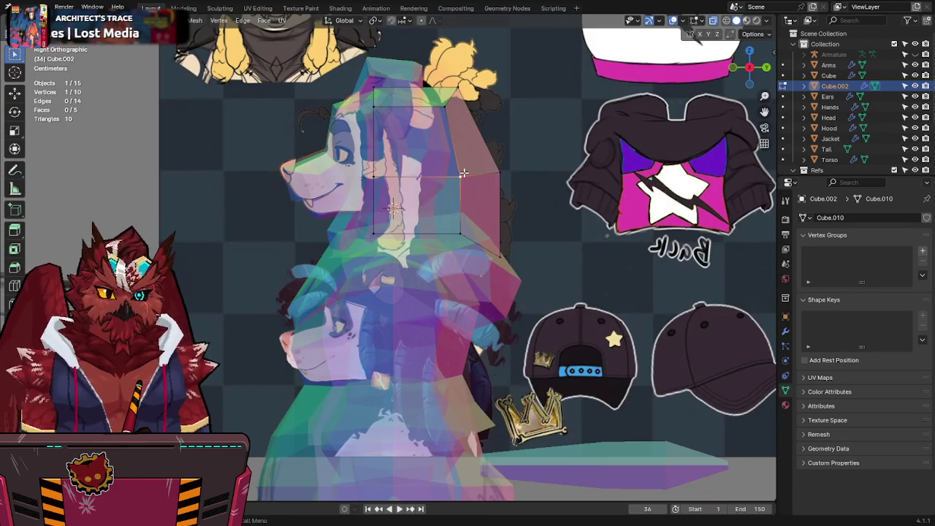
middle_click_drag(439, 114, 485, 132)
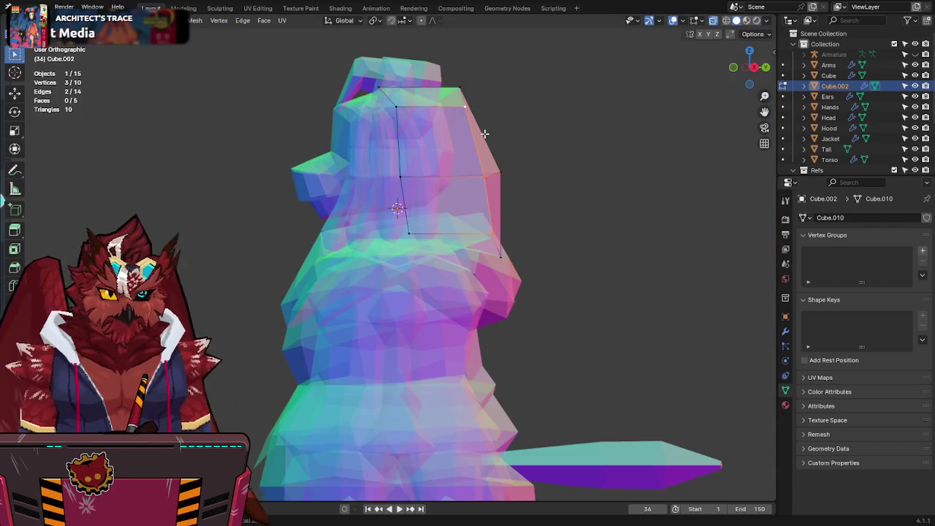
key("KP_7")
left_click(497, 189)
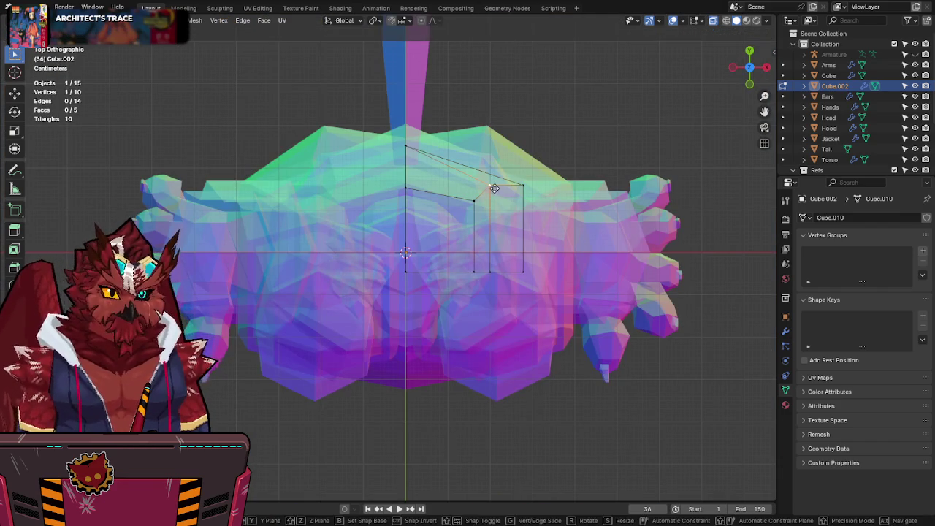
Step: Add an edge loop to the block and lower its top vertex along Y
left_click(514, 228)
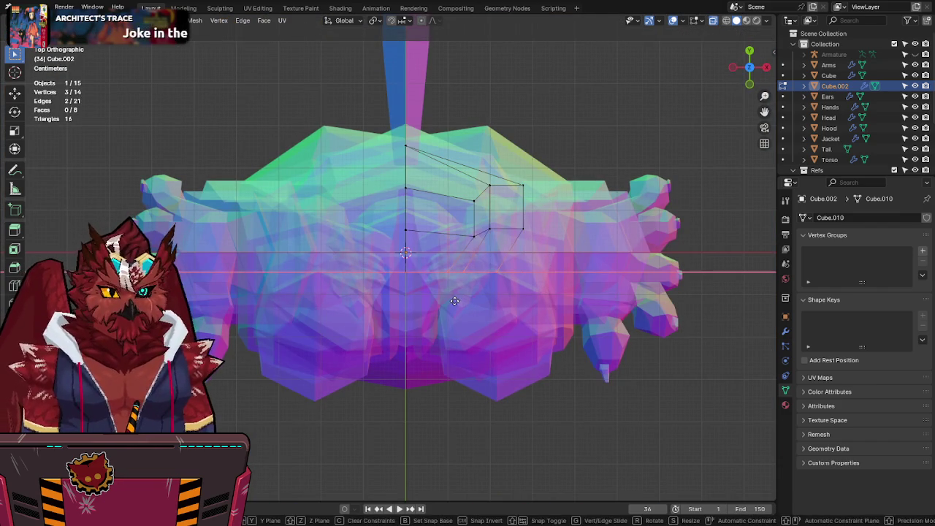
left_click_drag(555, 146, 444, 214)
key("g")
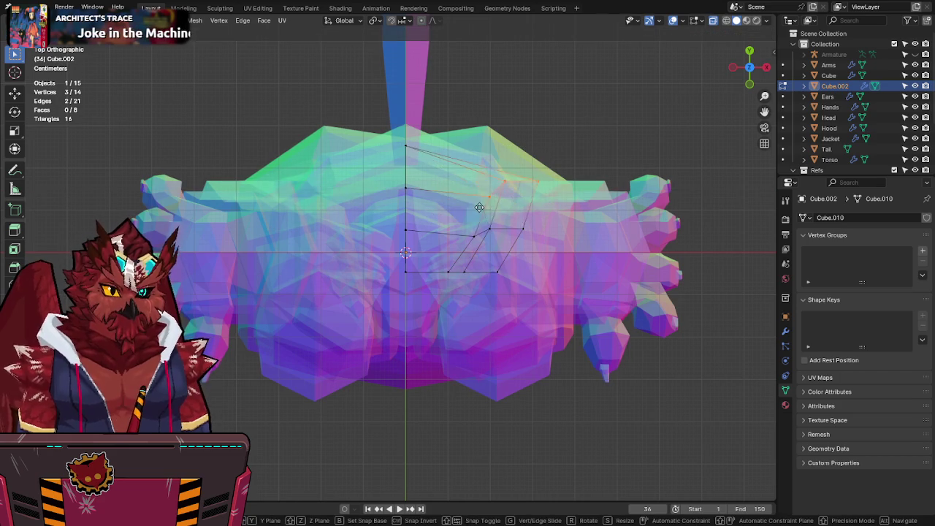
key("Escape")
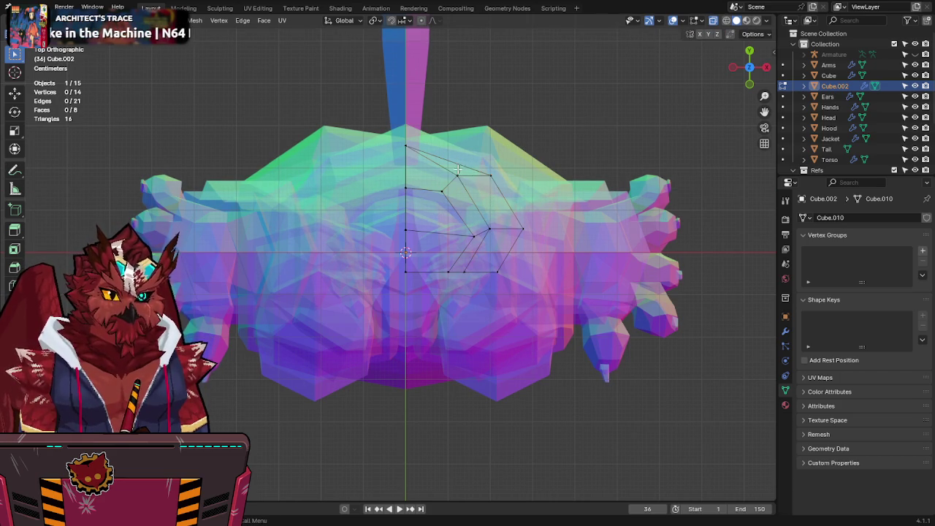
key("g")
key("y")
left_click(451, 146)
Step: Nudge outline vertices right and up, then move another along Y to curve the outline
key("g")
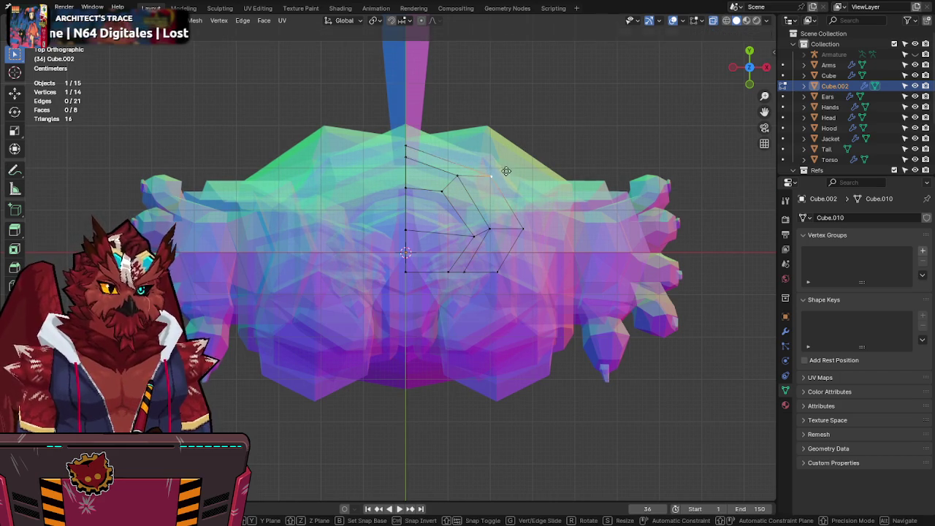
left_click(487, 157)
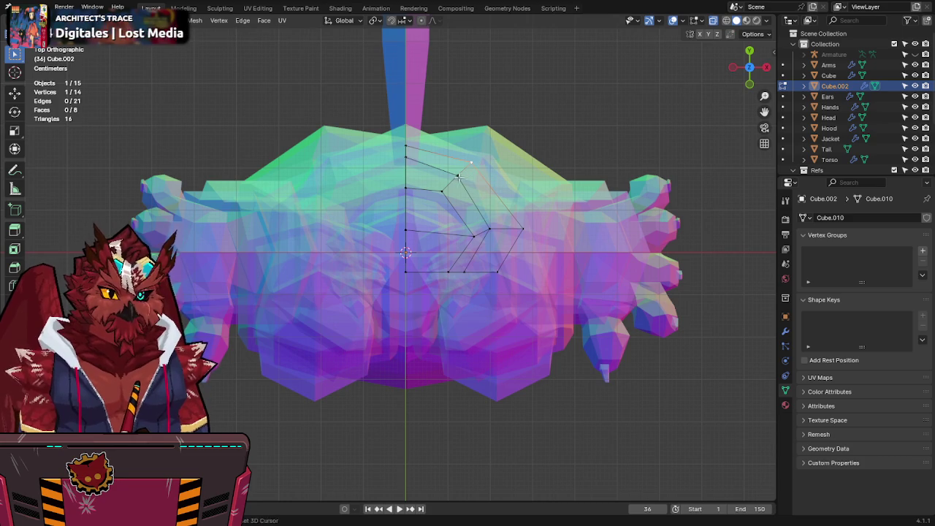
key("g")
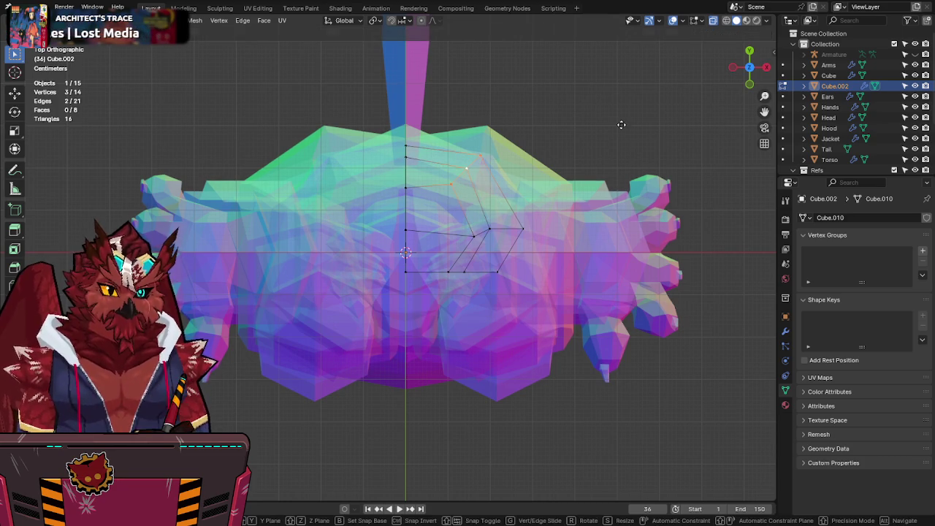
left_click(451, 151)
left_click(410, 189)
key("g")
key("y")
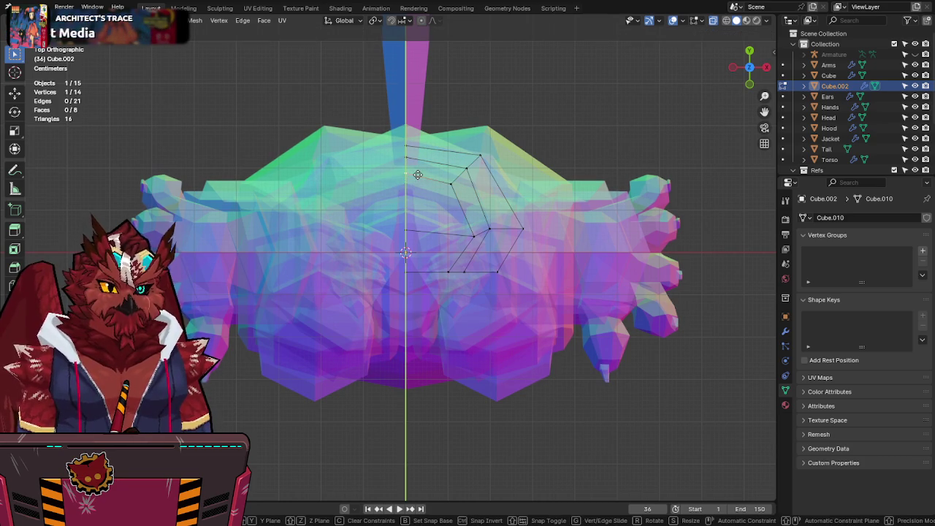
left_click(417, 177)
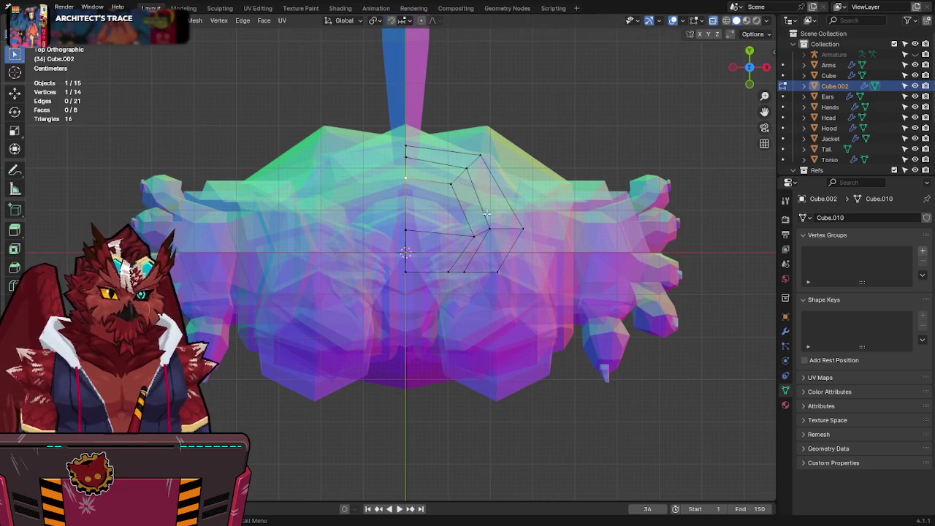
Step: Select three hair-block vertices and save Jinx-Bones.blend
left_click_drag(455, 262, 455, 261)
key("ctrl+s")
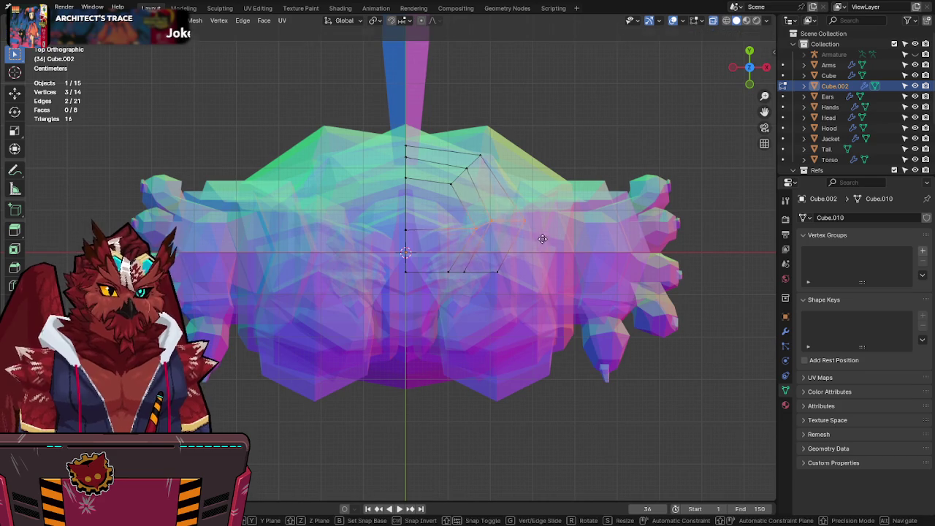
middle_click_drag(455, 261, 527, 155)
scroll(526, 155, "up", 3)
key("KP_3")
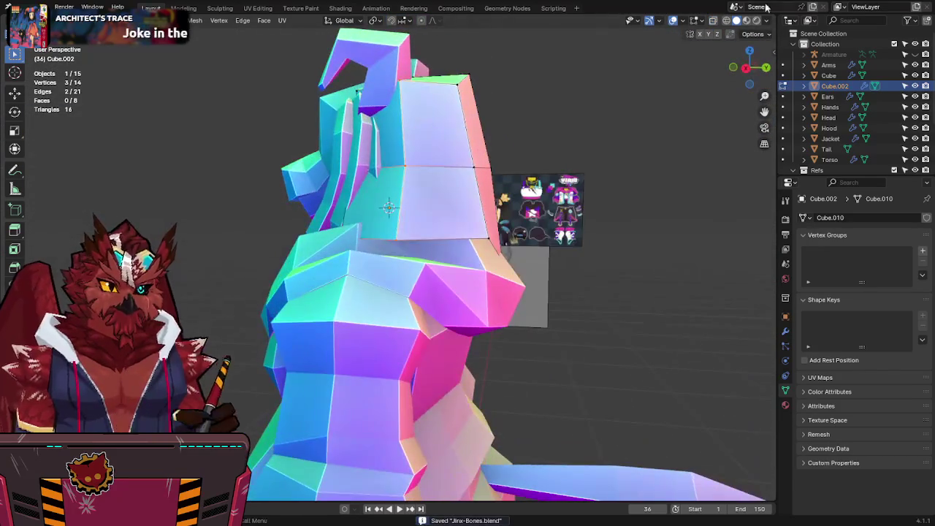
Step: Shift the block's top vertices left along Y toward the reference drawing
scroll(672, 97, "up", 3)
key("alt+z")
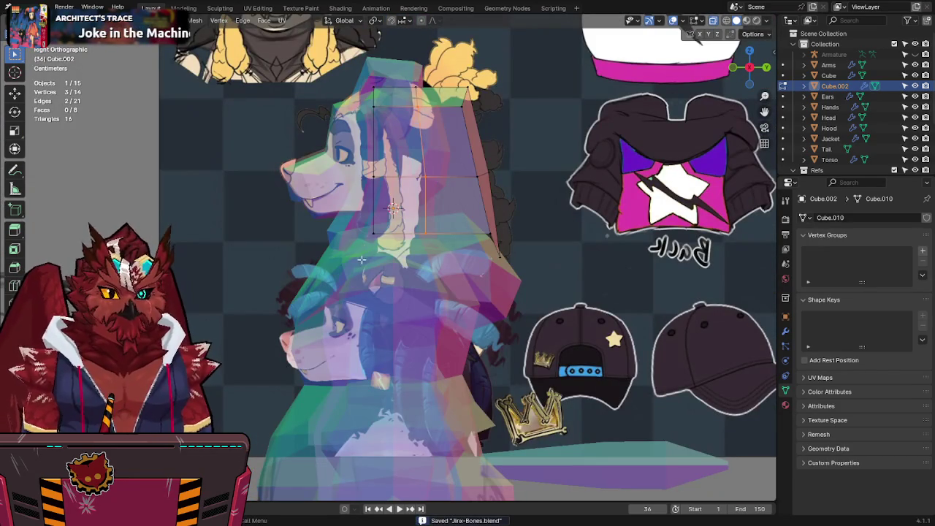
key("alt+z")
key("alt+z")
scroll(390, 227, "down", 3)
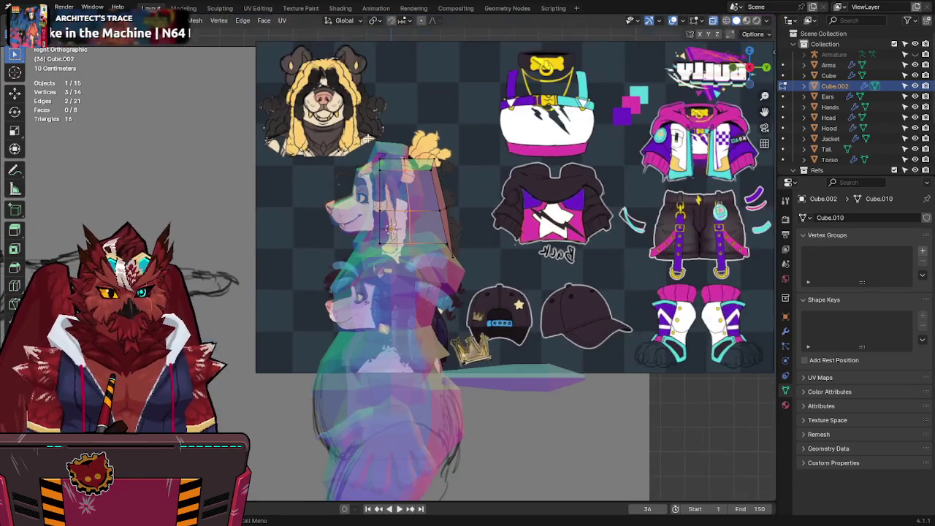
scroll(389, 228, "up", 1)
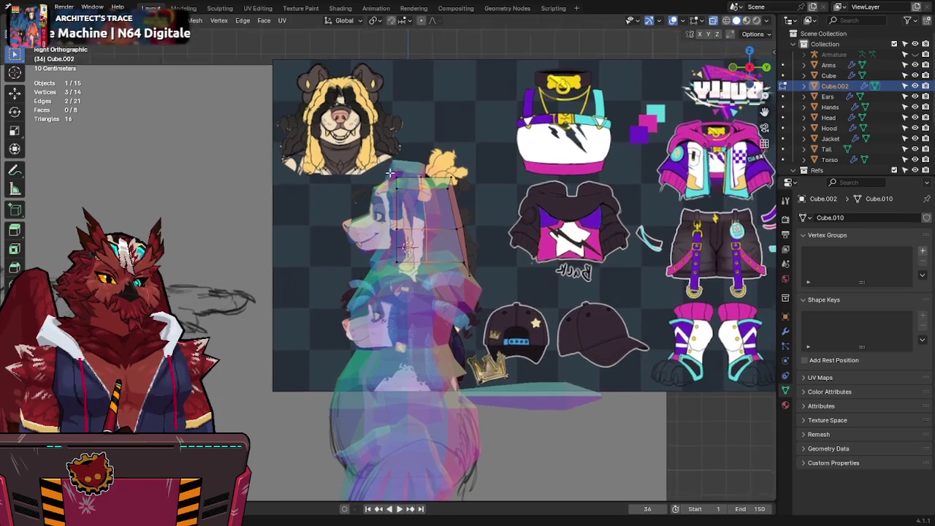
scroll(416, 205, "up", 2)
scroll(445, 175, "up", 2)
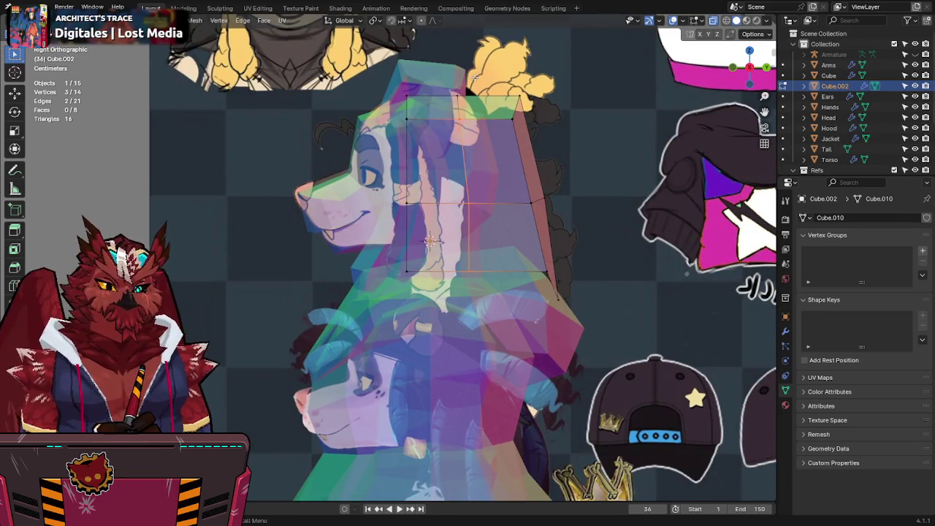
left_click(416, 73, "shift")
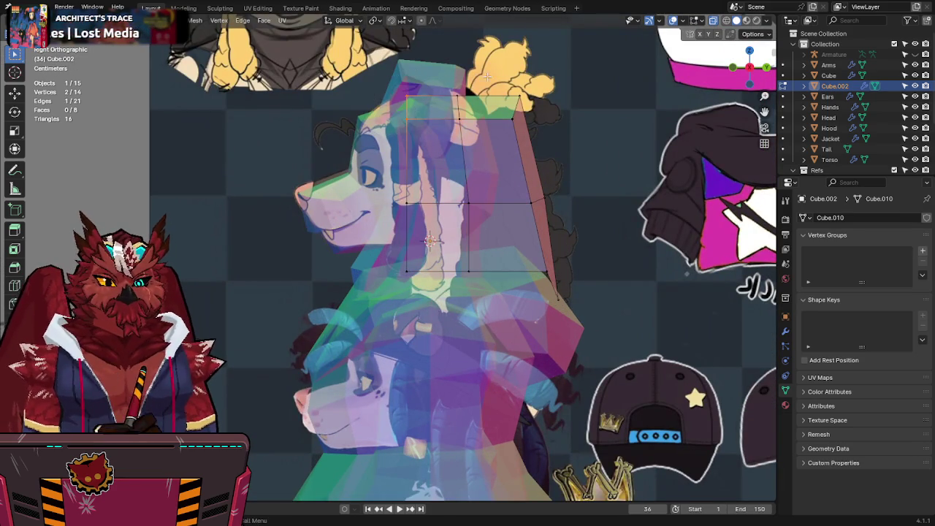
key("g")
key("y")
left_click(385, 155)
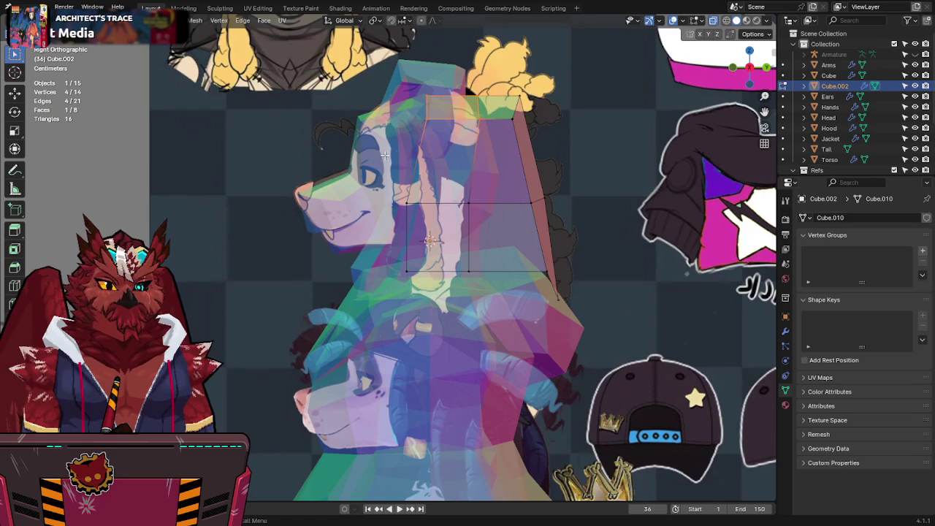
Step: Select the two top vertices and try a Y move, cancelling it to keep them in place
left_click_drag(461, 127, 463, 128)
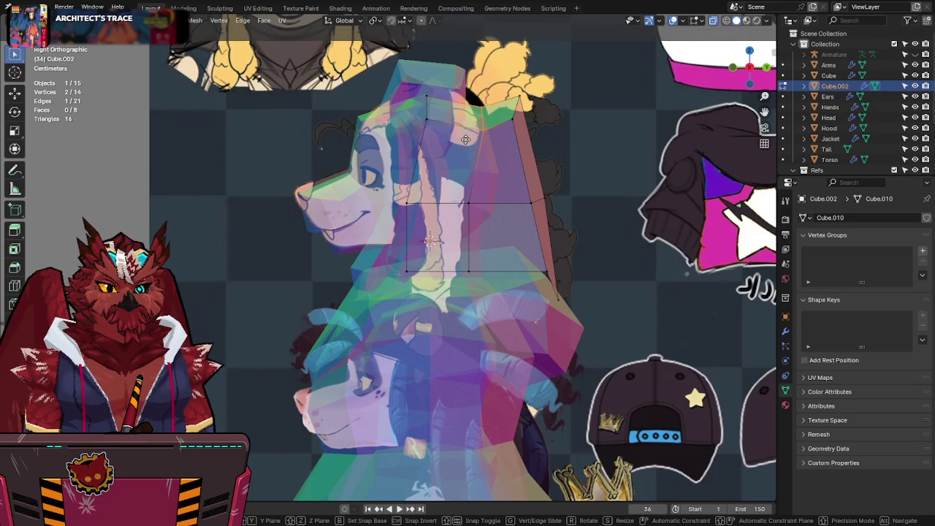
key("g")
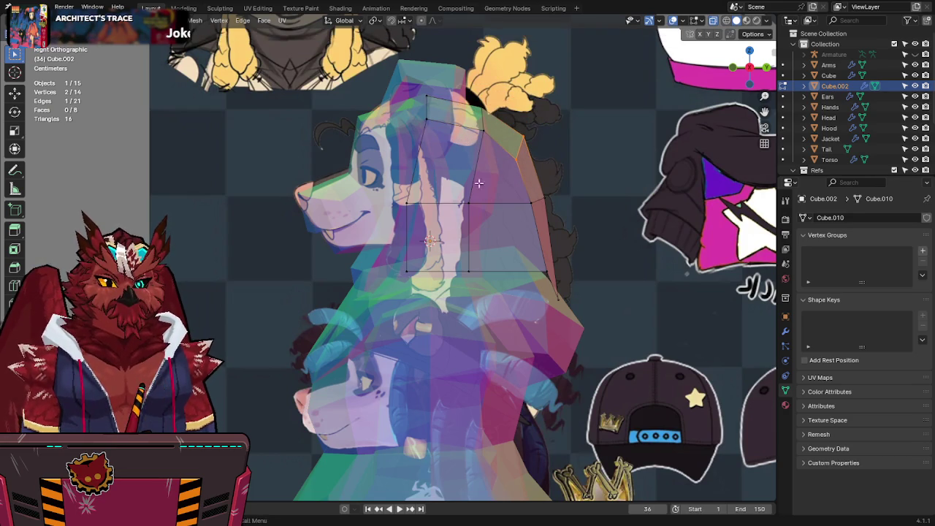
key("y")
key("Escape")
key("g")
key("y")
key("Escape")
key("alt+z")
key("alt+z")
Step: In right side view, pull the block's lower back corner vertex down
key("alt+z")
mouse_move(478, 210)
middle_mouse_down()
mouse_move(528, 198)
mouse_move(512, 207)
mouse_move(488, 180)
middle_mouse_up()
key("alt+z")
left_click(515, 203)
key("g")
key("x")
key("Escape")
key("alt+z")
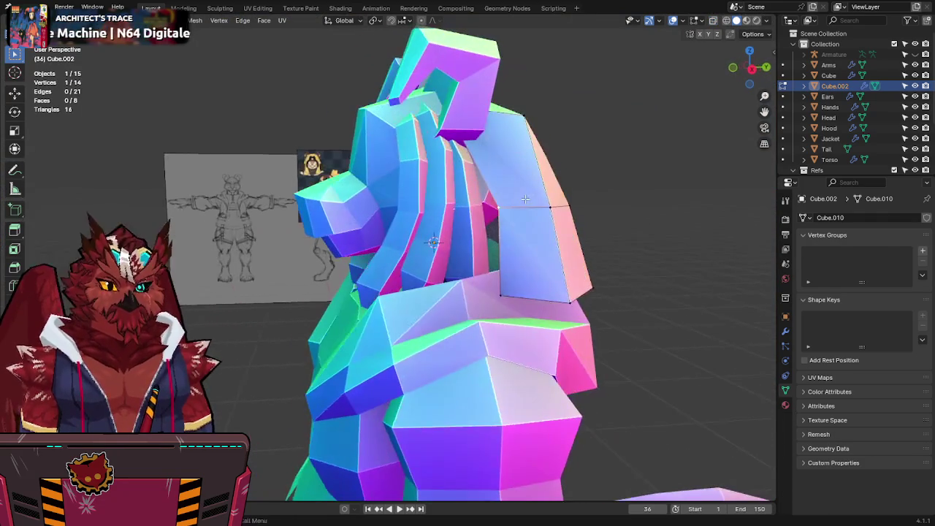
key("KP_3")
key("alt+z")
key("g")
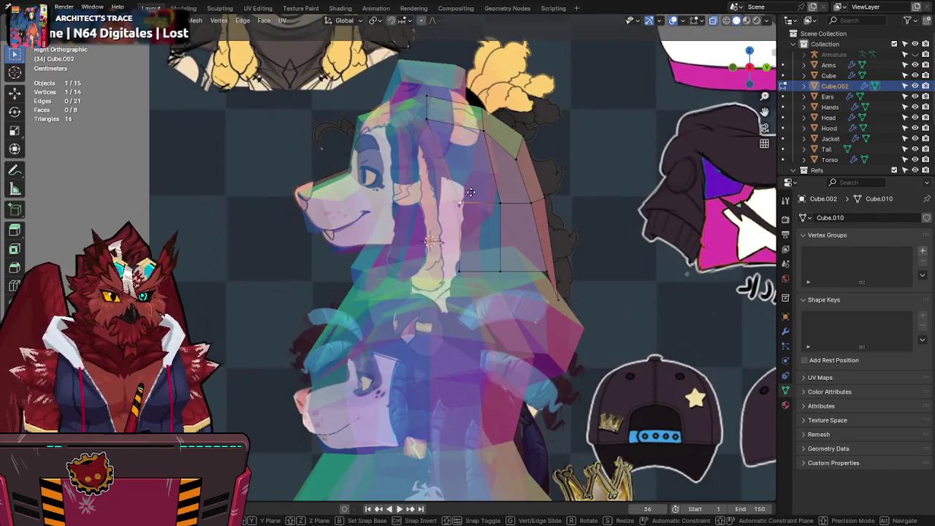
key("Escape")
key("g")
left_click(509, 266)
Step: Adjust the lower back corner vertex vertically along Z
key("alt+z")
key("g")
key("z")
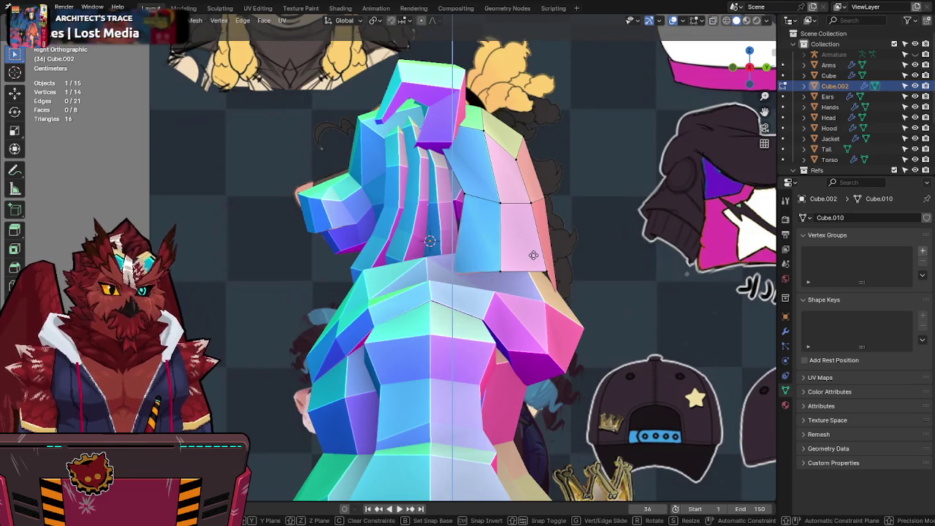
left_click(534, 252)
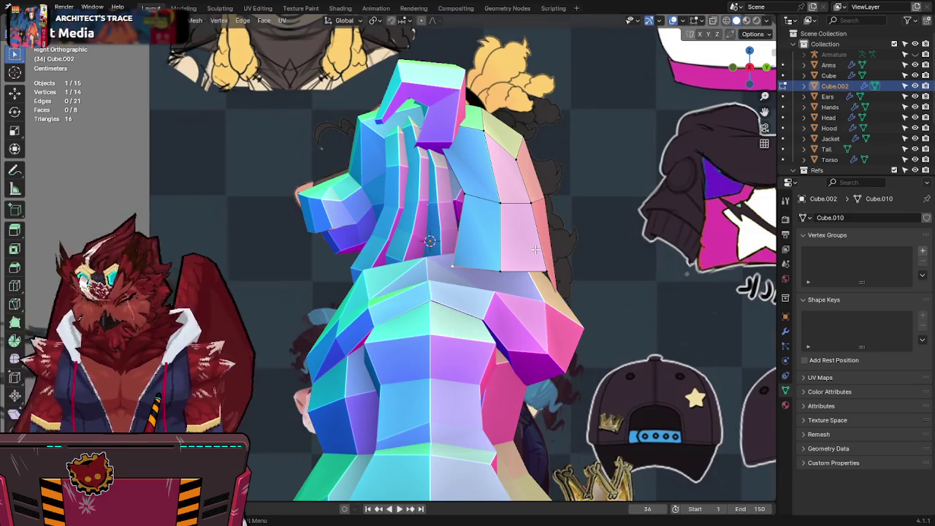
key("KP_1")
key("alt+z")
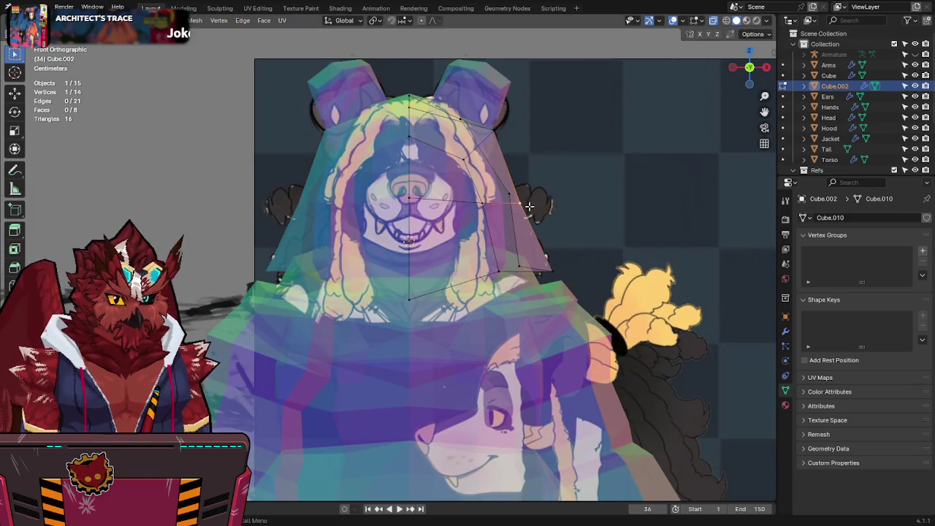
Step: From the front view, widen the block's side edge by moving vertices along X
scroll(525, 146, "up", 1)
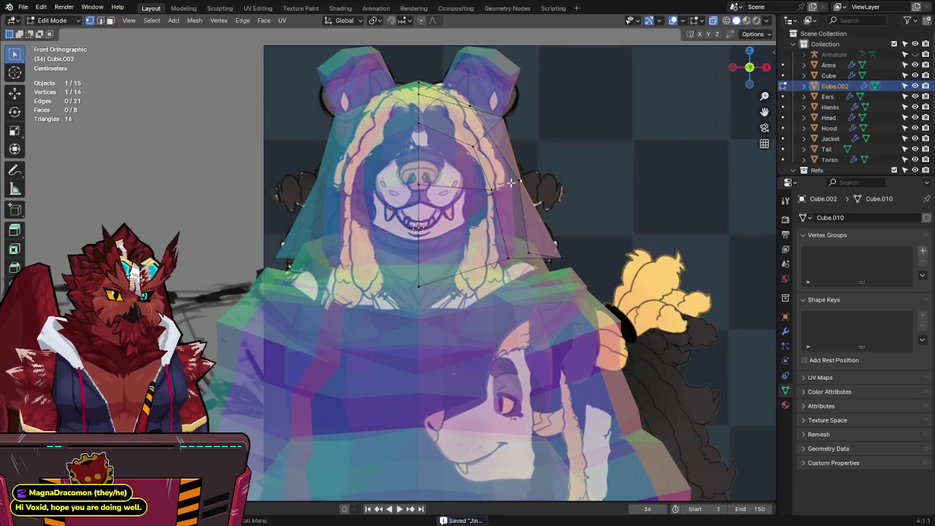
key("alt+z")
key("g")
key("x")
left_click(529, 179)
mouse_move(526, 182)
middle_mouse_down()
mouse_move(513, 192)
mouse_move(553, 193)
mouse_move(445, 250)
mouse_move(409, 256)
mouse_move(379, 179)
mouse_move(424, 175)
middle_mouse_up()
key("g")
key("x")
left_click(515, 186)
Step: In right side view, move the two top vertices so the block hugs the head
key("alt+z")
key("alt+z")
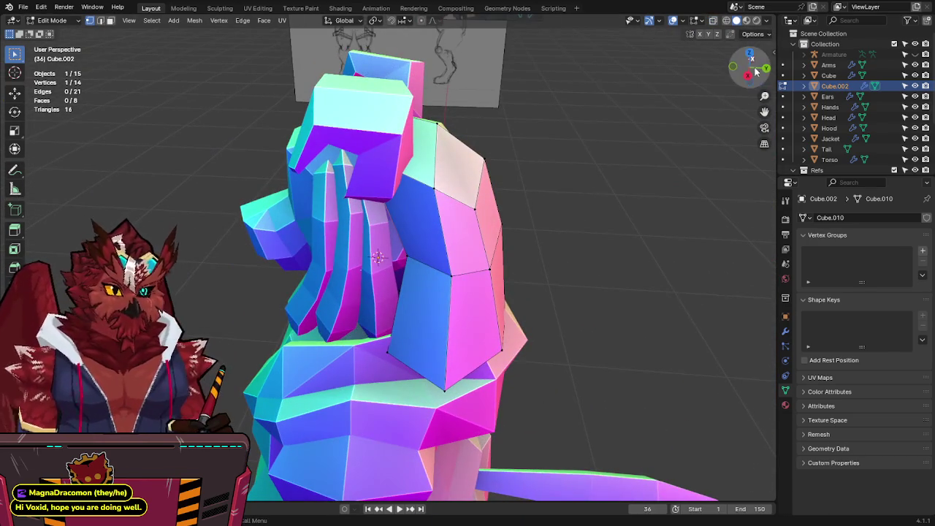
left_click(747, 65)
key("alt+z")
left_click(377, 106, "shift")
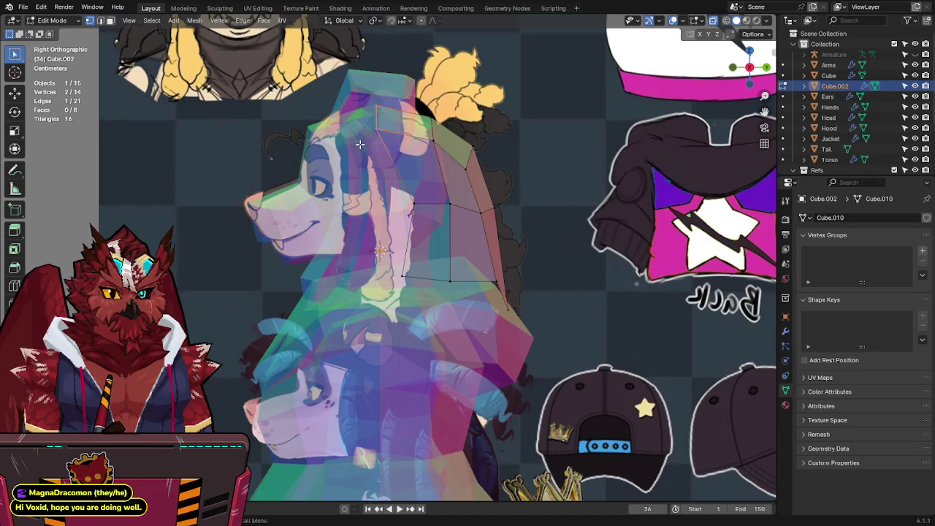
key("g")
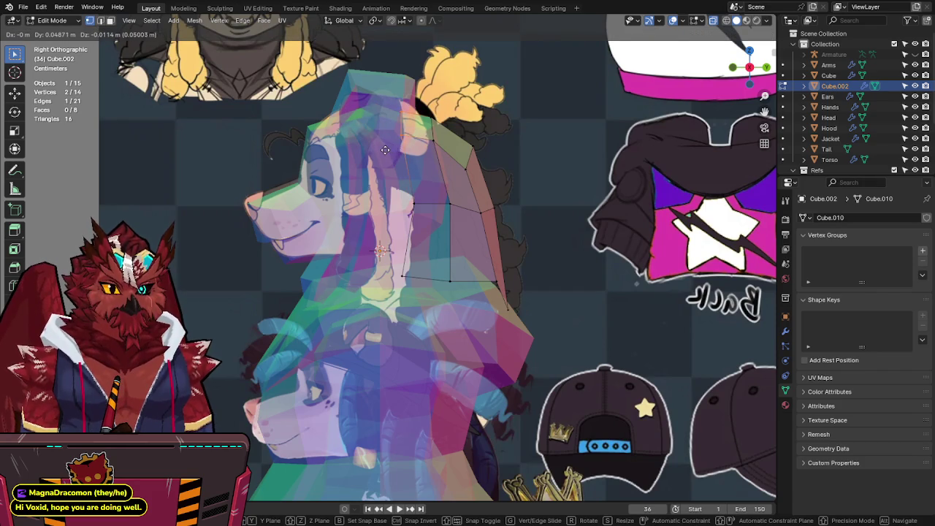
key("alt+z")
key("alt+z")
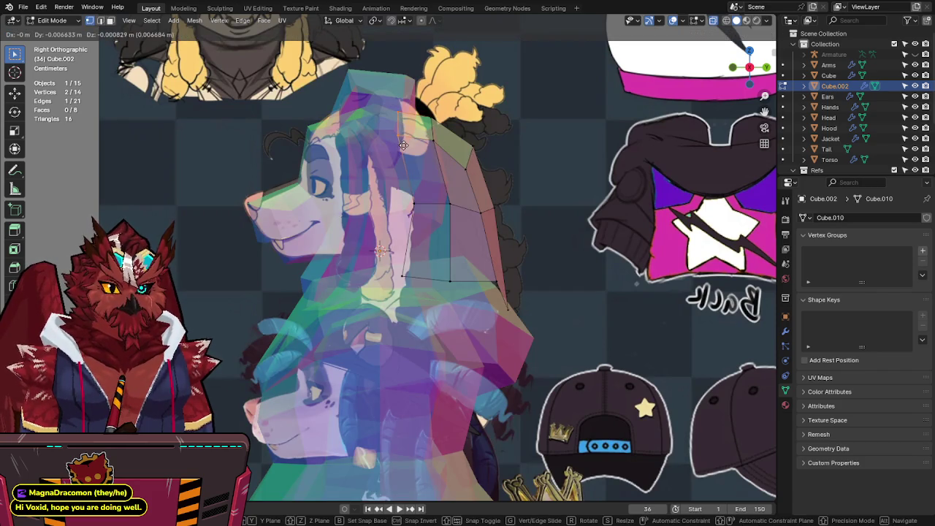
left_click(436, 165)
key("alt+z")
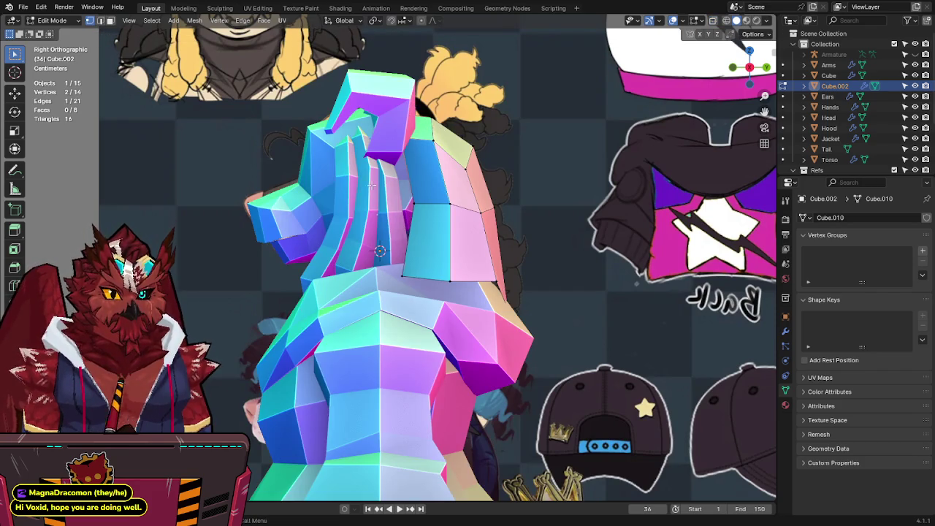